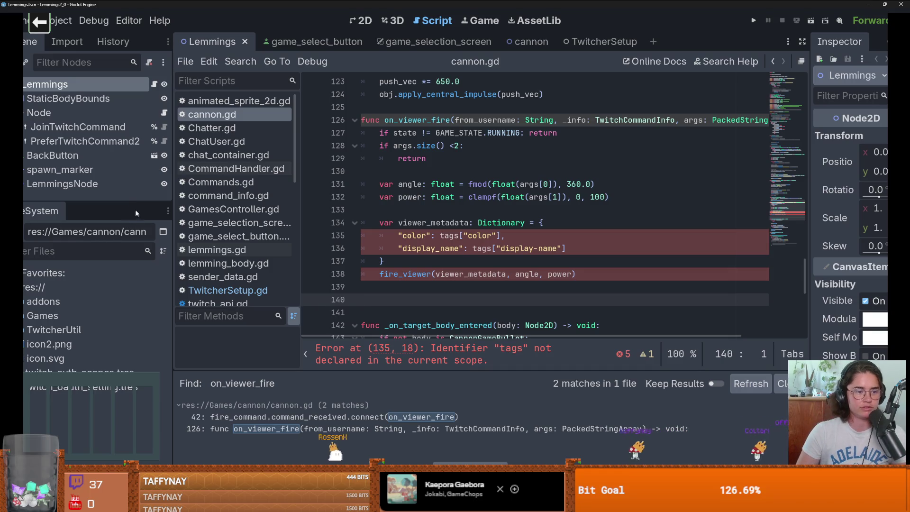
Search all project files for on_viewer_fire and review where it is connected
left_click_drag(130, 201, 132, 218)
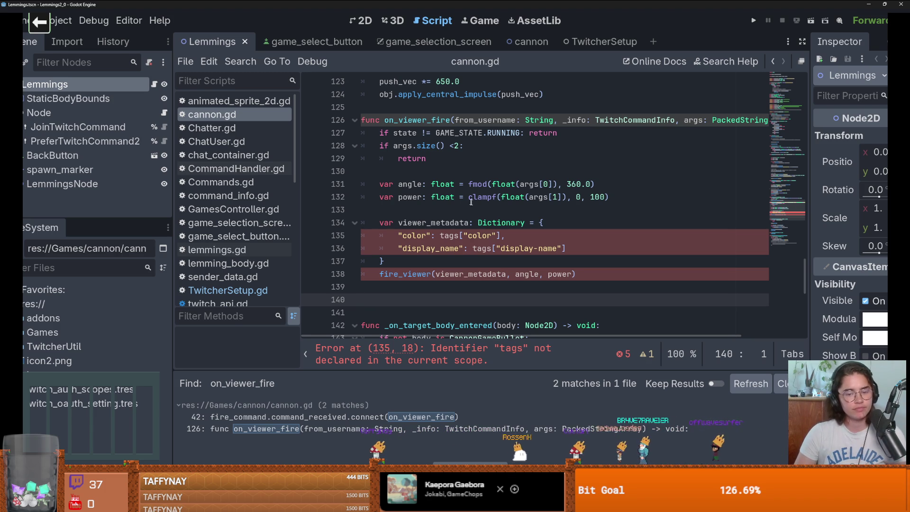
left_click(421, 261)
scroll(421, 275, "down", 1)
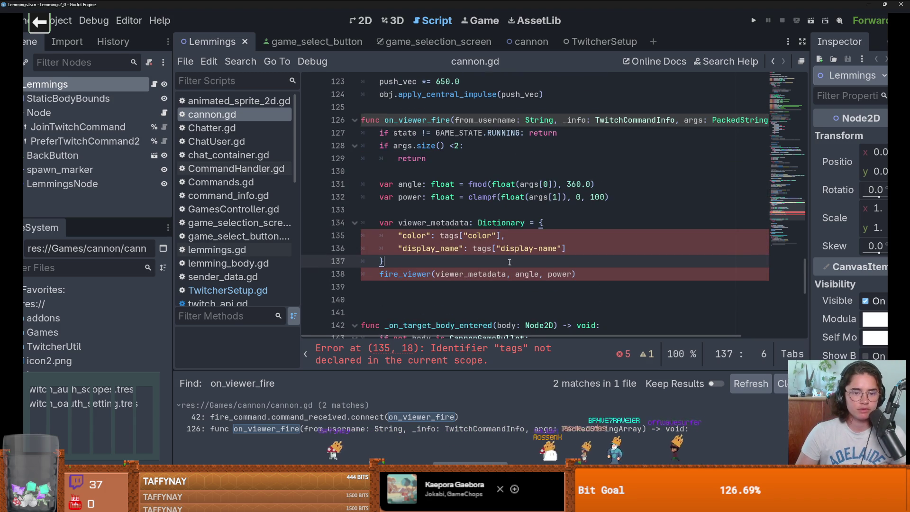
scroll(422, 277, "up", 1)
scroll(427, 227, "up", 1)
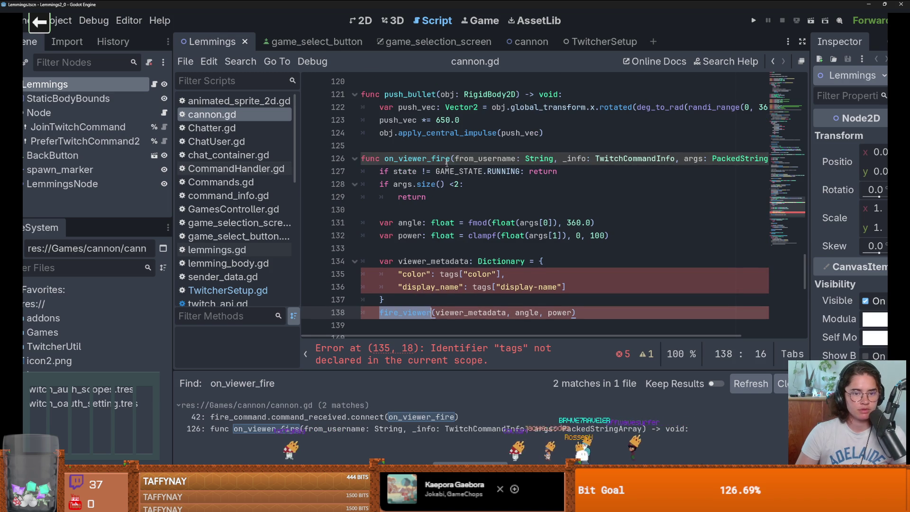
left_click(435, 158)
double_click(436, 158)
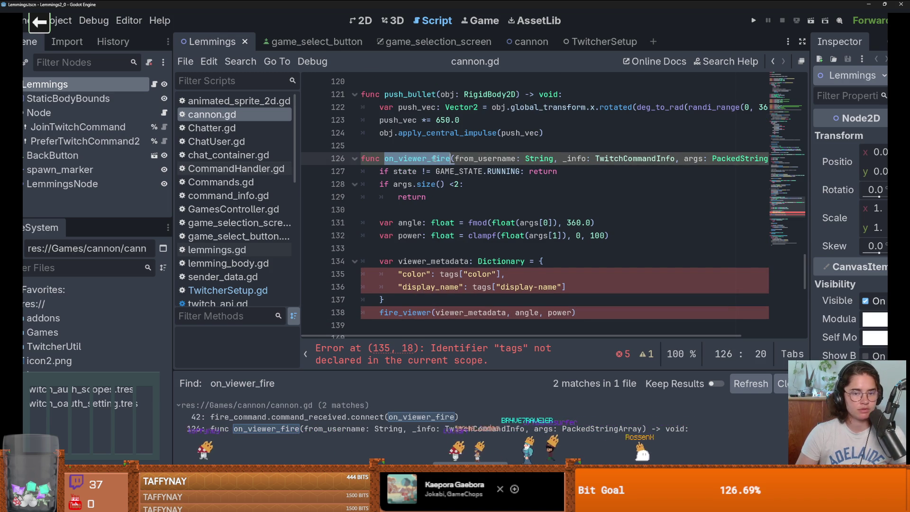
left_click(238, 69)
left_click(264, 141)
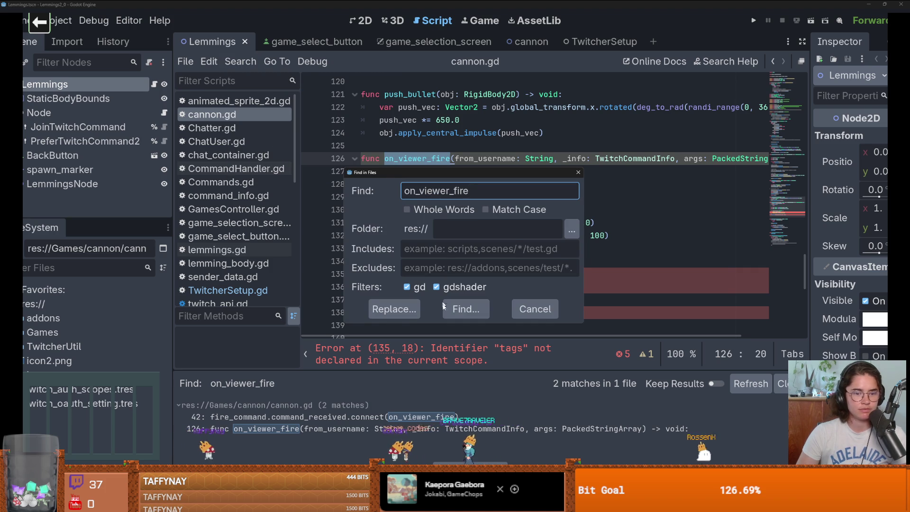
left_click(459, 309)
left_click(322, 417)
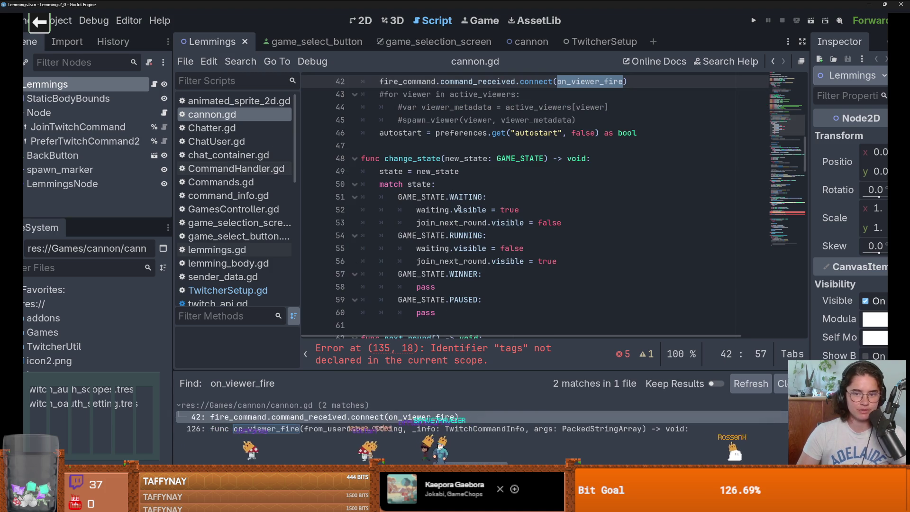
left_click(586, 84, "ctrl")
Replace tags["display-name"] on line 136 with from_username in on_viewer_fire
double_click(485, 197)
scroll(444, 281, "down", 1)
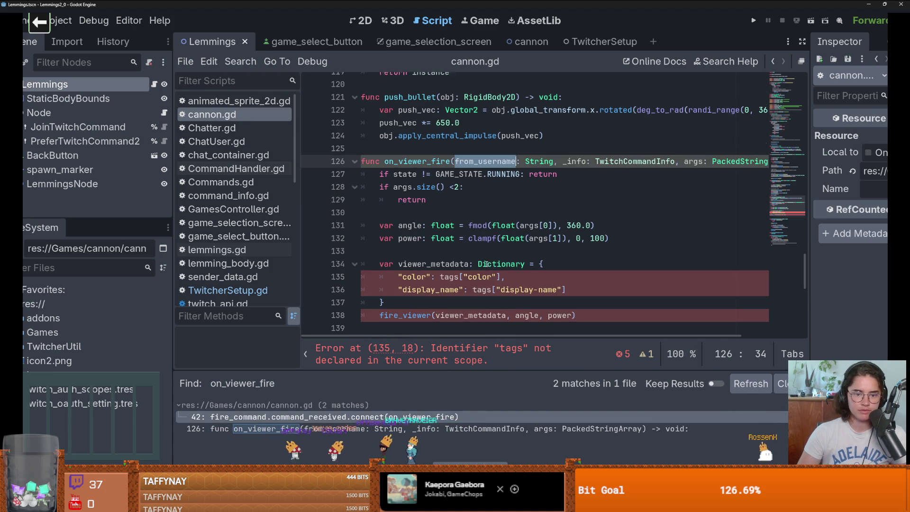
left_click(402, 275)
scroll(484, 288, "down", 1)
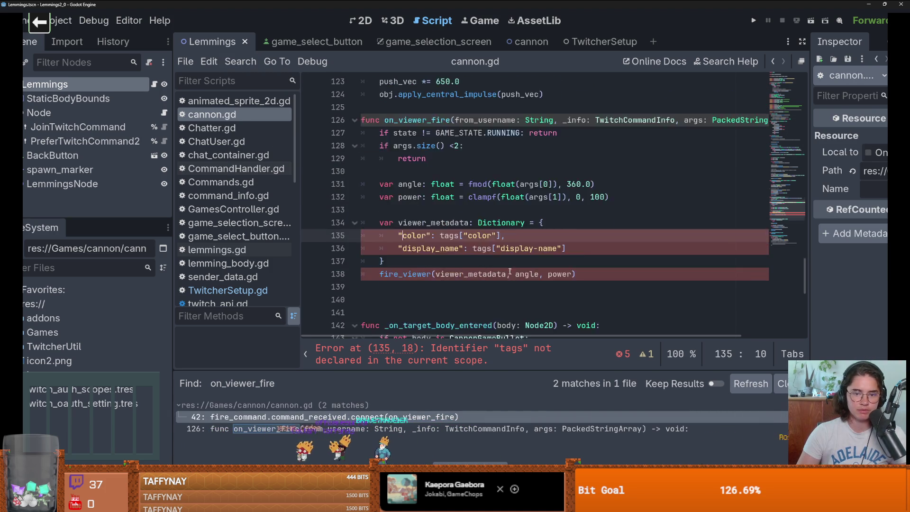
scroll(517, 190, "up", 1)
double_click(500, 156)
key("ctrl+c")
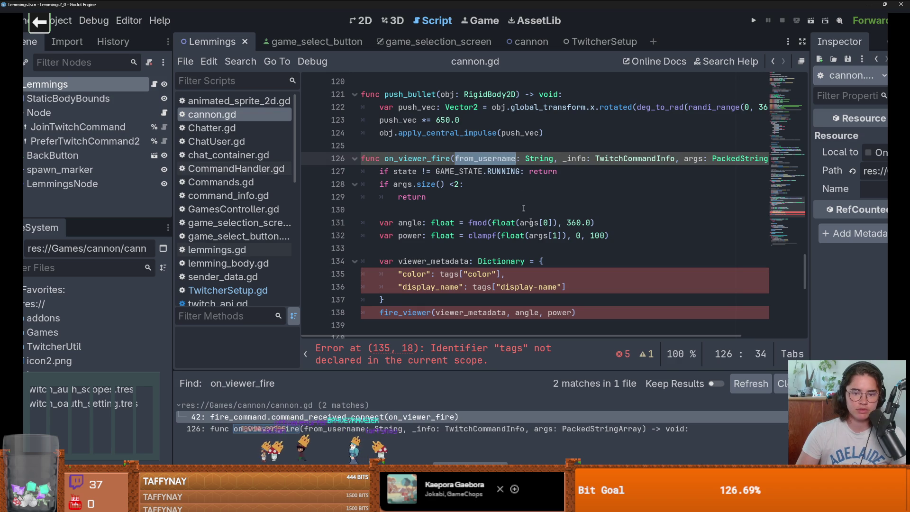
left_click_drag(566, 288, 472, 288)
type("from_user")
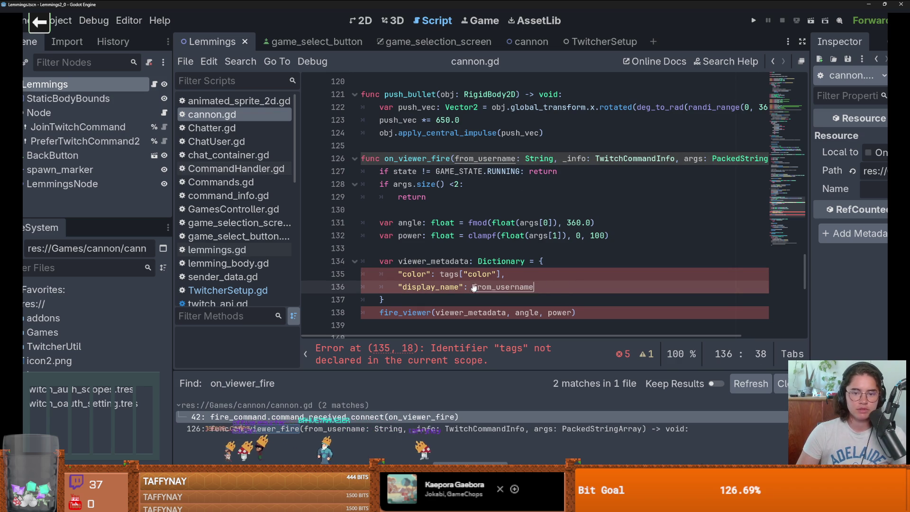
key("ctrl+v")
scroll(540, 255, "right", 3)
scroll(531, 250, "left", 3)
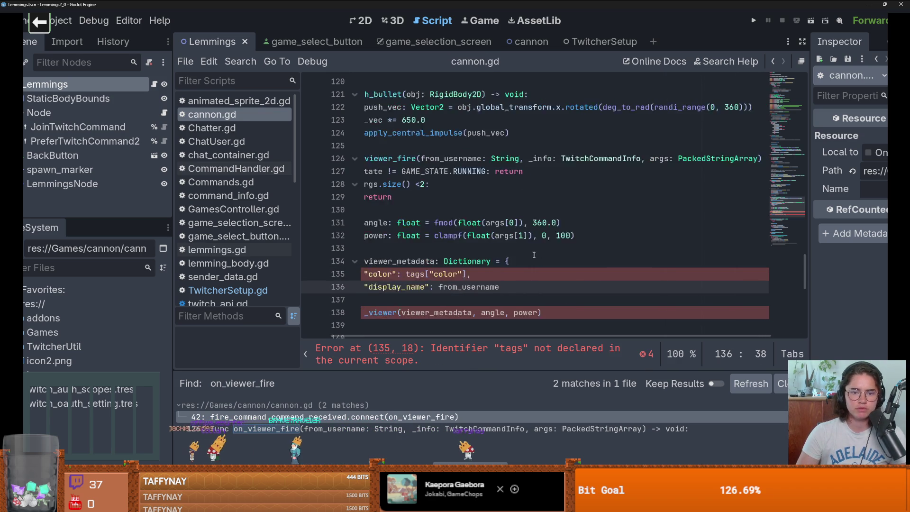
double_click(503, 159)
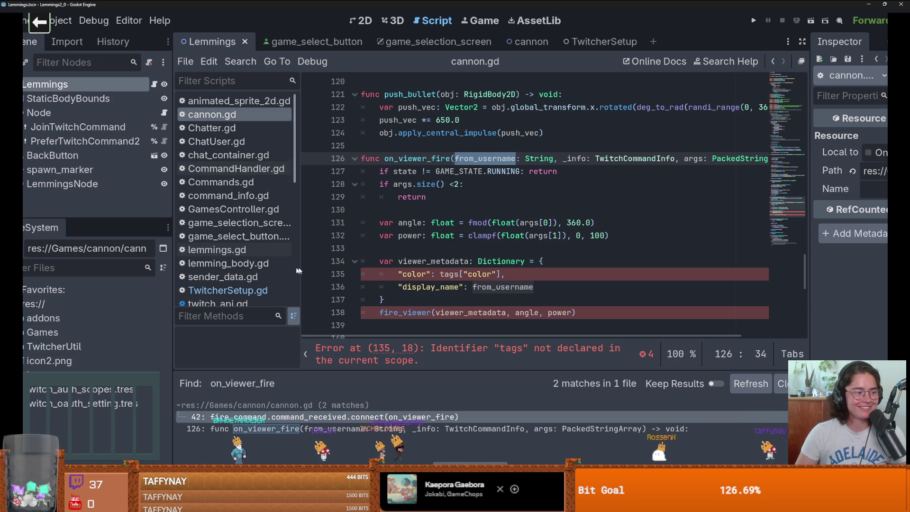
Open twitch_command_base.gd through the TwitchCommandInfo and TwitchCommandBase definitions and scroll through it
left_click(631, 158, "ctrl")
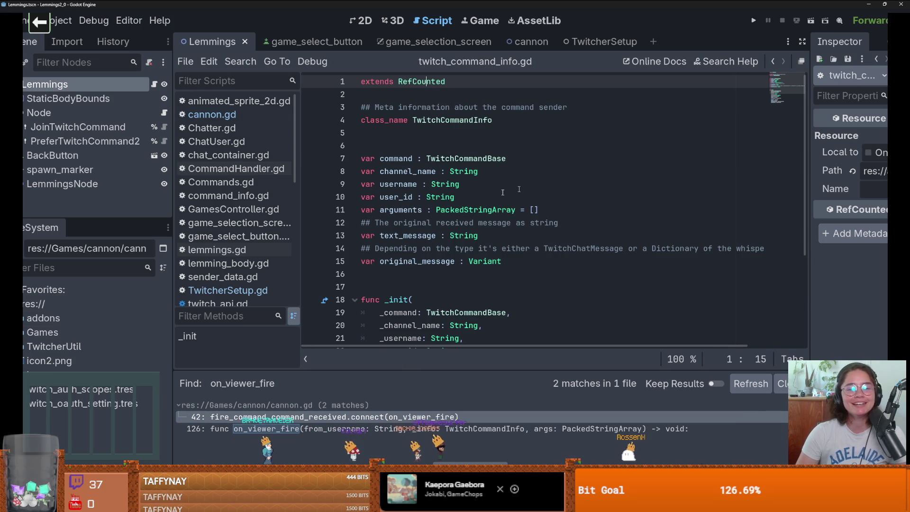
left_click(478, 158, "ctrl")
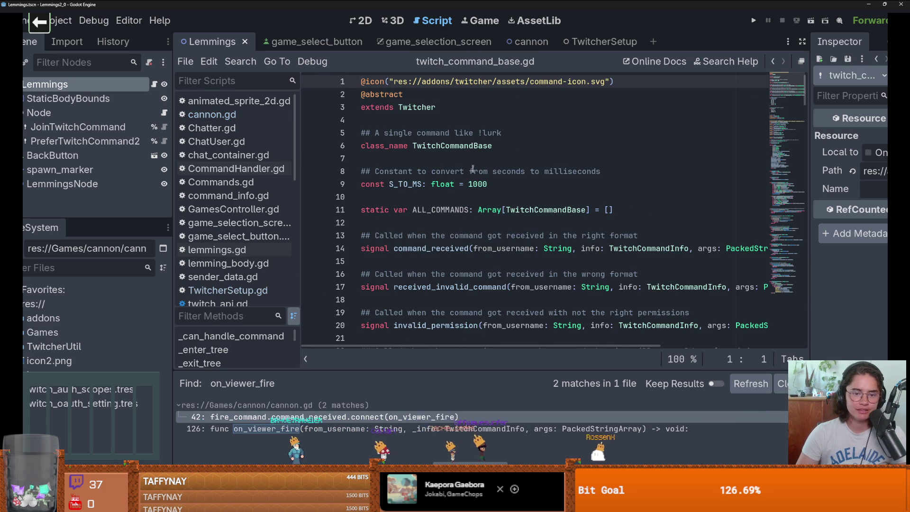
scroll(506, 293, "down", 3)
scroll(506, 293, "down", 3)
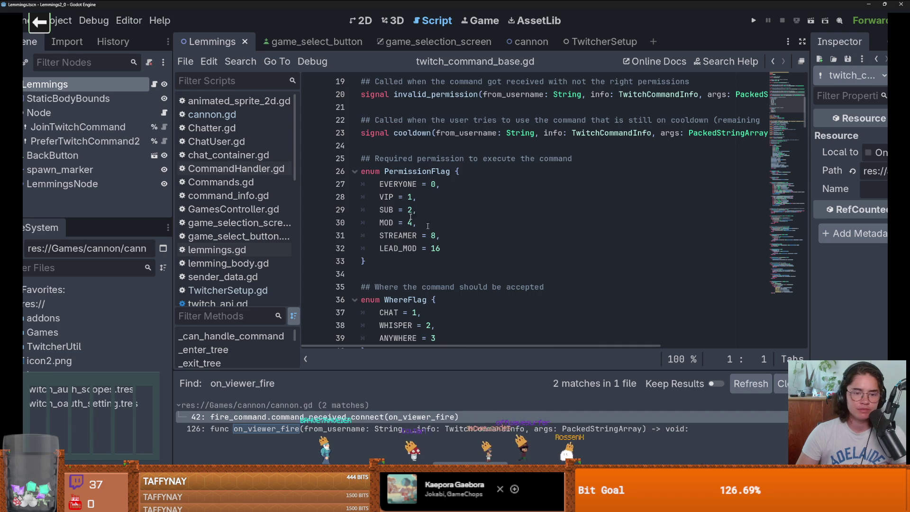
scroll(397, 300, "down", 5)
scroll(397, 300, "down", 5)
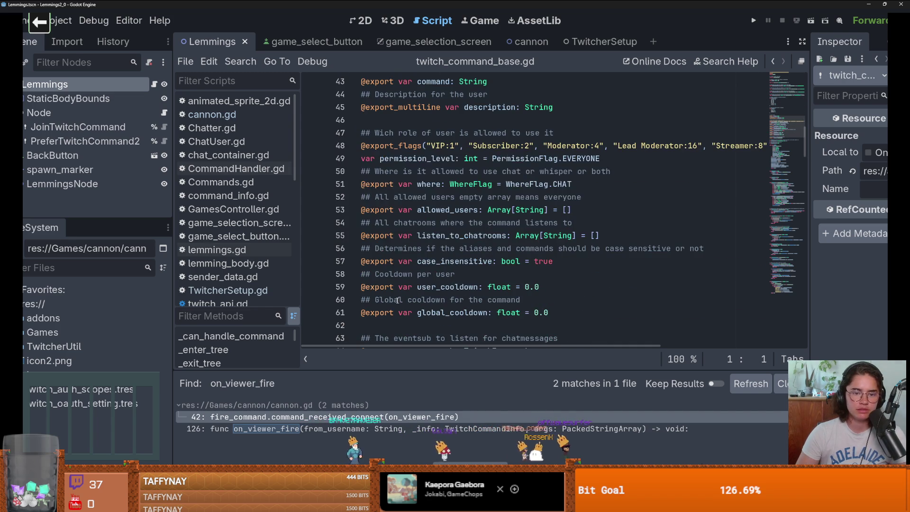
scroll(397, 300, "down", 2)
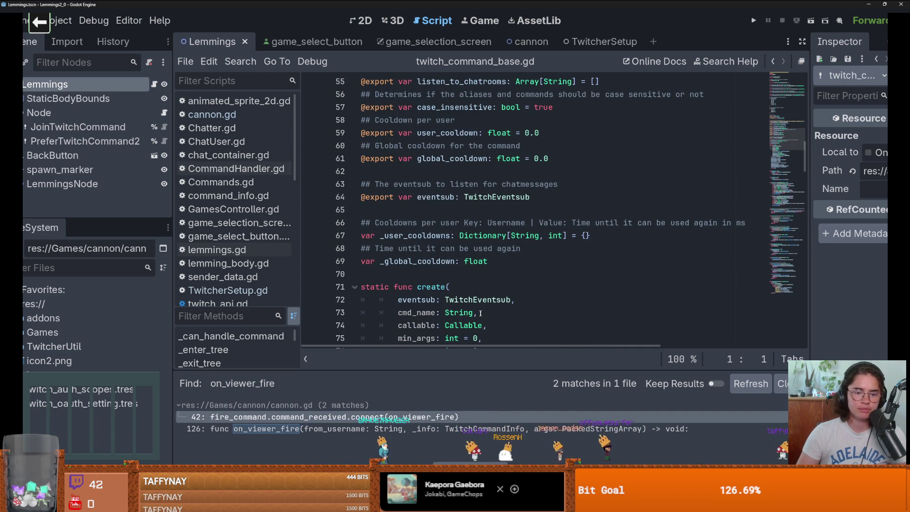
Search the script for 'color' and scroll on, finding no matches
key("ctrl+f")
type("color")
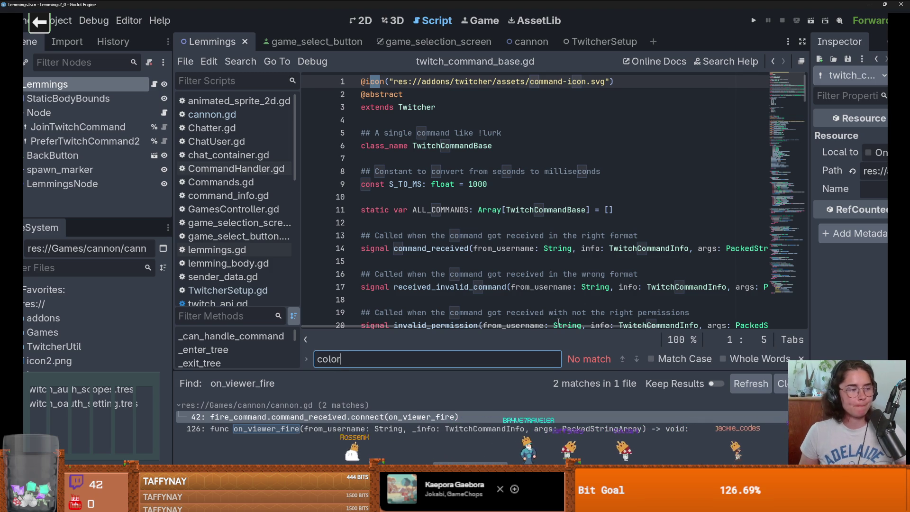
scroll(460, 264, "down", 6)
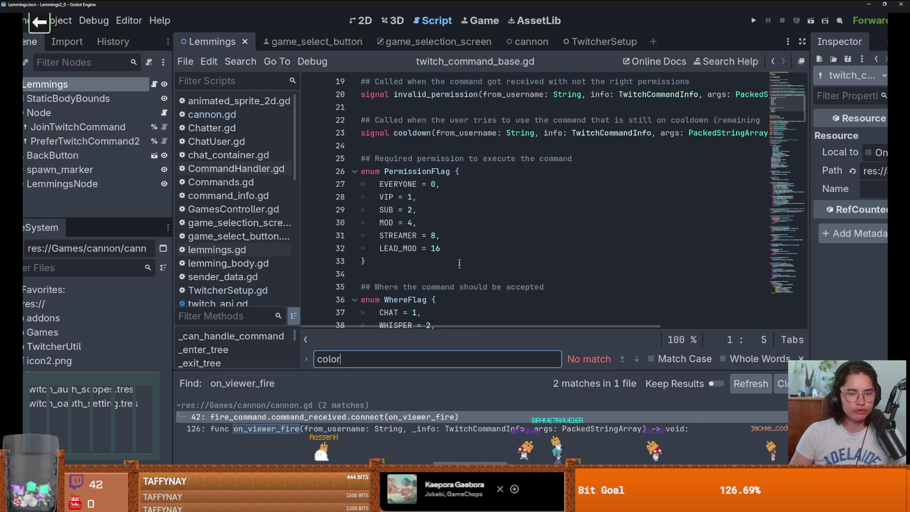
scroll(459, 264, "down", 4)
scroll(499, 269, "down", 5)
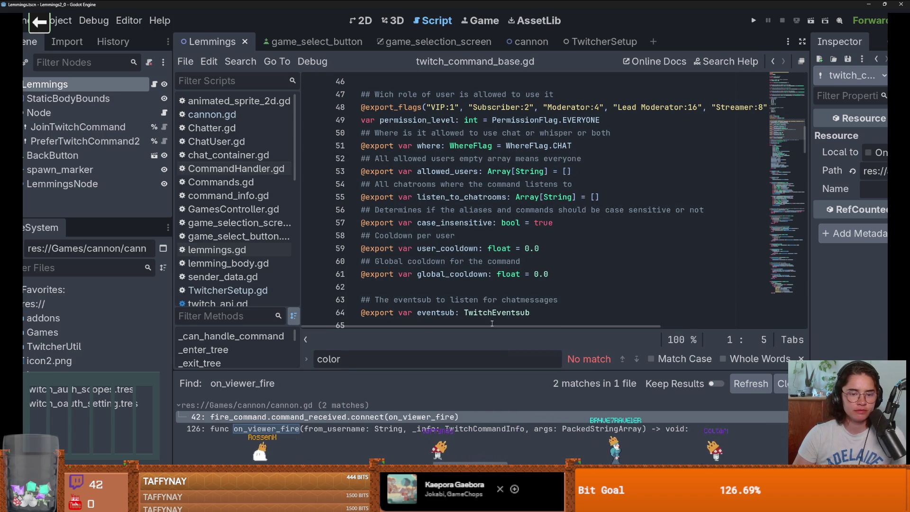
key("BackSpace")
scroll(493, 323, "down", 5)
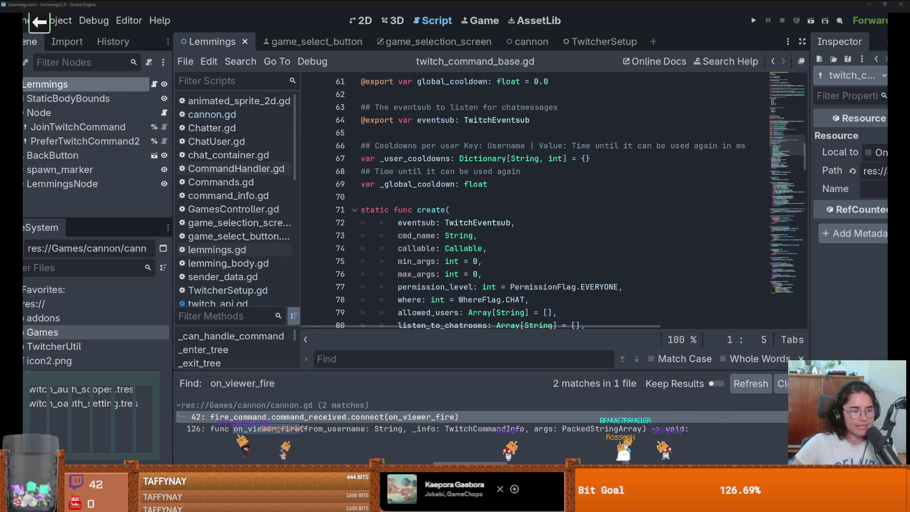
Expand the Games, GamesController and GameSelectButton folders and select game_selection_screen
left_click(24, 333)
left_click(23, 362)
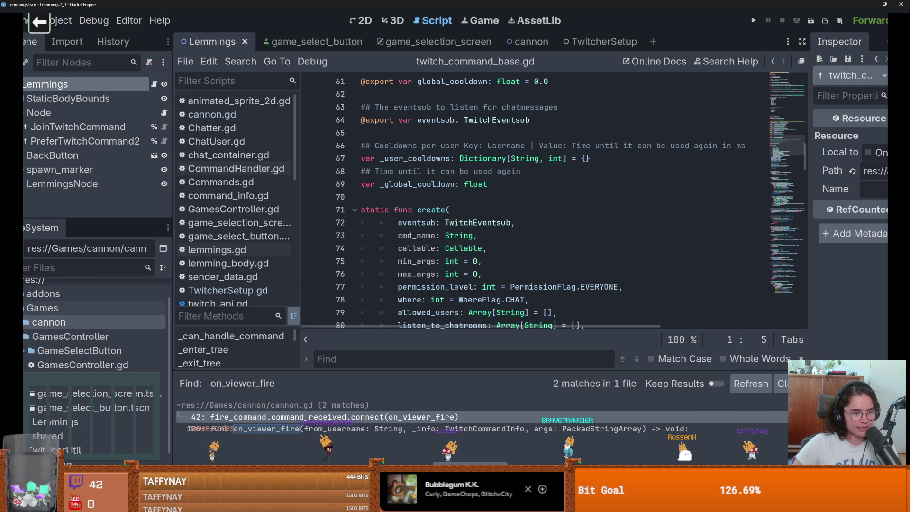
scroll(61, 332, "down", 2)
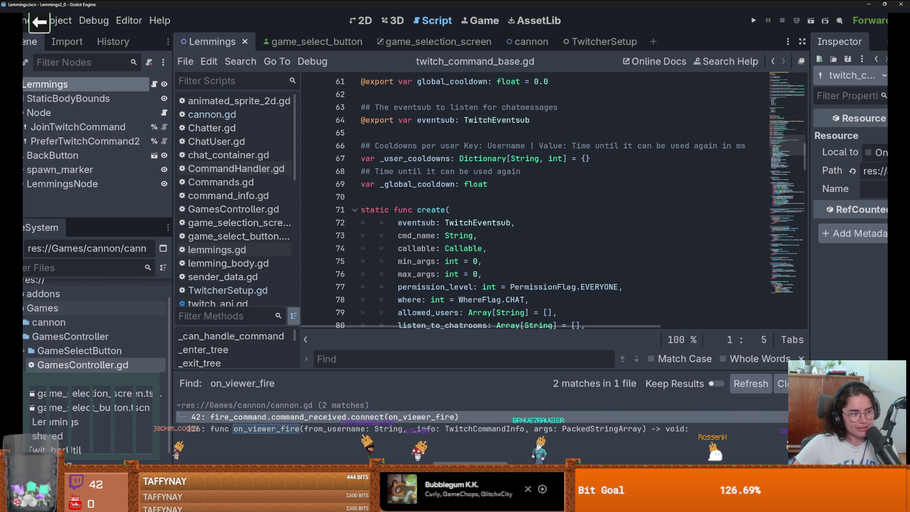
double_click(76, 351)
scroll(23, 353, "down", 3)
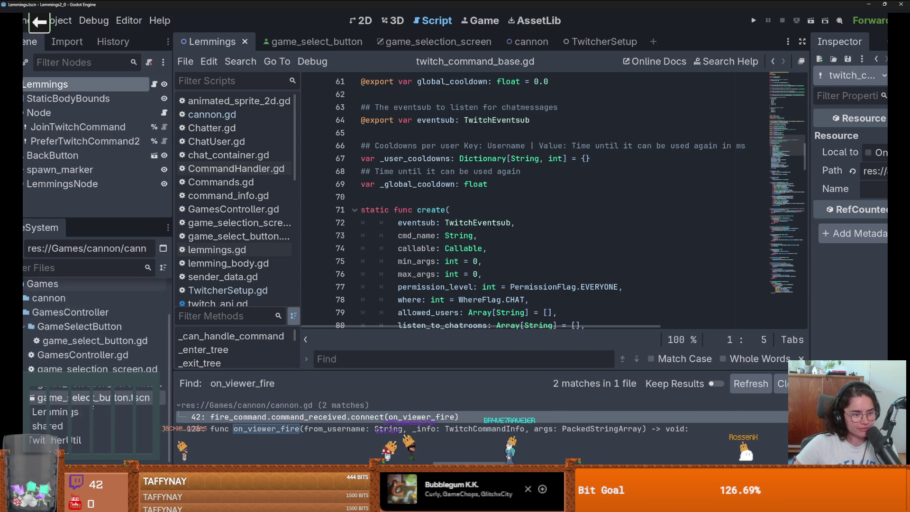
left_click_drag(173, 359, 212, 359)
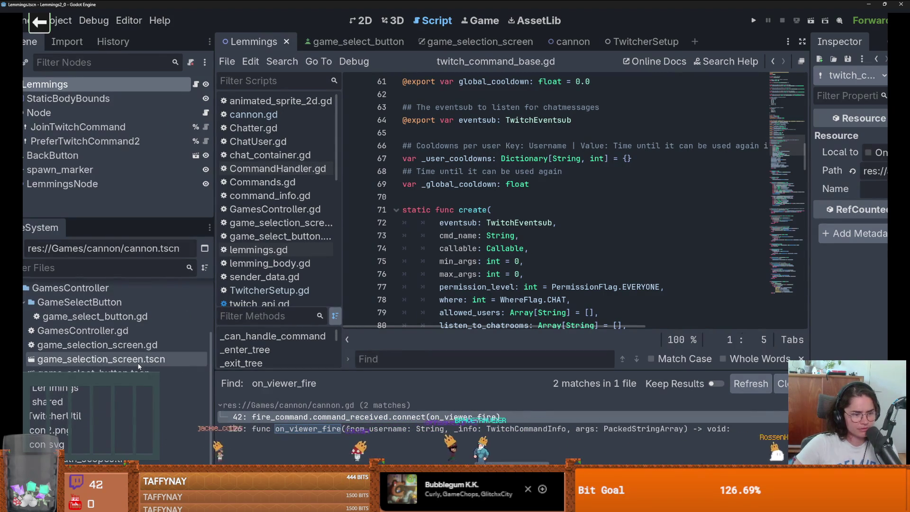
left_click(95, 359)
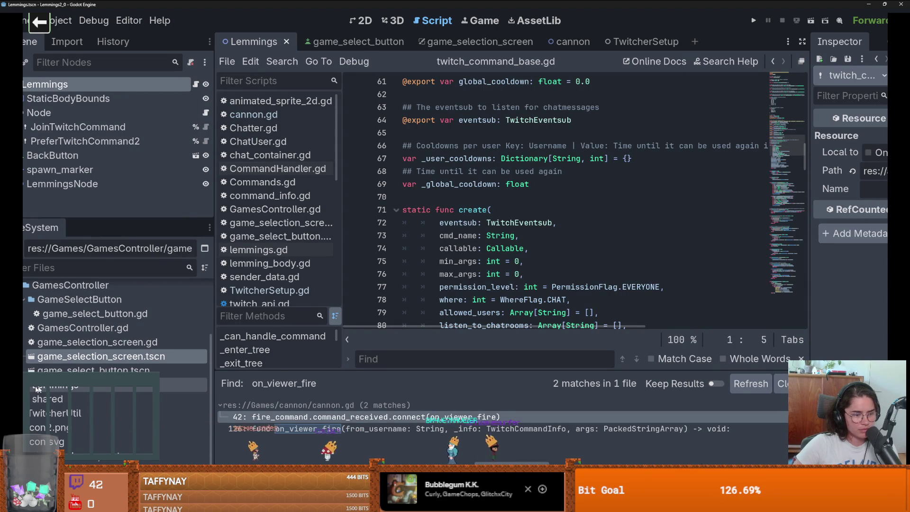
scroll(24, 368, "up", 2)
scroll(24, 367, "up", 4)
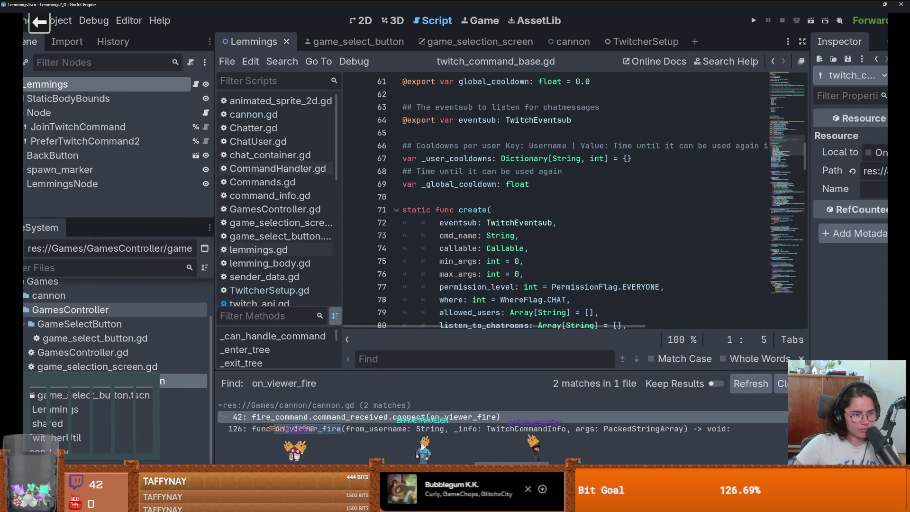
Open TwitcherSetup.tscn and view its layout in the 2D editor
left_click(47, 389)
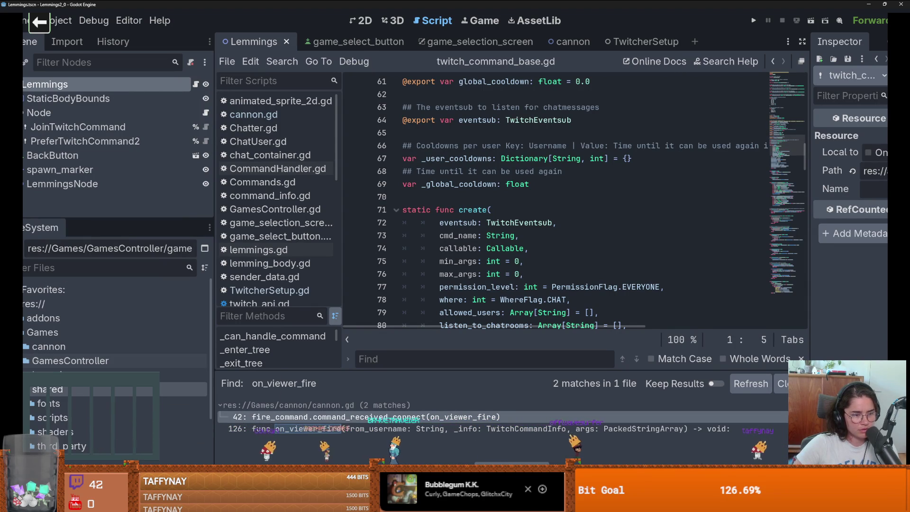
scroll(66, 396, "down", 5)
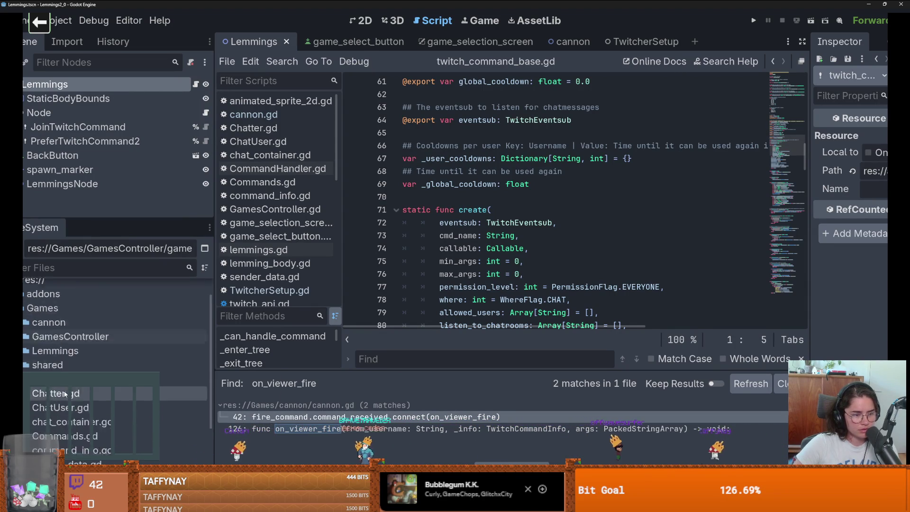
double_click(76, 421)
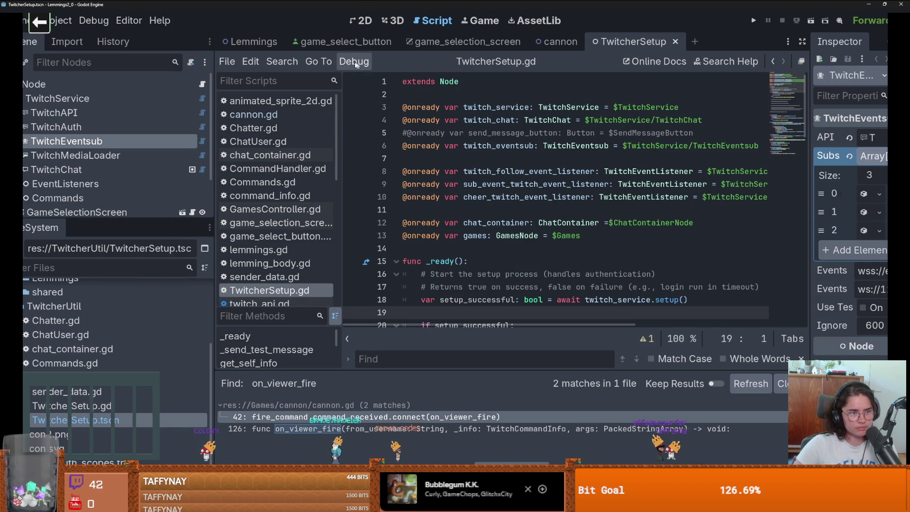
left_click(363, 21)
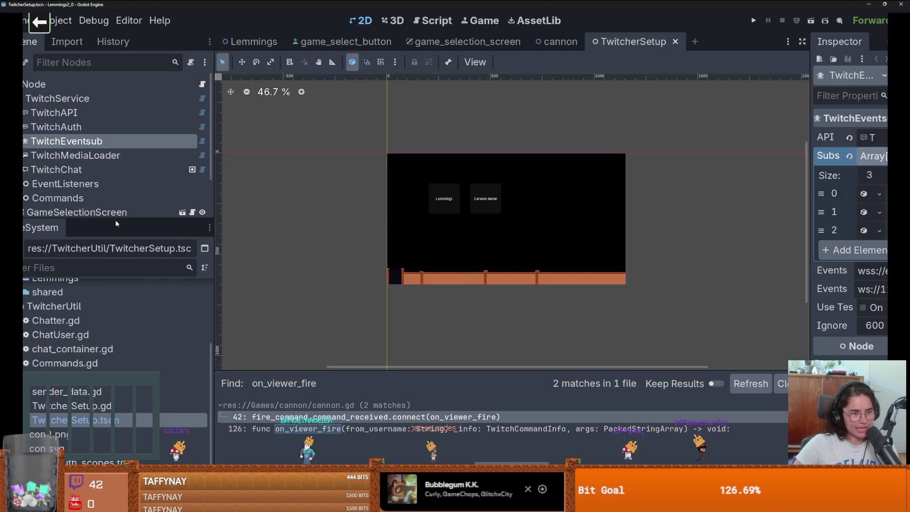
Widen the scene tree, then view the GameSelectionScreen script and chat_container.gd
left_click_drag(115, 220, 116, 361)
left_click(197, 213)
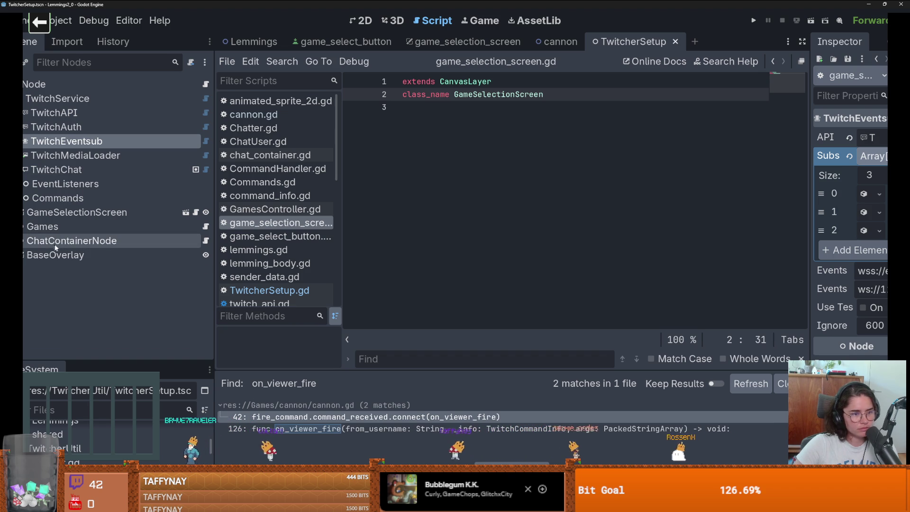
left_click(206, 240)
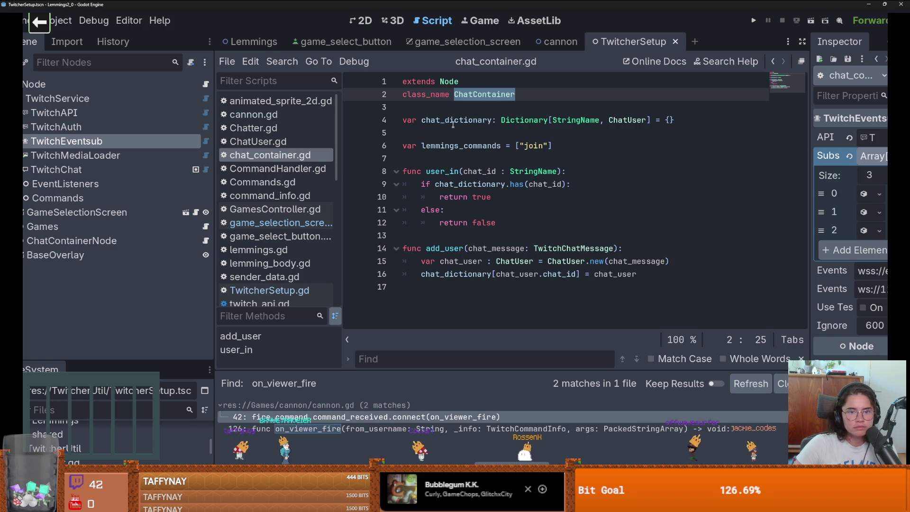
Review ChatUser.gd's color variable and _init, then TwitcherSetup.gd, before returning to chat_container.gd
left_click(626, 121, "ctrl")
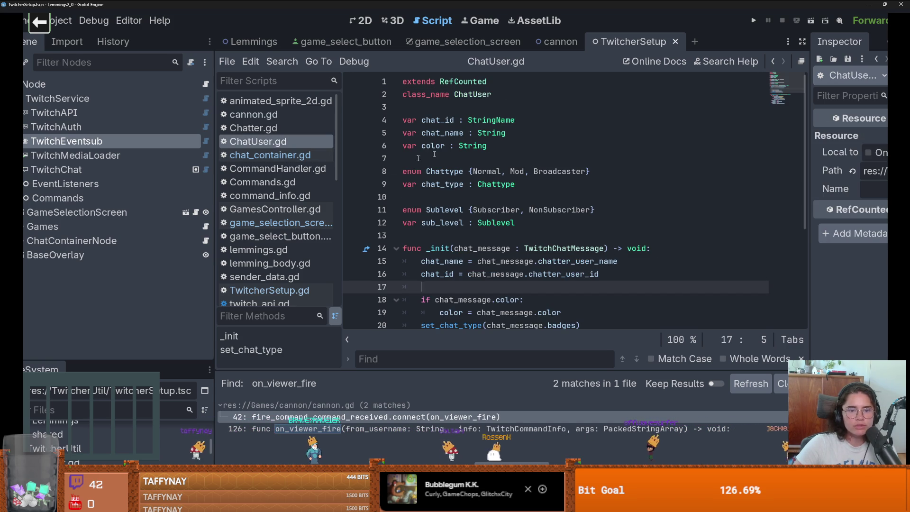
double_click(423, 146)
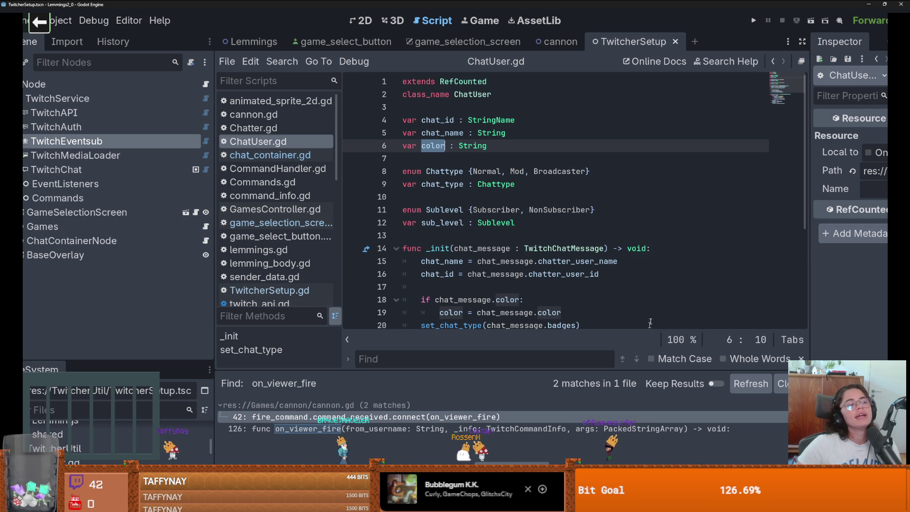
left_click(527, 248)
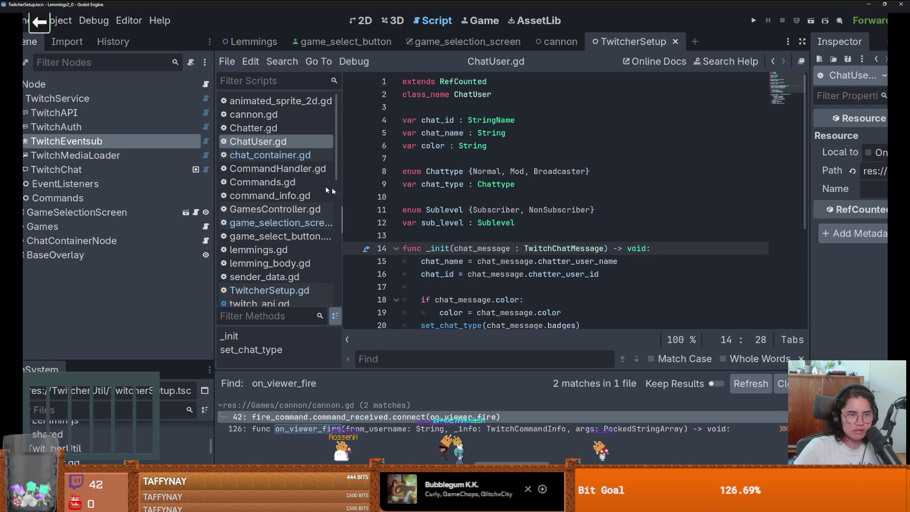
left_click(206, 85)
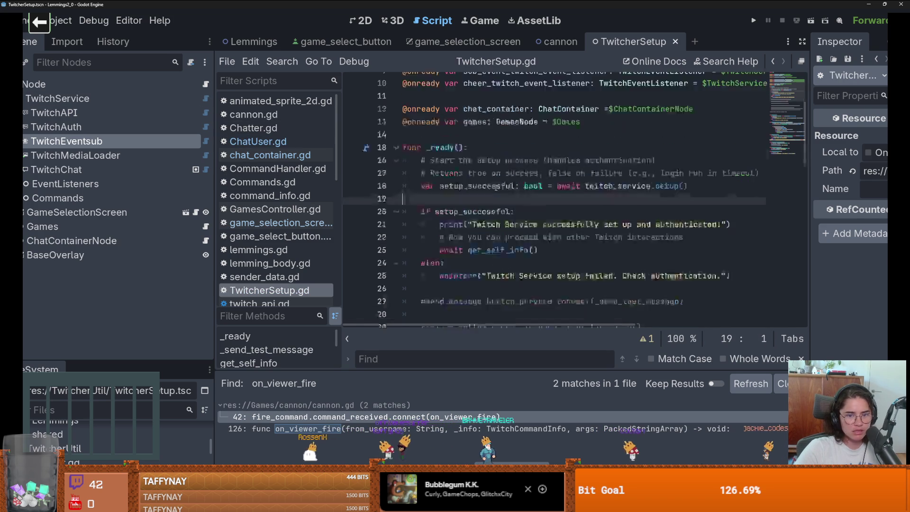
scroll(496, 188, "down", 13)
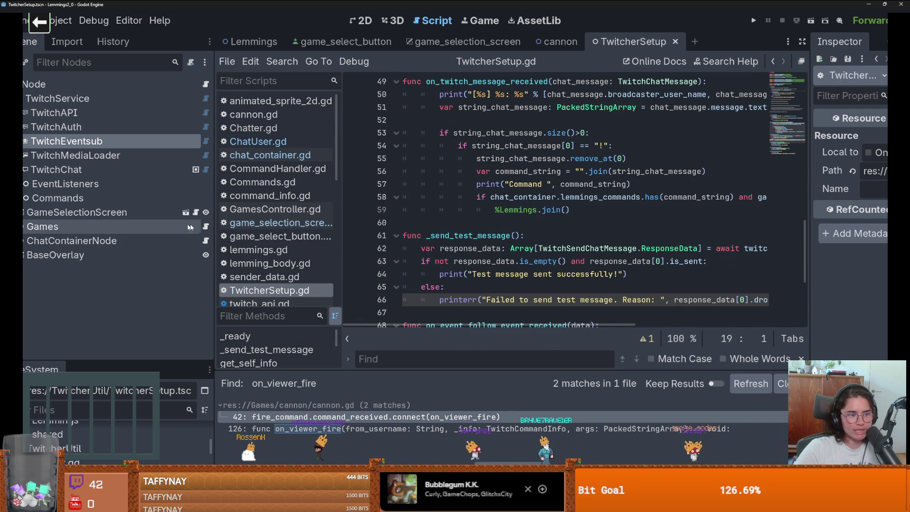
left_click(205, 241)
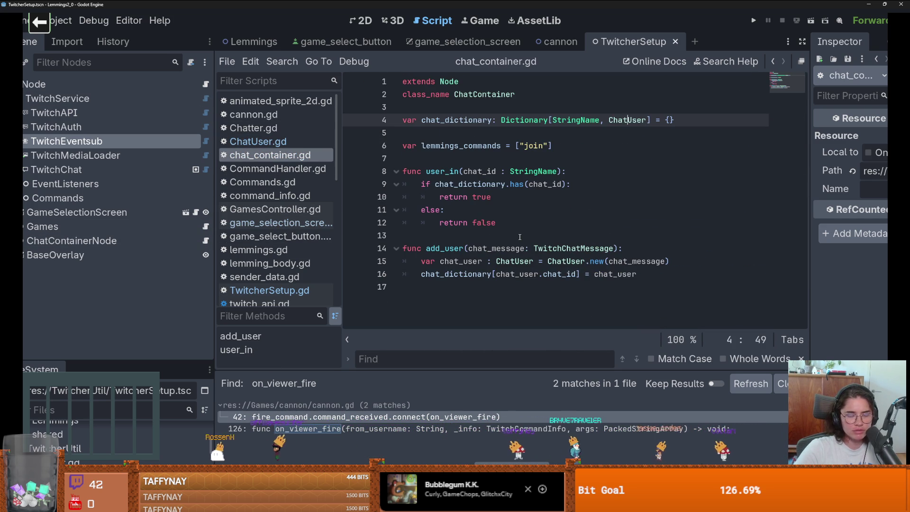
Inspect chat_dictionary's uses and documentation popup, plus the user_in and add_user lines
double_click(476, 122)
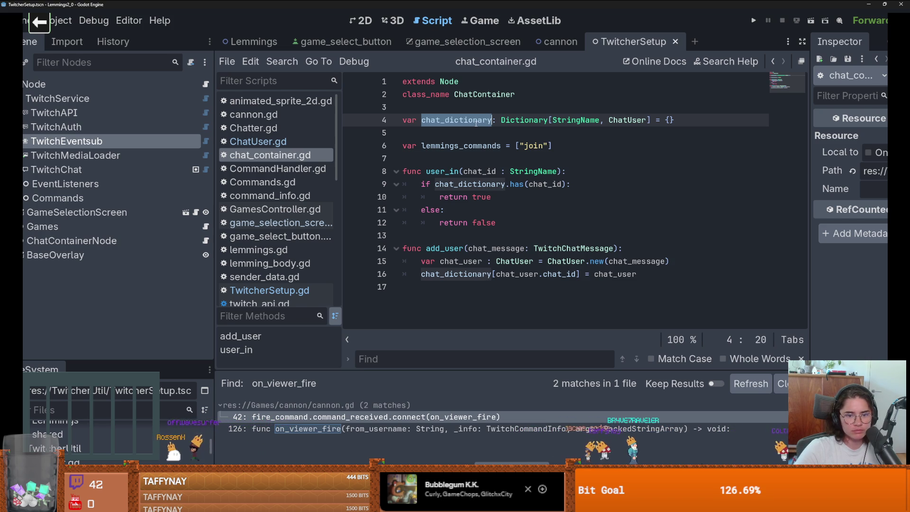
double_click(446, 274)
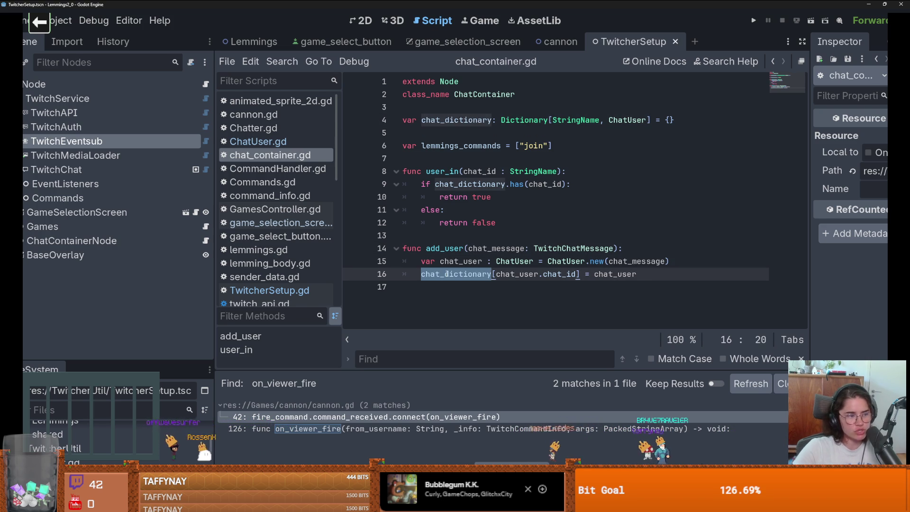
mouse_move(447, 274)
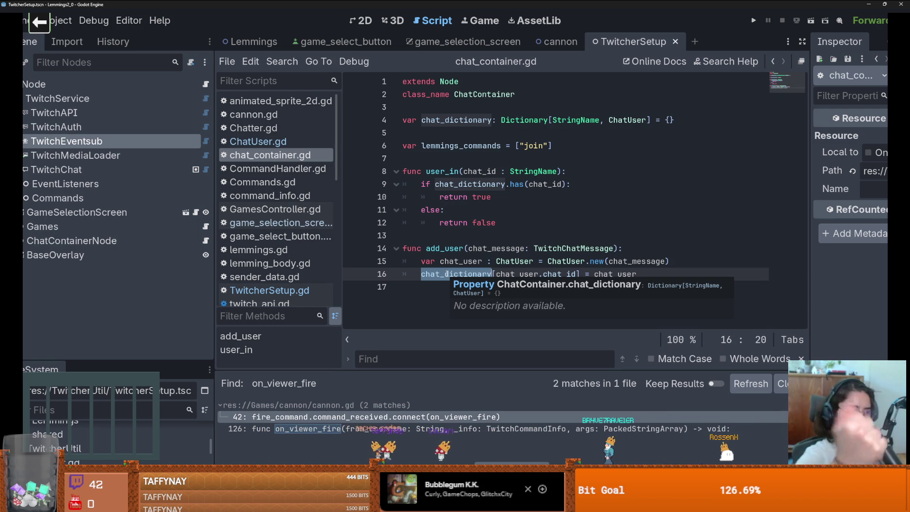
left_click(473, 262)
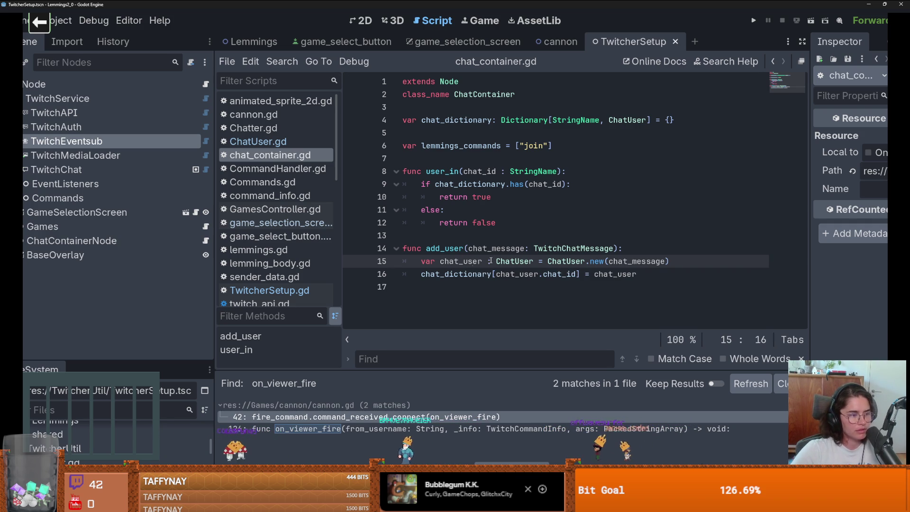
left_click(479, 236)
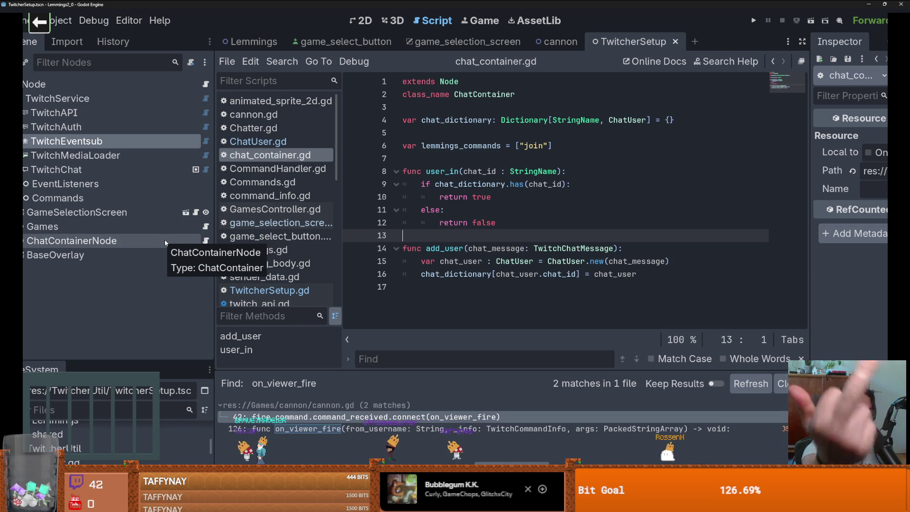
left_click(525, 172)
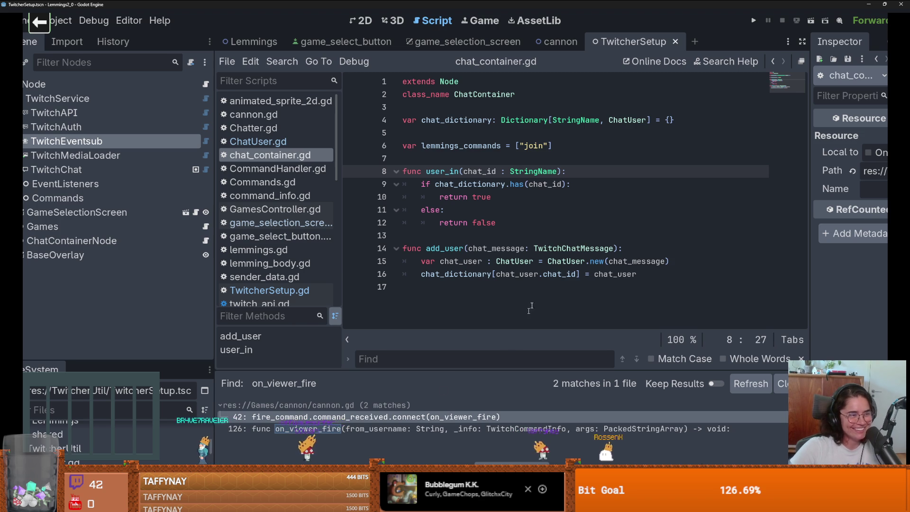
left_click(505, 275)
key("alt+Left")
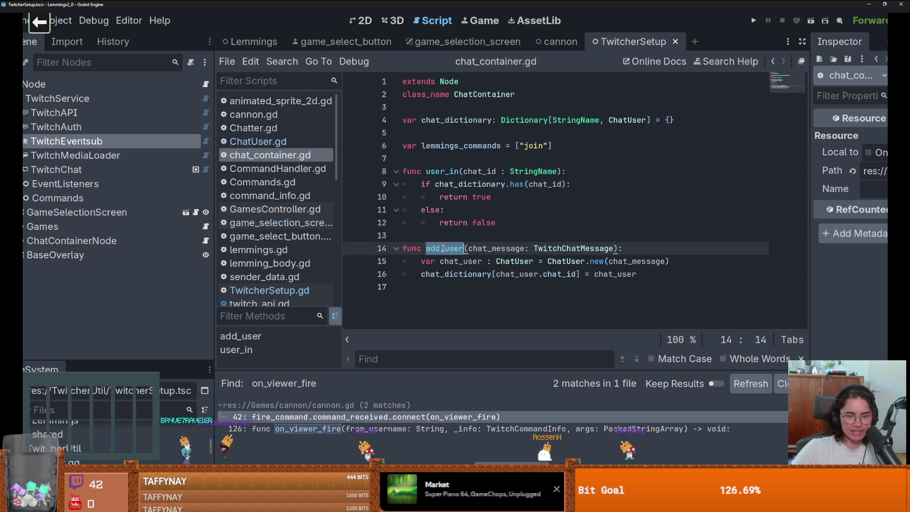
key("alt+Right")
key("alt+Left")
Check the ChatUser creation and chat_dictionary declaration, then select ChatContainerNode in the scene tree
double_click(446, 274)
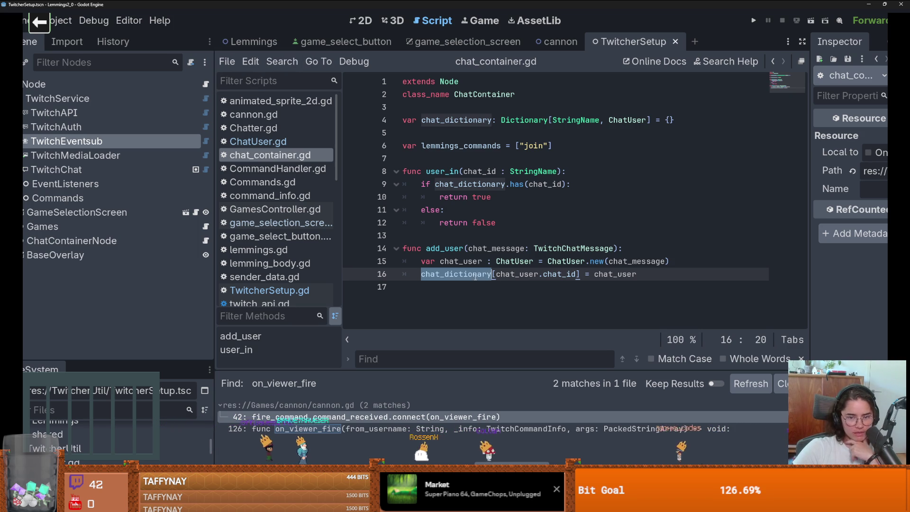
left_click(550, 261)
double_click(554, 262)
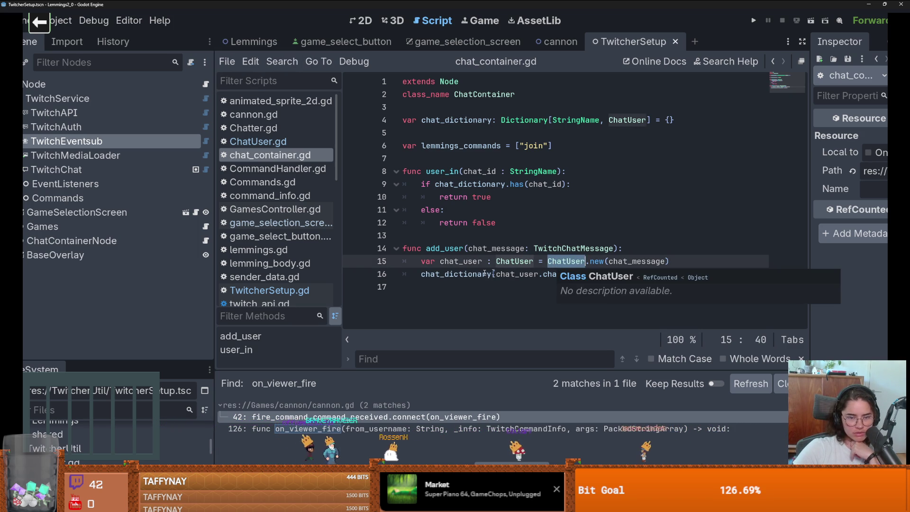
left_click(280, 169)
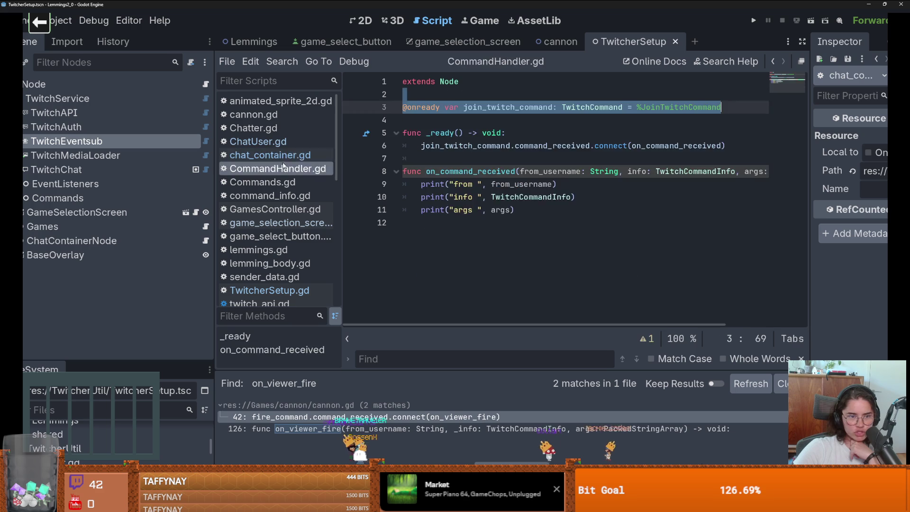
left_click(284, 156)
double_click(456, 120)
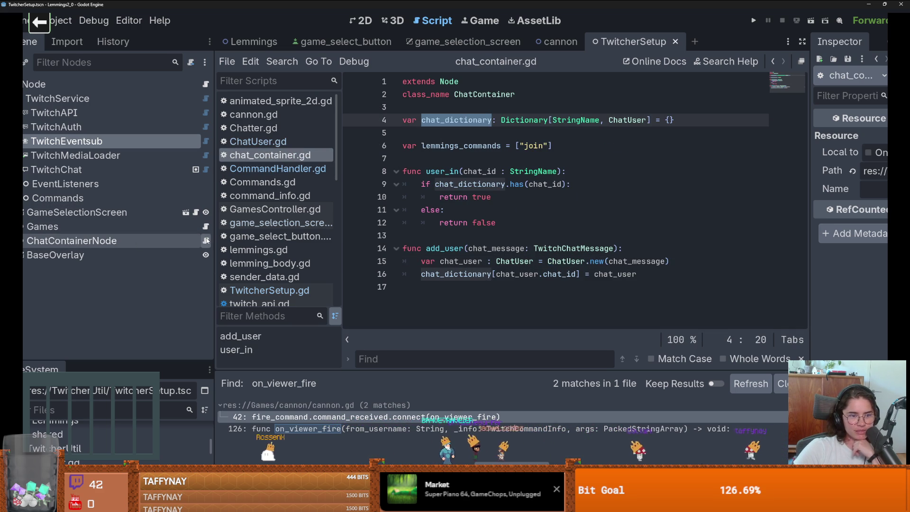
key("Down")
key("Down")
key("Down")
left_click(85, 241)
Delete ChatContainerNode from the TwitcherSetup scene
right_click(86, 241)
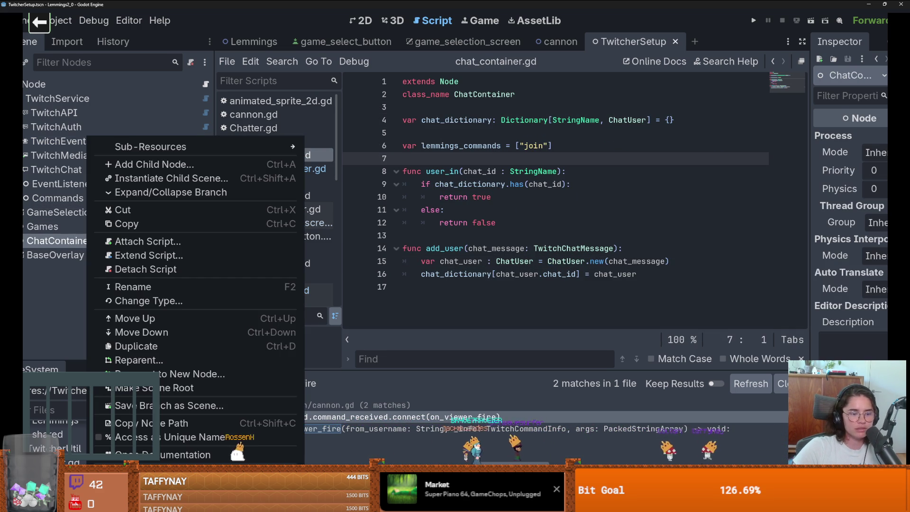
key("Delete")
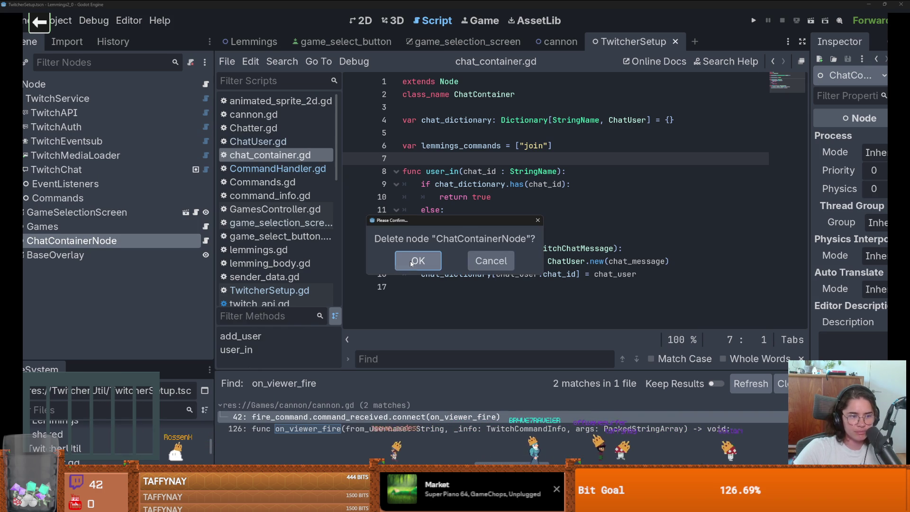
left_click(412, 264)
Try adding TwitcherUtil/chat_container.gd as the ChatContainer autoload, then dismiss the name-clash warning
left_click(57, 21)
left_click(66, 39)
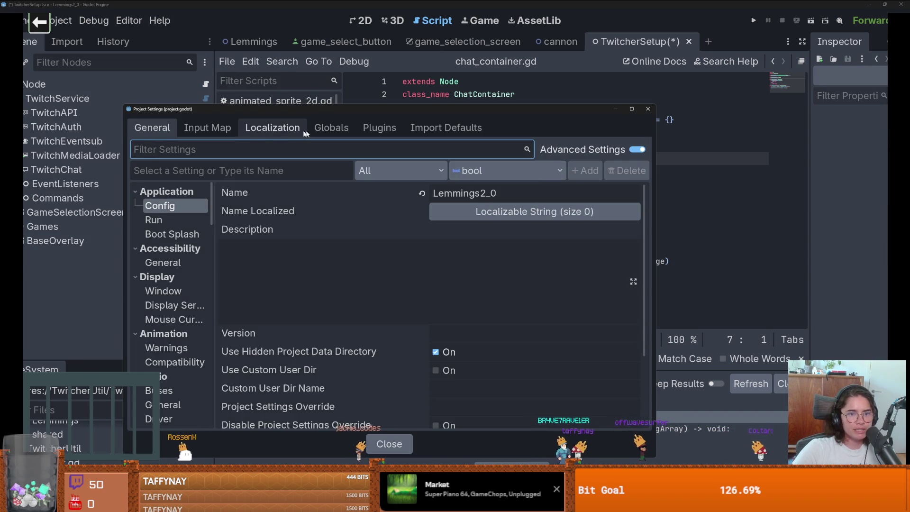
left_click(332, 128)
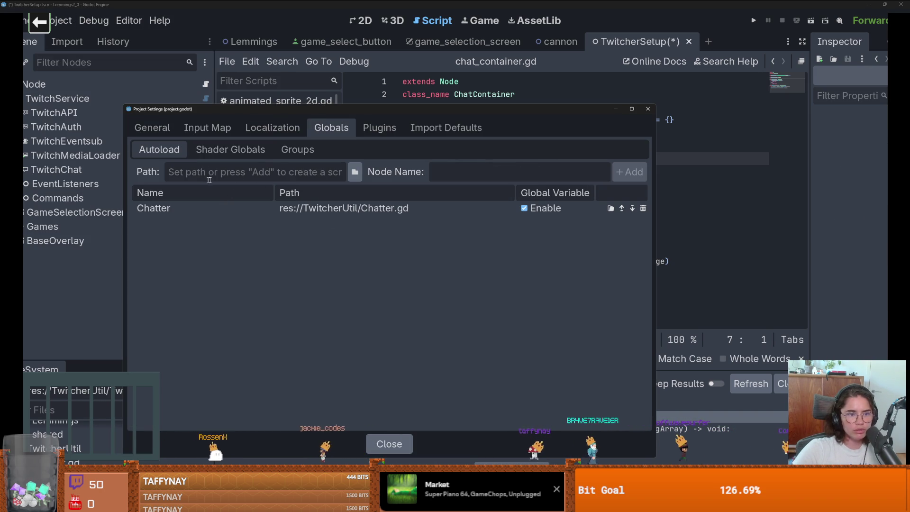
left_click(355, 172)
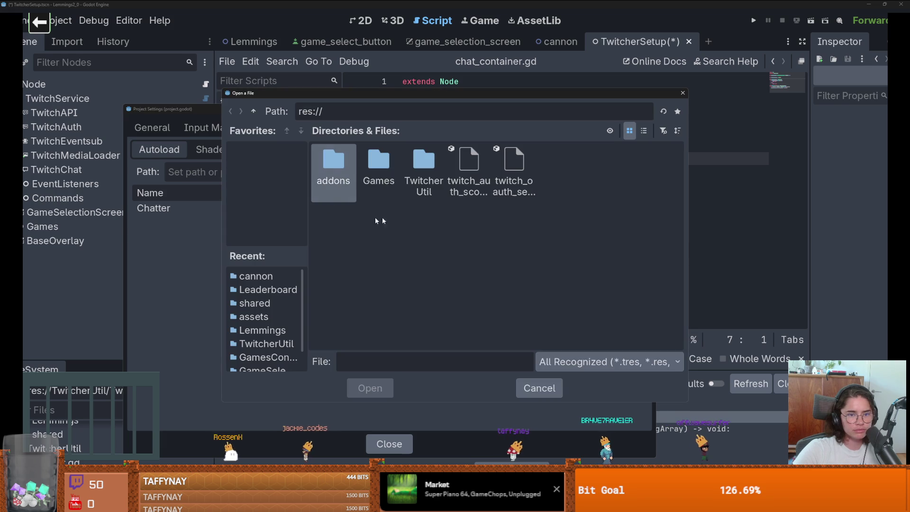
double_click(424, 166)
left_click(368, 176)
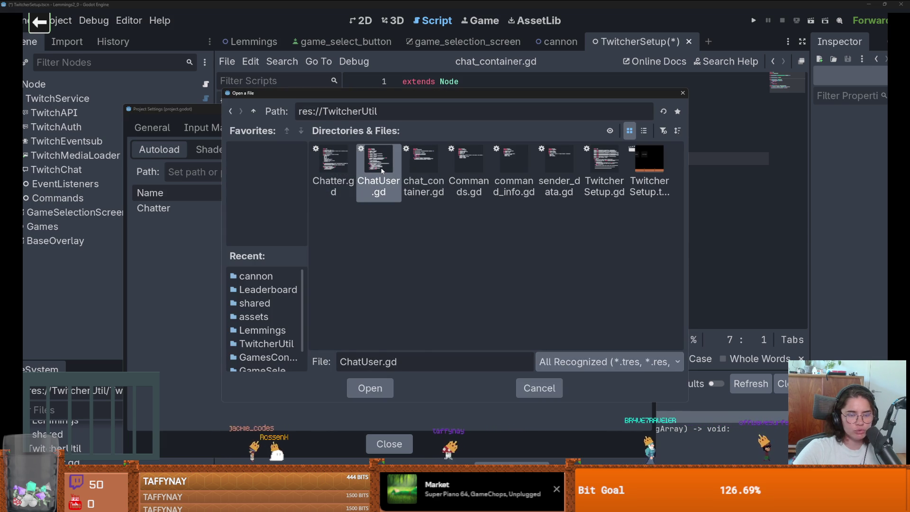
double_click(429, 168)
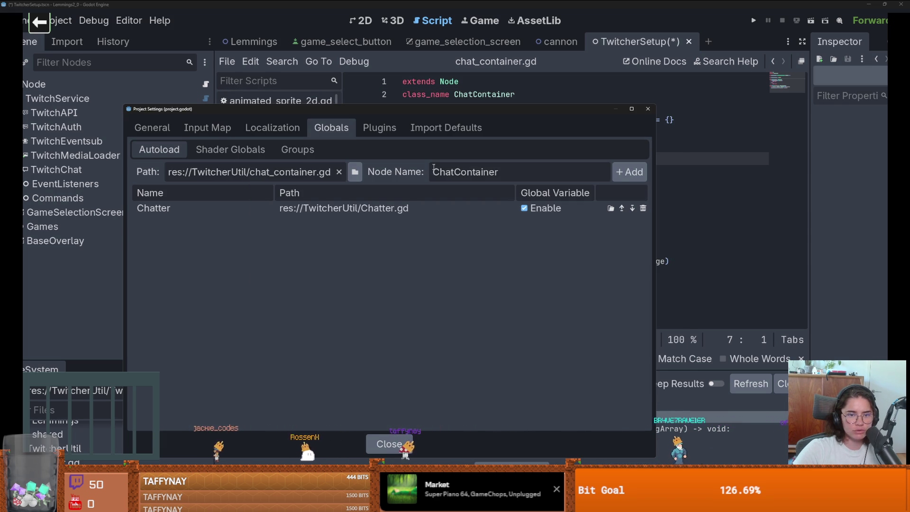
left_click(630, 172)
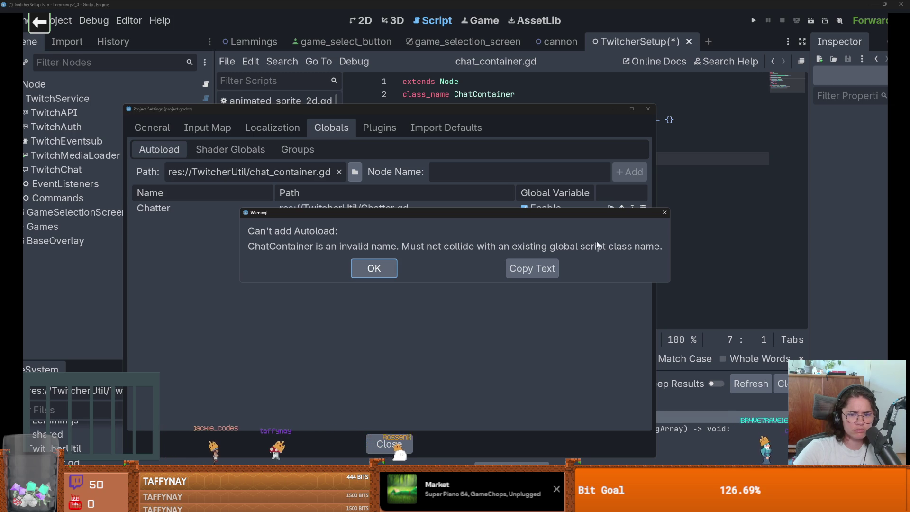
left_click(665, 213)
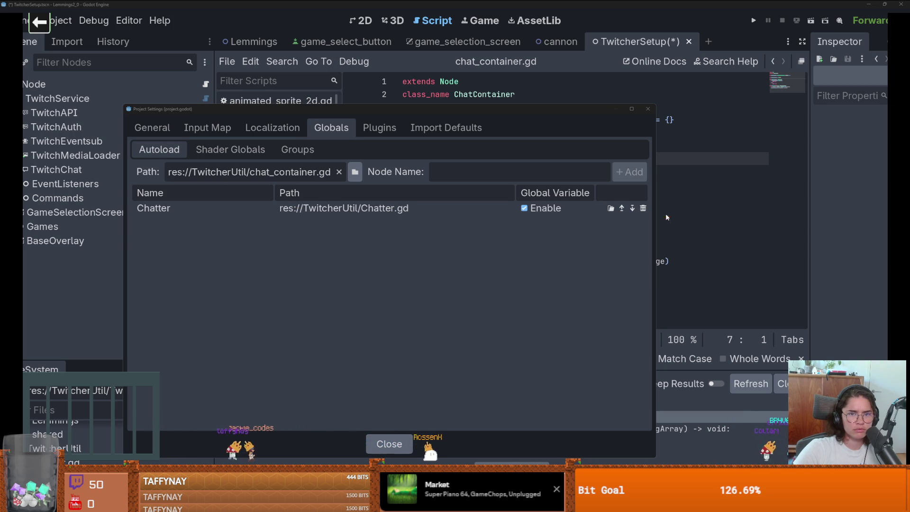
Remove the class_name ChatContainer line from chat_container.gd and save
left_click(653, 110)
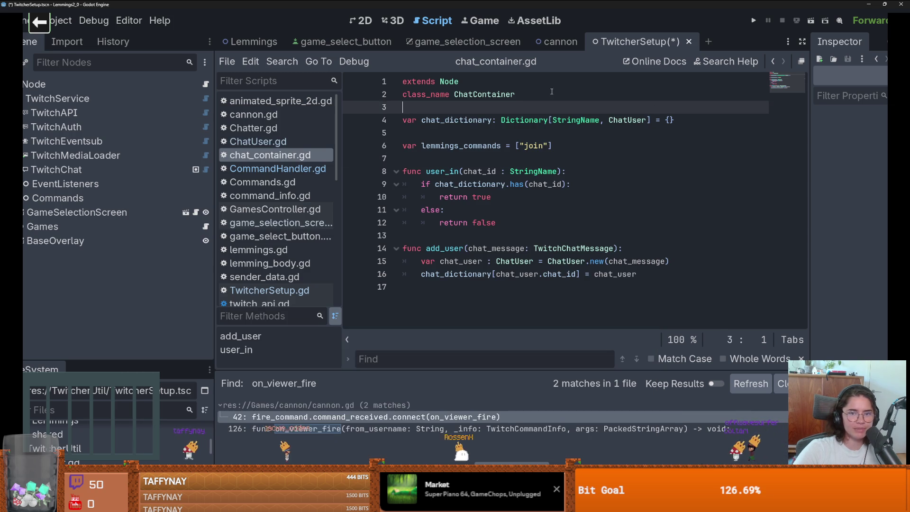
left_click_drag(517, 95, 382, 102)
key("BackSpace")
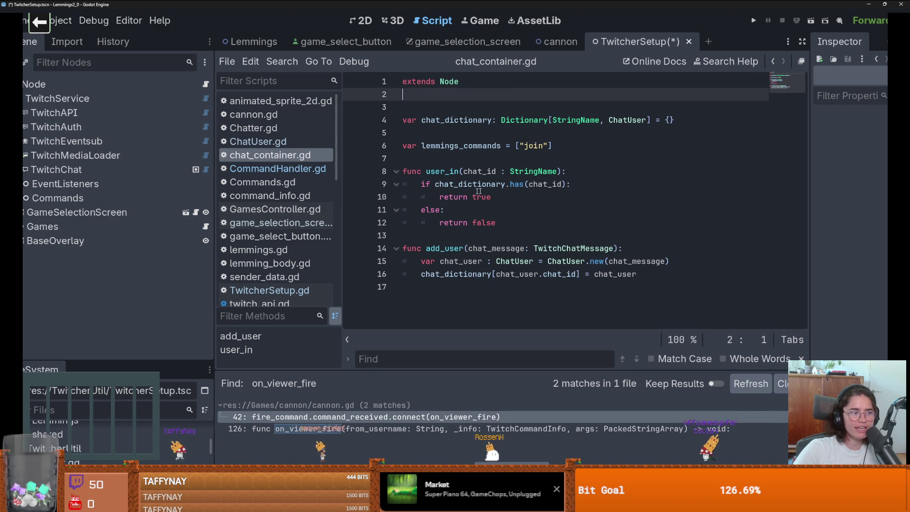
key("ctrl+s")
Add chat_container.gd as the ChatContainer autoload in Project Settings and save the script
left_click(61, 20)
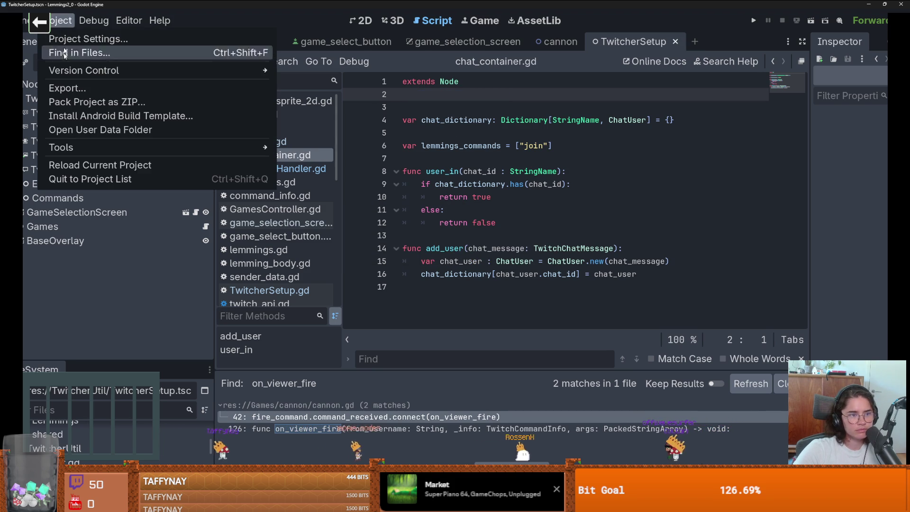
key("Escape")
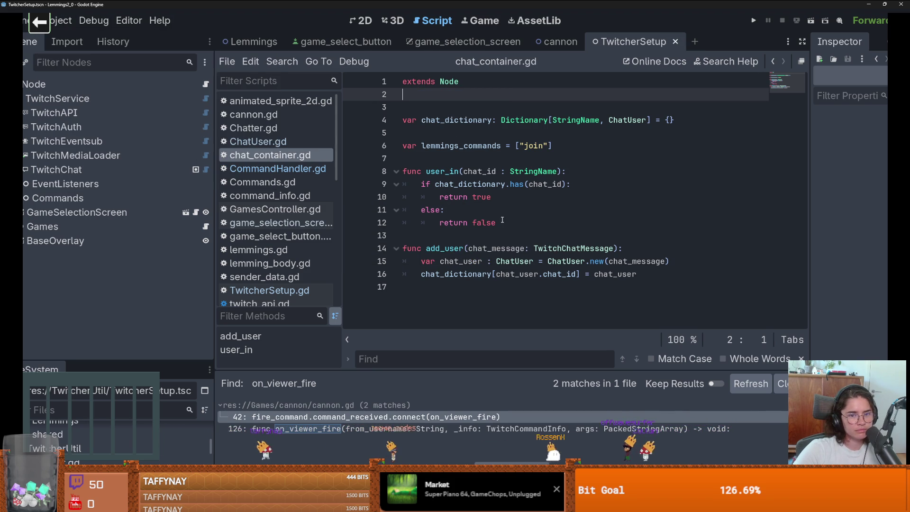
left_click(60, 24)
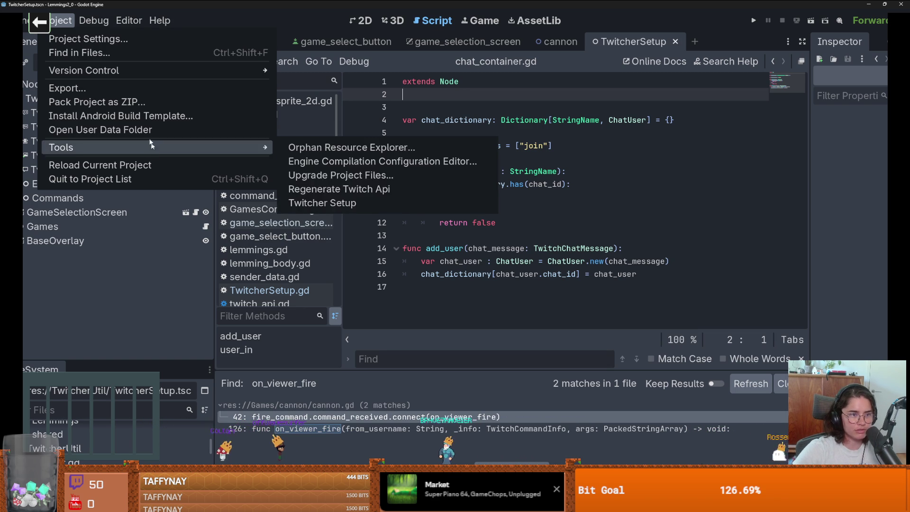
left_click(90, 39)
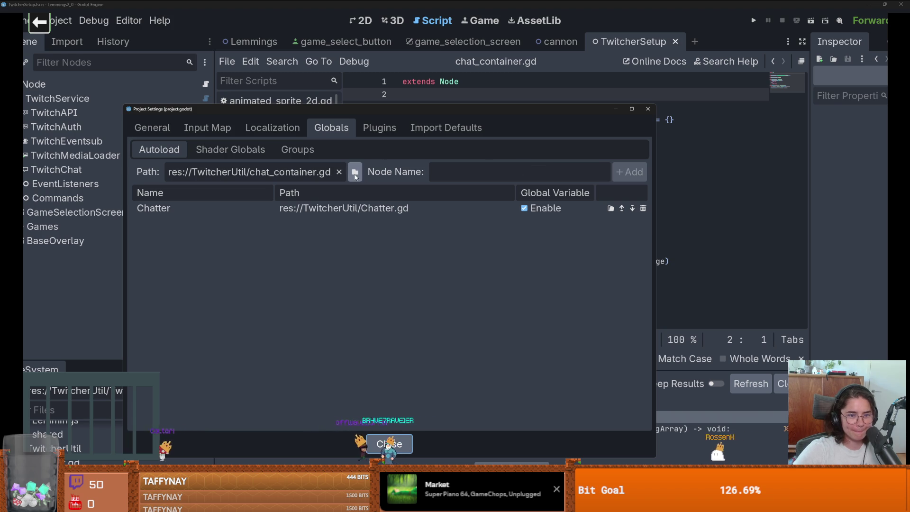
left_click(545, 187)
key("Return")
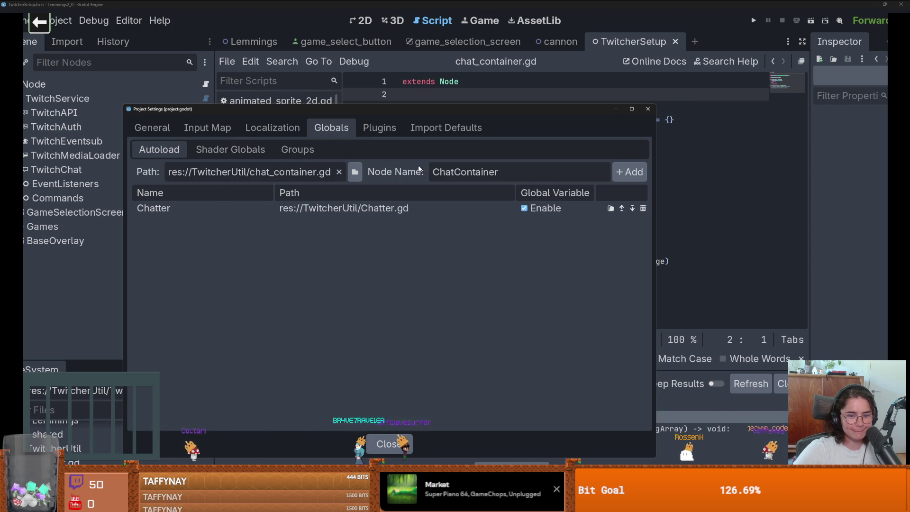
key("Return")
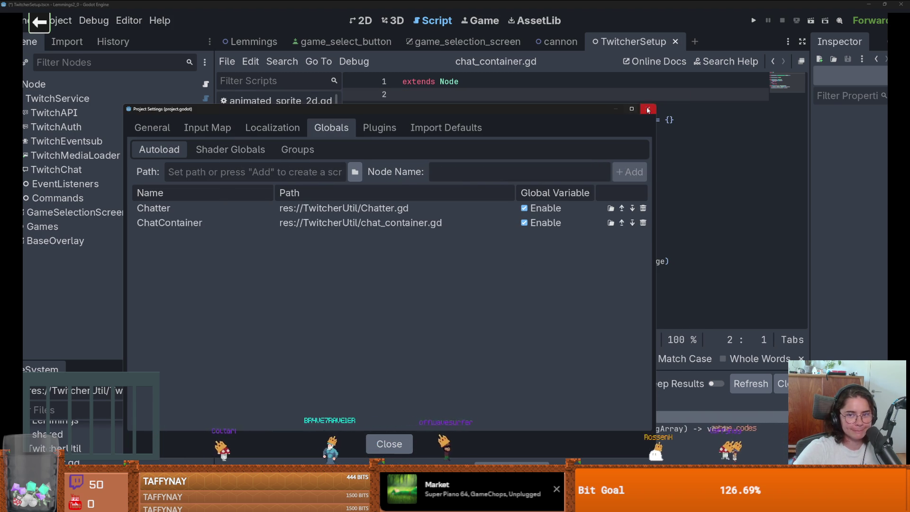
left_click(648, 109)
left_click(600, 161)
key("ctrl+s")
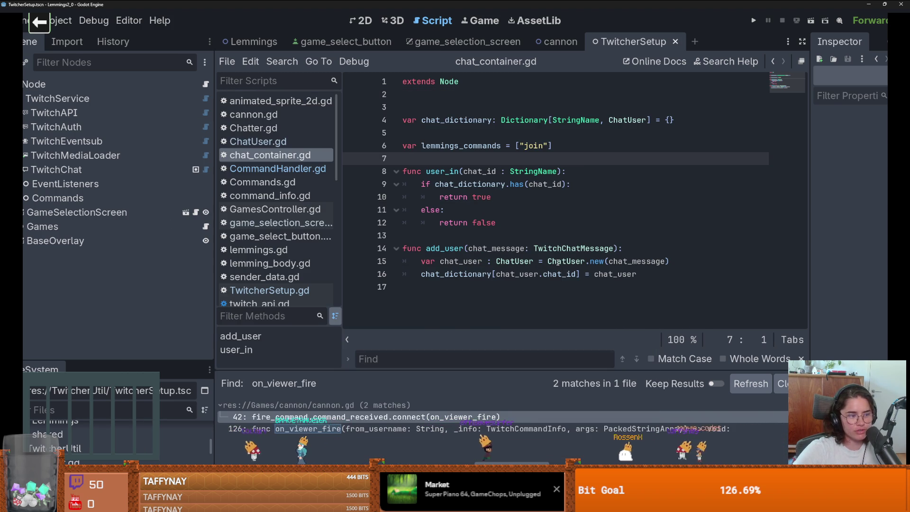
Save chat_container.gd again and open the root node's TwitcherSetup.gd script
key("ctrl+s")
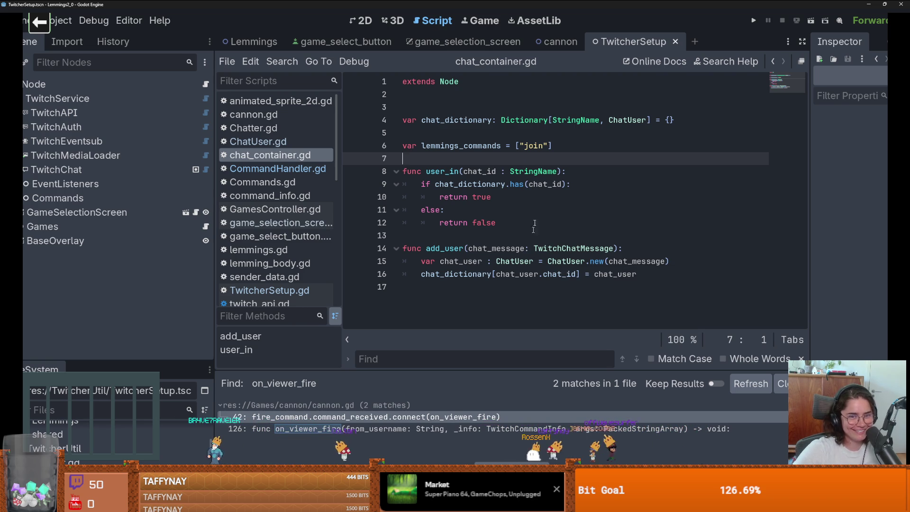
left_click(534, 172)
left_click(524, 146)
key("ctrl+s")
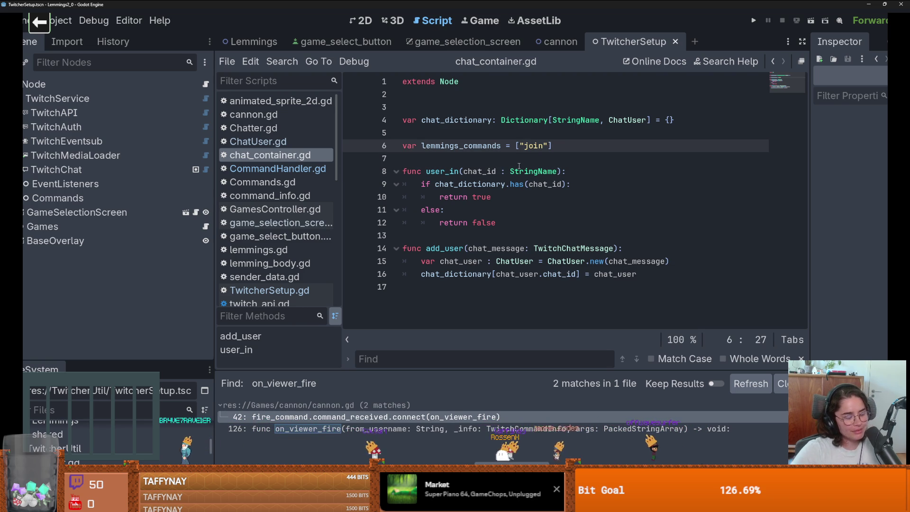
mouse_move(517, 171)
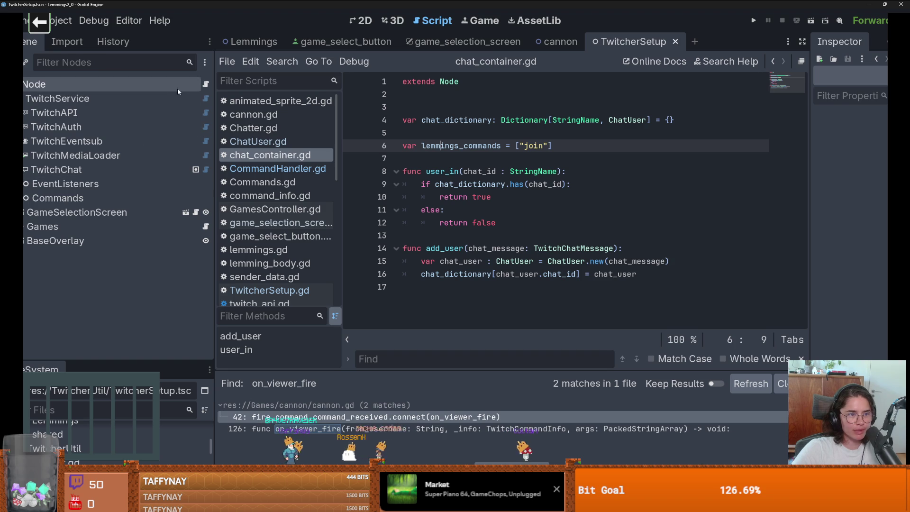
left_click(206, 84)
scroll(527, 228, "down", 5)
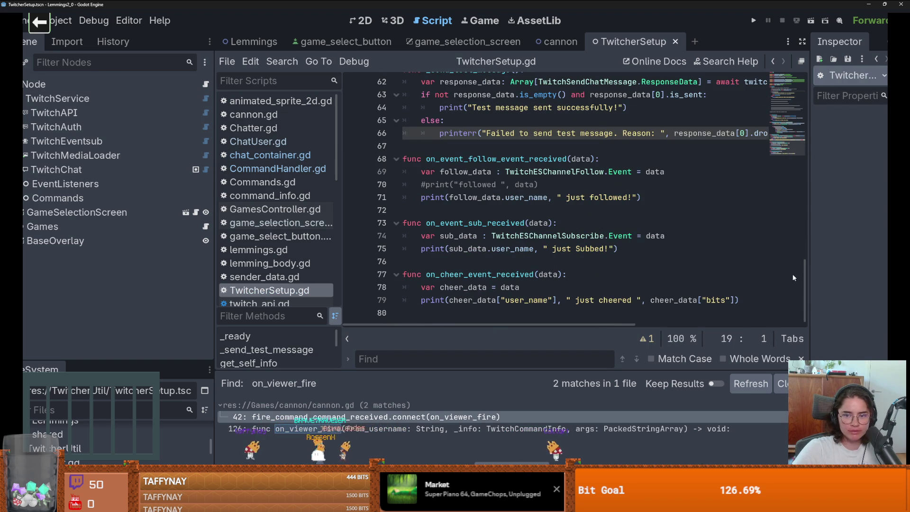
Read through TwitcherSetup.gd's onready variables and setup section
mouse_move(795, 278)
left_mouse_down()
mouse_move(821, 112)
mouse_move(835, 282)
left_mouse_up()
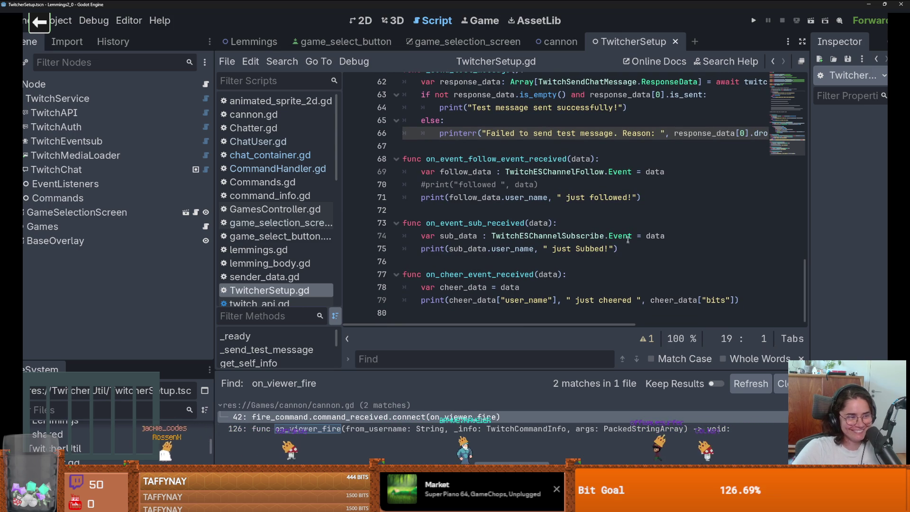
scroll(488, 156, "up", 3)
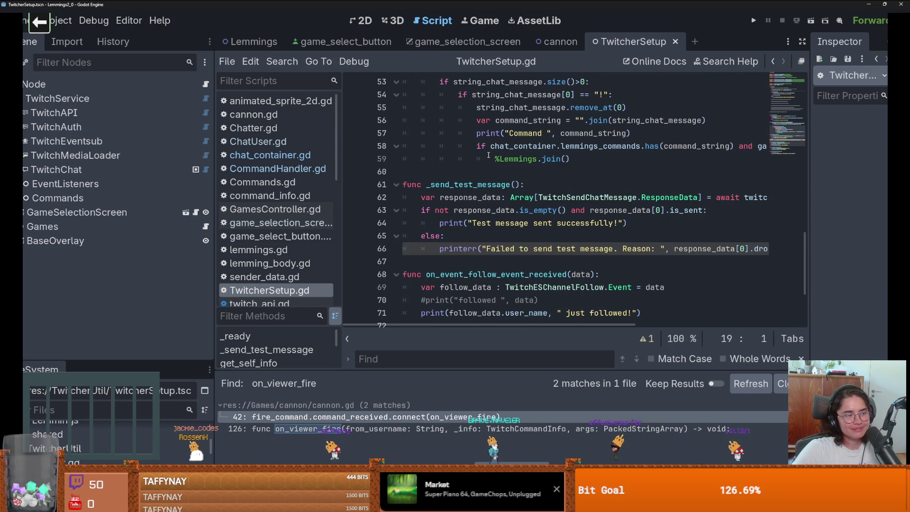
scroll(488, 157, "up", 3)
scroll(489, 157, "up", 5)
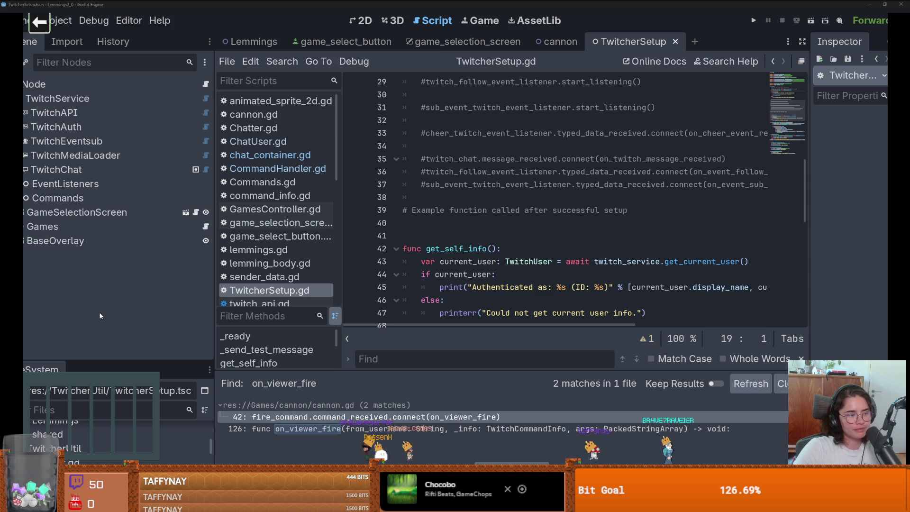
left_click(572, 221)
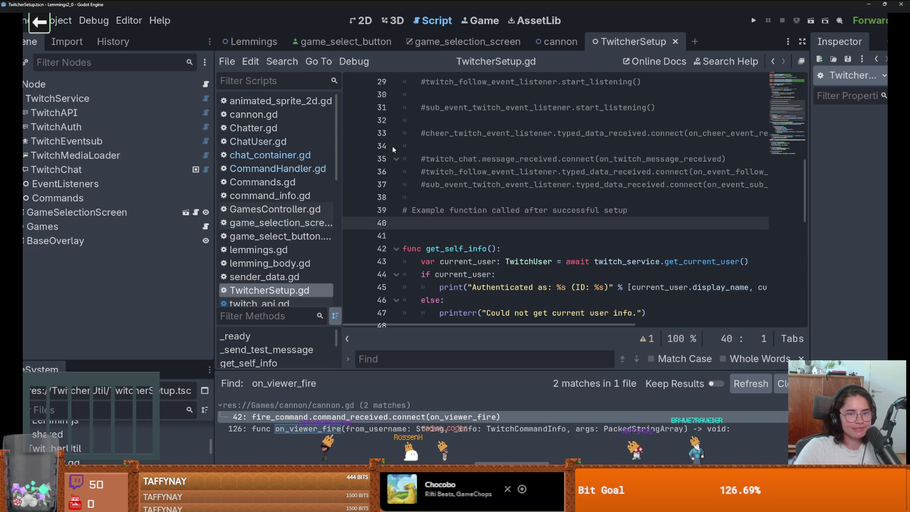
scroll(391, 146, "up", 10)
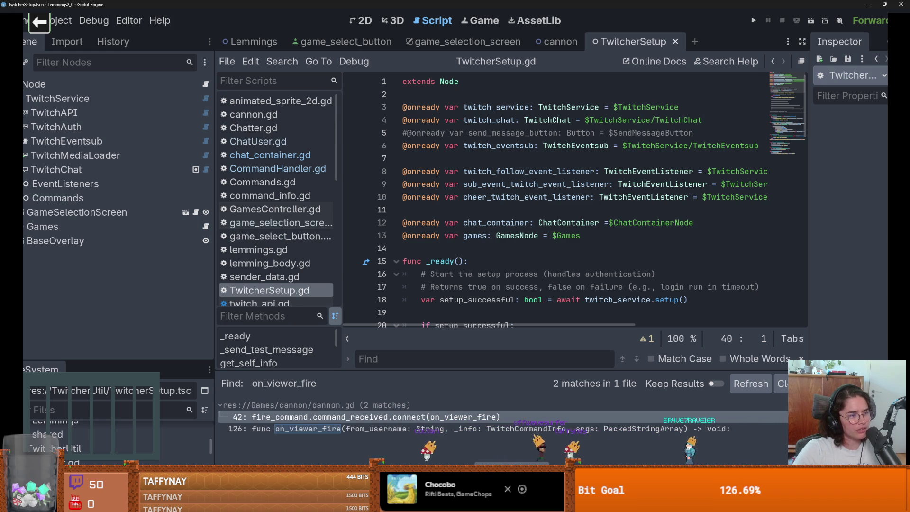
left_click(544, 275)
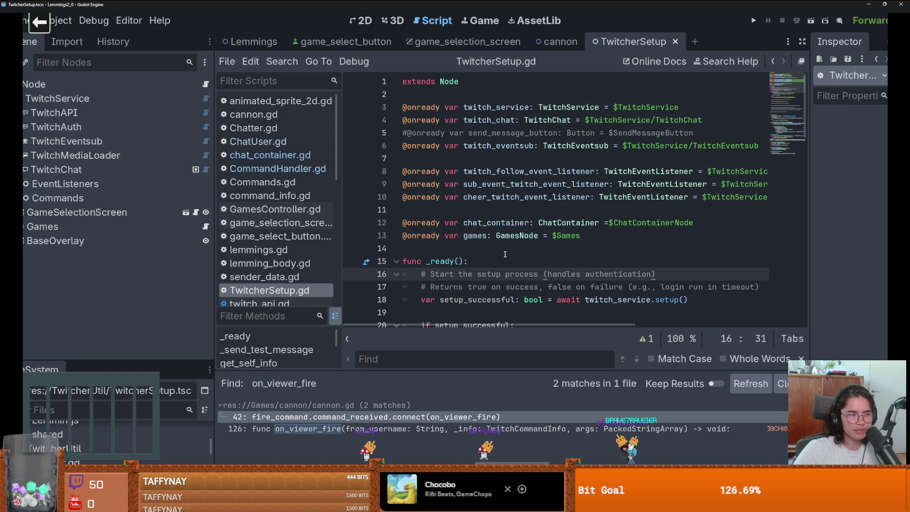
left_click(506, 254)
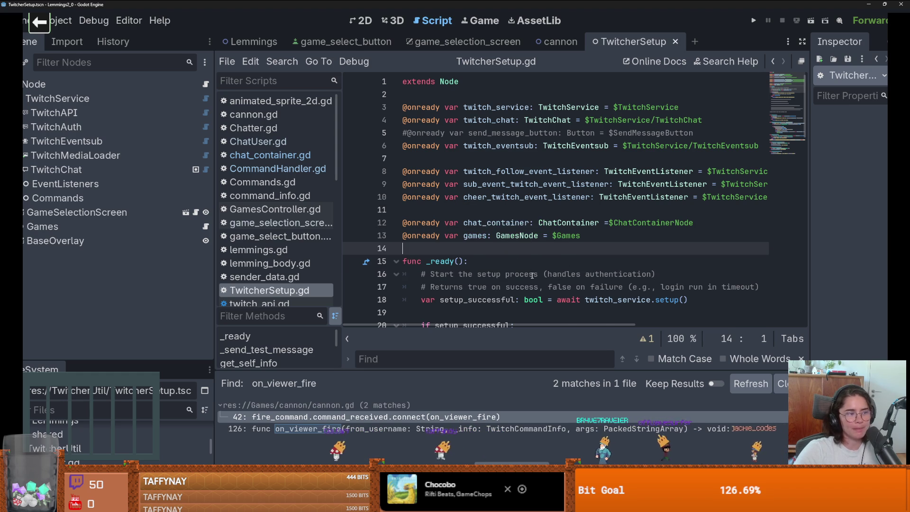
scroll(507, 256, "down", 8)
scroll(532, 280, "down", 2)
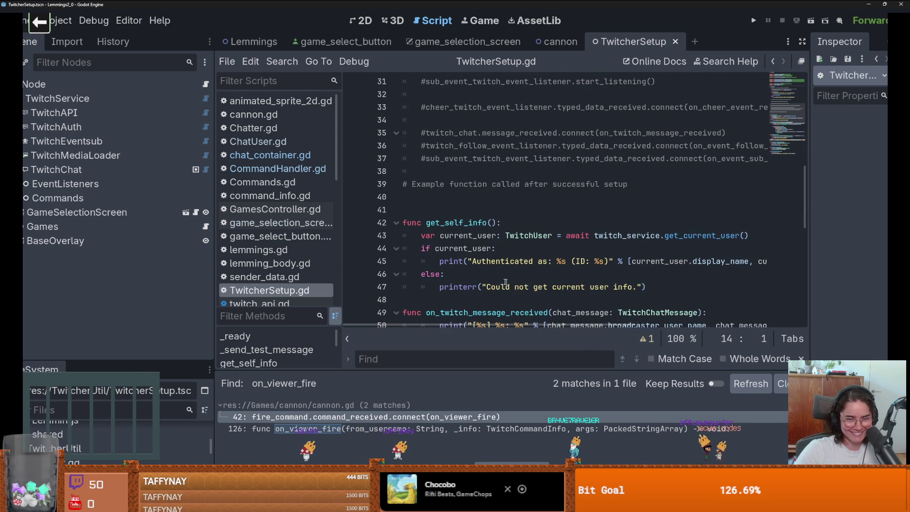
Check GamesController.gd and game_selection_screen.gd, then search TwitcherSetup.gd for 'ChatCon'
left_click(206, 226)
left_click(196, 212)
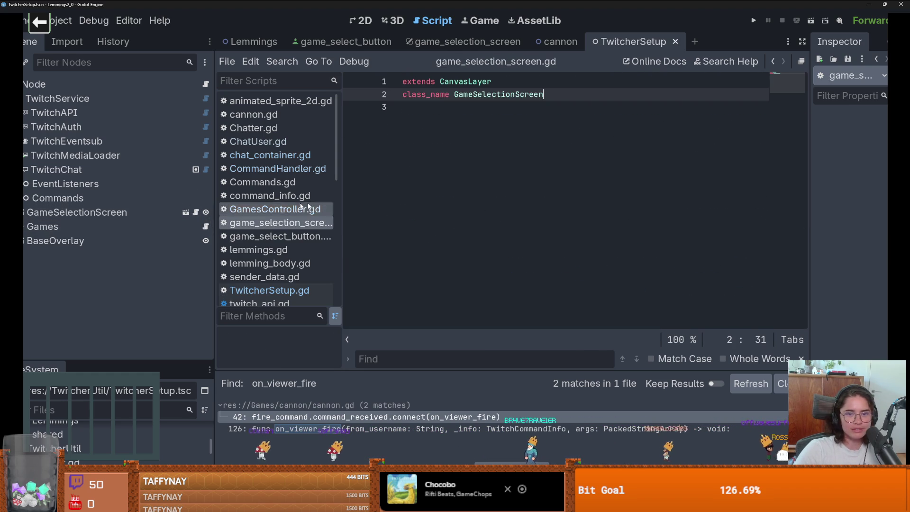
left_click(206, 226)
scroll(512, 255, "down", 4)
scroll(512, 255, "up", 5)
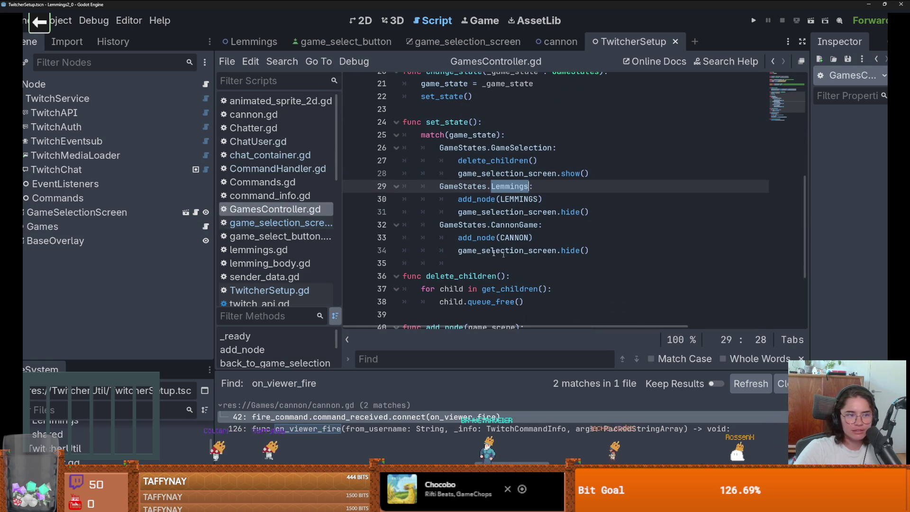
left_click(207, 88)
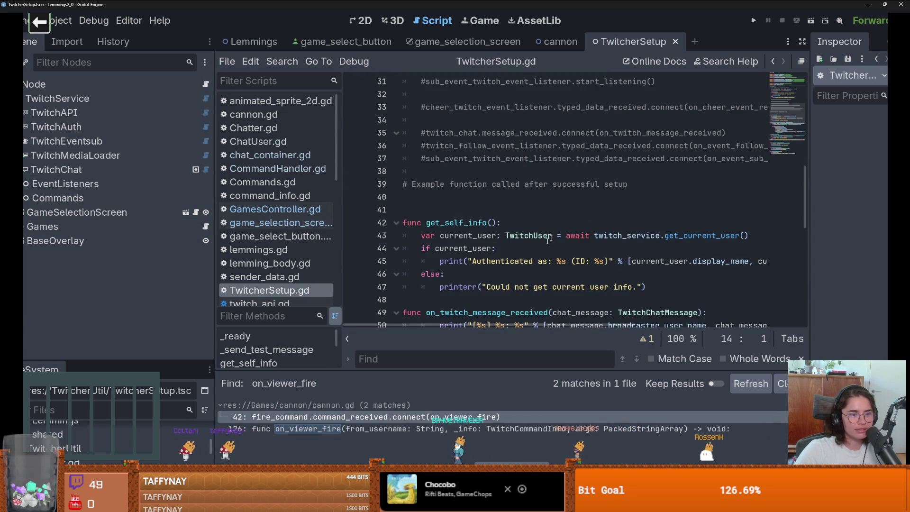
scroll(594, 261, "down", 2)
scroll(593, 261, "down", 4)
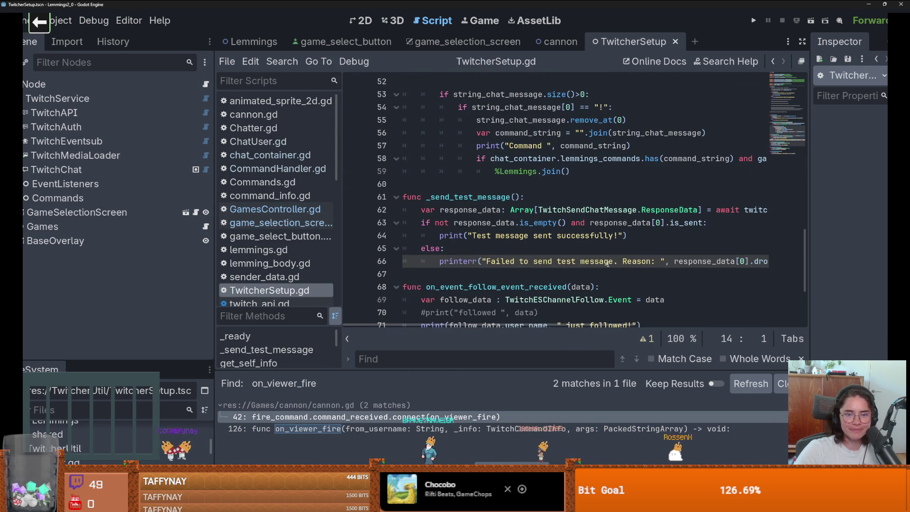
key("ctrl+f")
type("Cha")
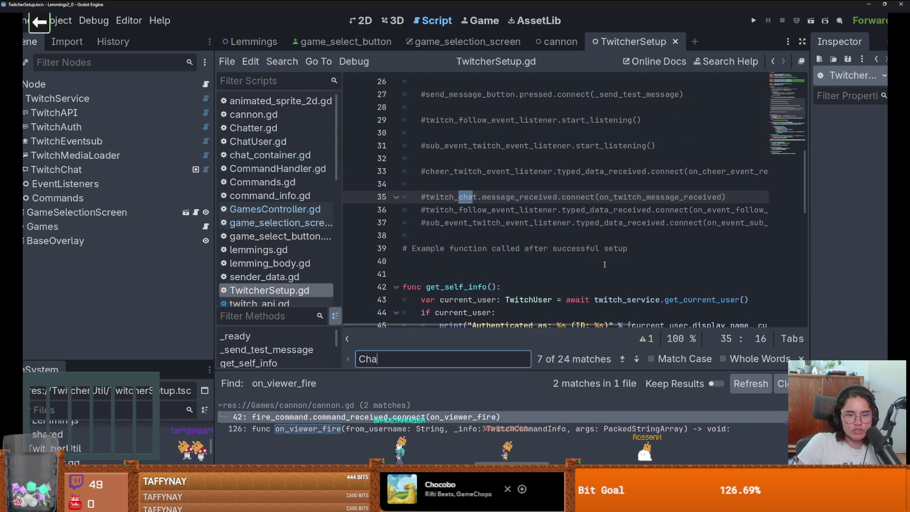
type("tCon")
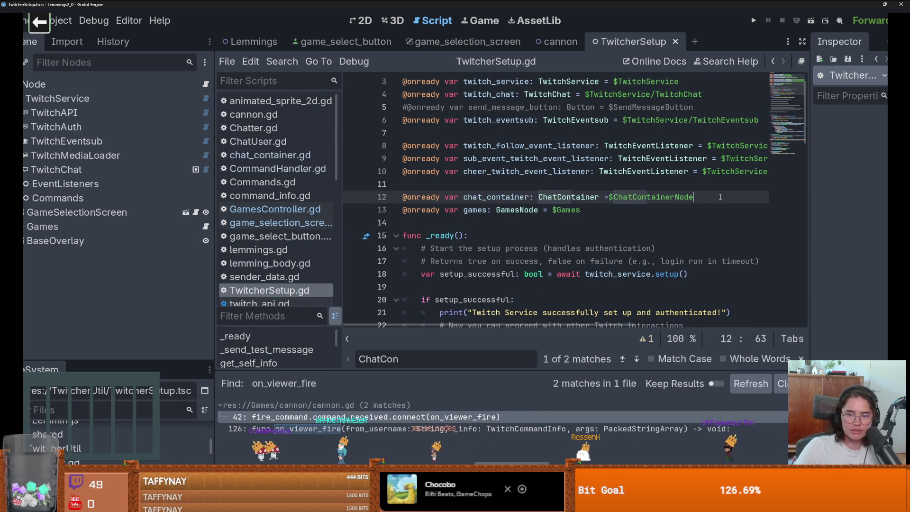
Search TwitcherSetup.gd for chat_container and find its use on line 58
left_click(700, 197)
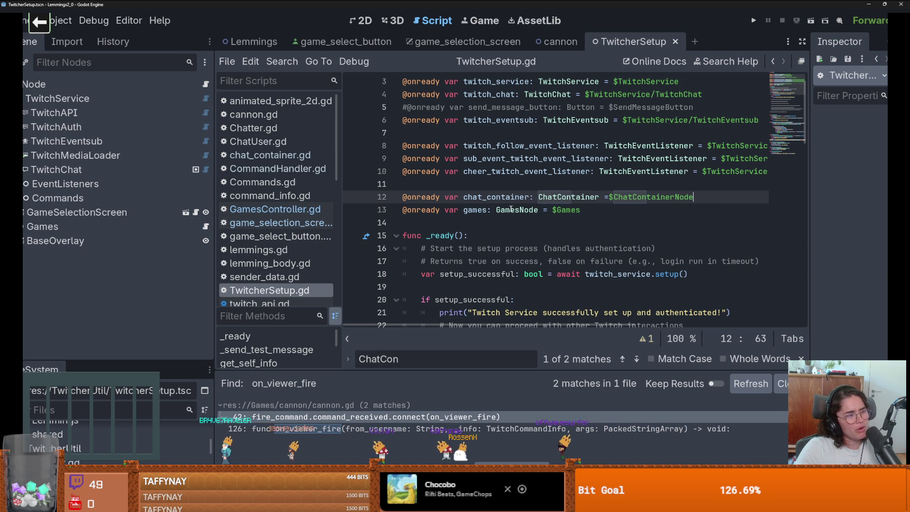
double_click(520, 198)
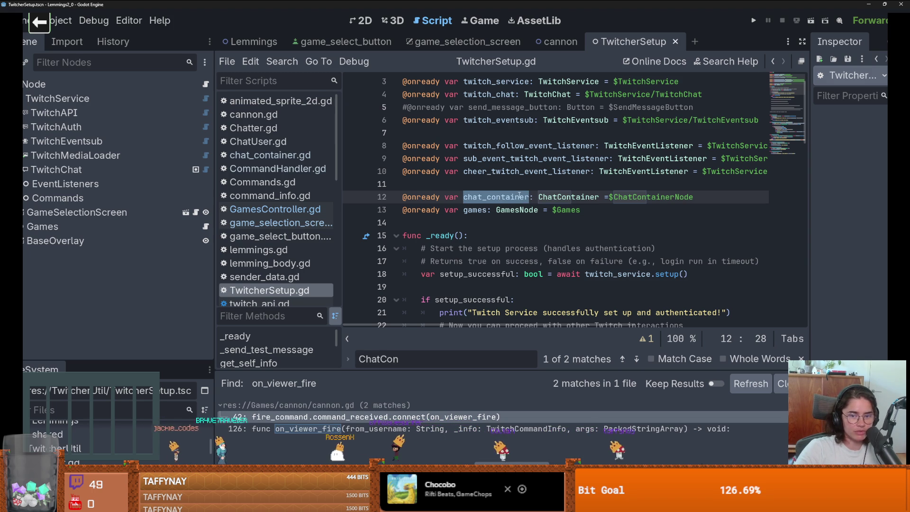
key("ctrl+f")
key("Return")
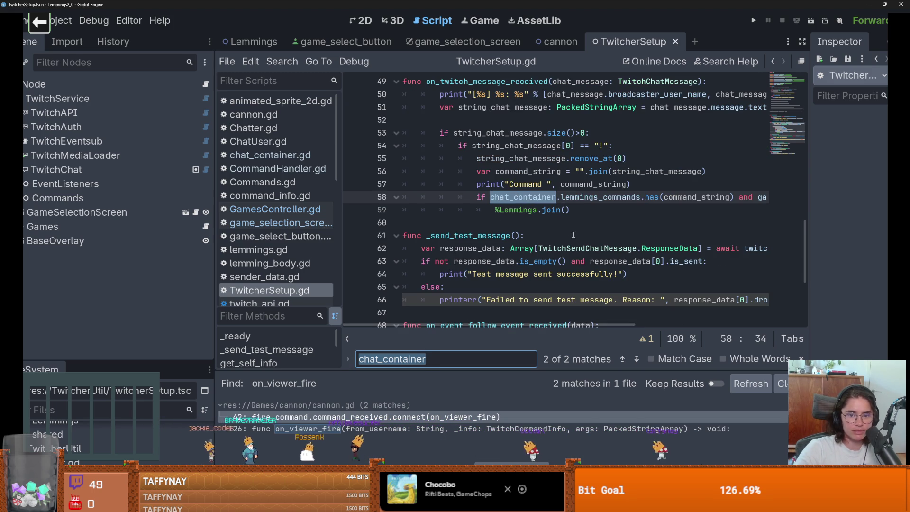
scroll(541, 197, "up", 1)
double_click(498, 121)
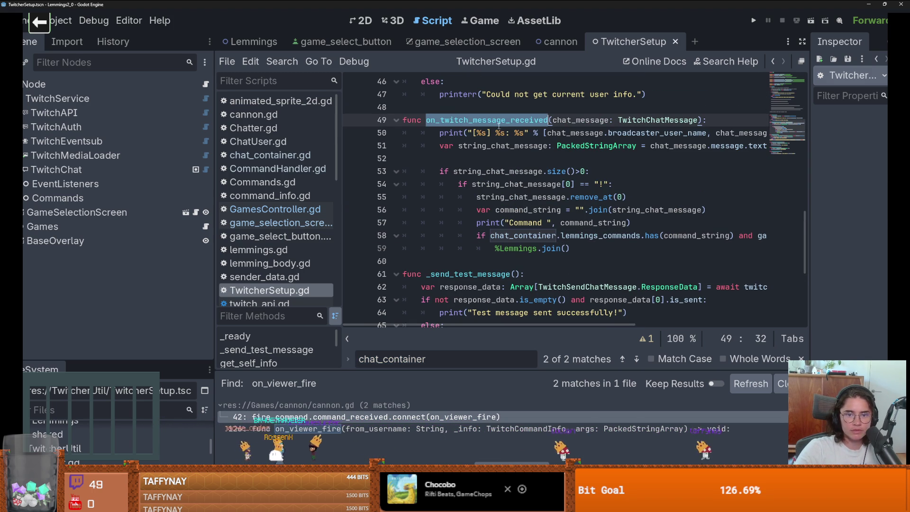
key("F3")
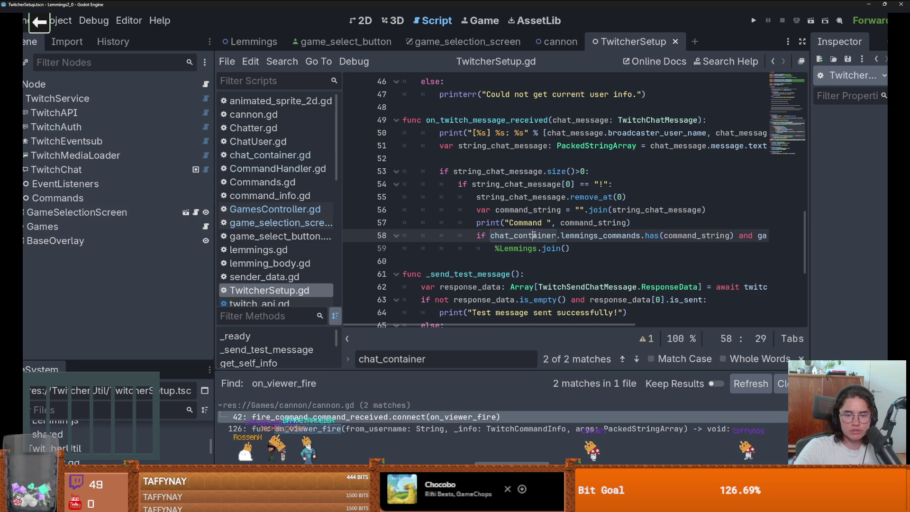
Replace chat_container with ChatContainer on line 58 using autocomplete
type("Chat")
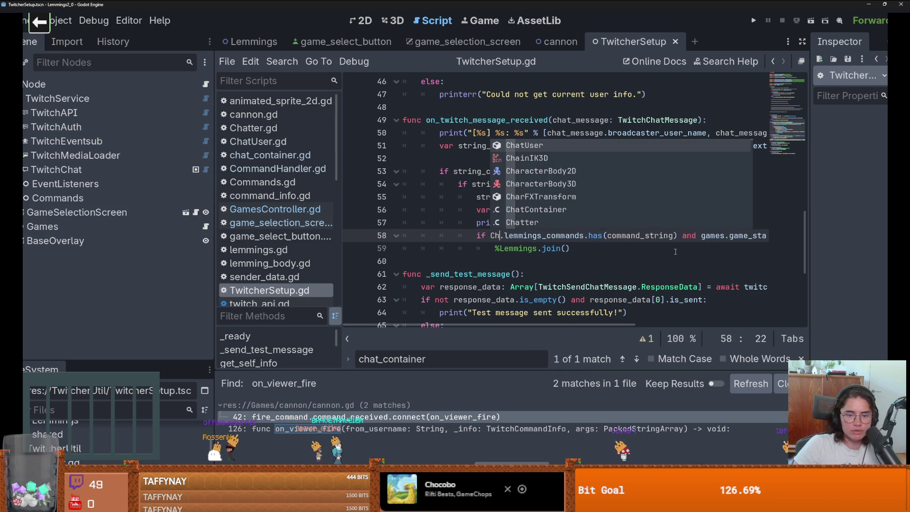
key("Down")
key("Return")
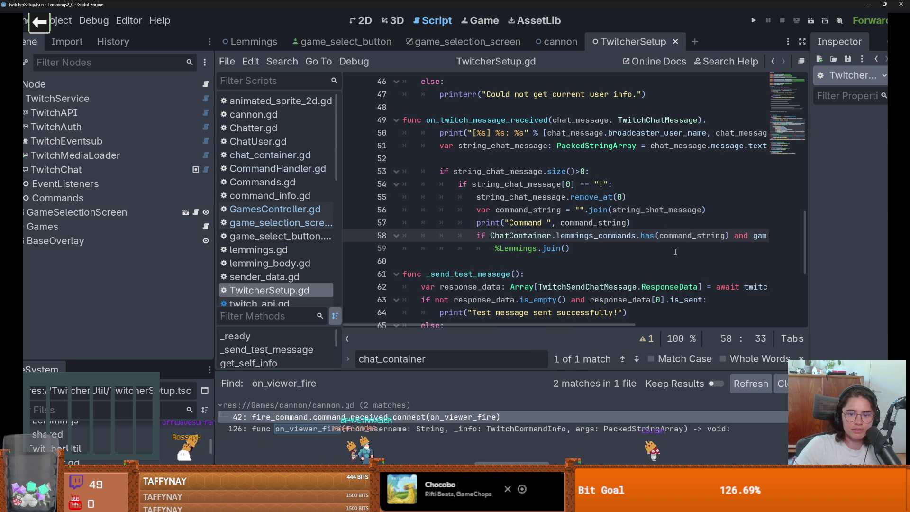
double_click(529, 236)
scroll(529, 238, "up", 1)
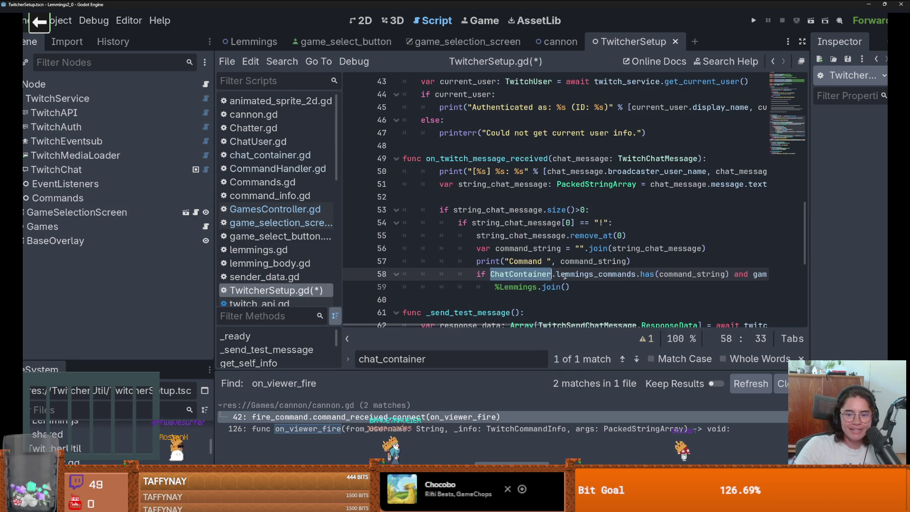
double_click(595, 274)
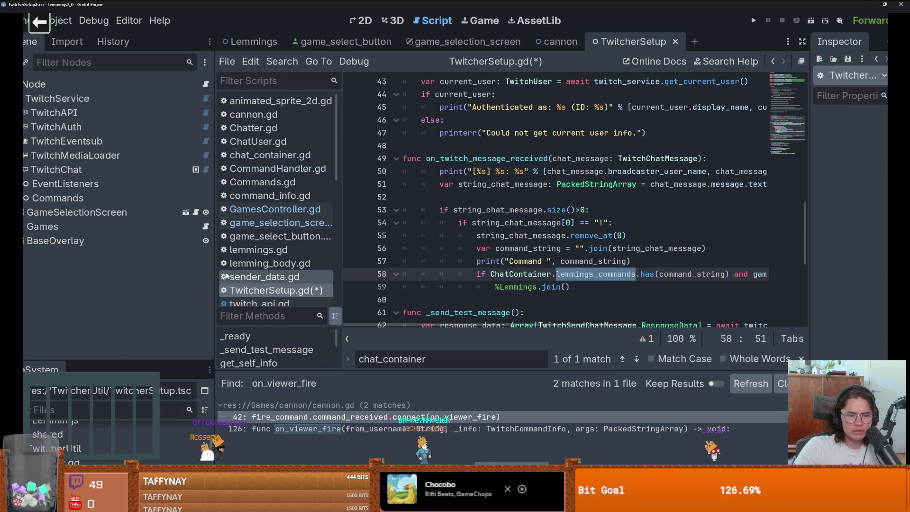
Widen the code area and jump to the lemmings_commands declaration in chat_container.gd
left_click_drag(214, 190, 134, 189)
left_click(471, 287)
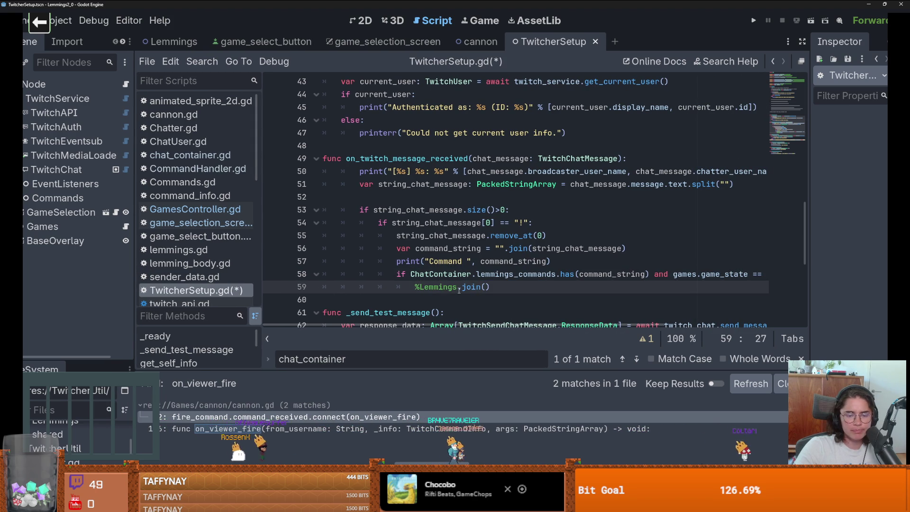
key("ctrl+d")
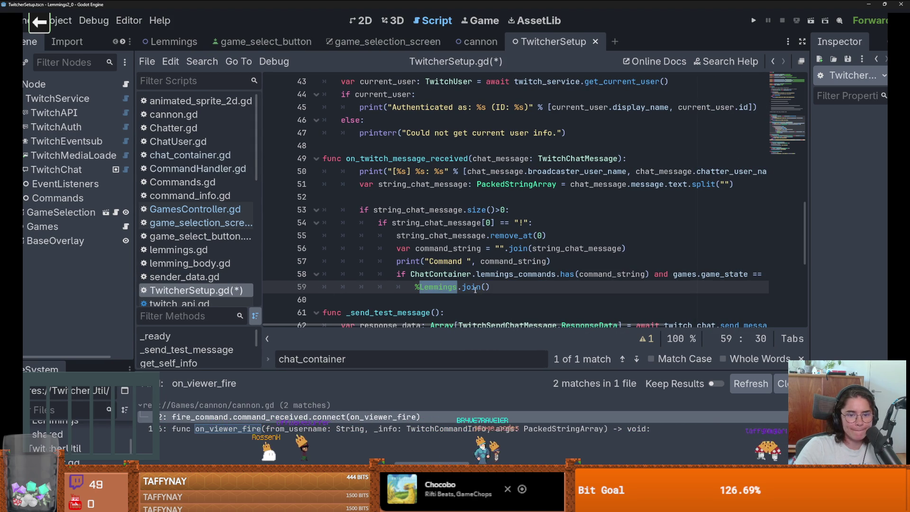
left_click(475, 287)
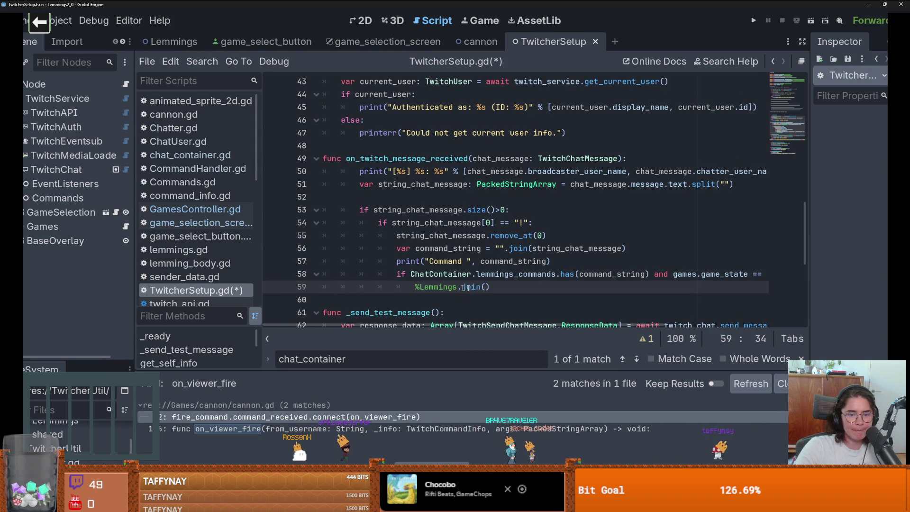
scroll(419, 273, "right", 3)
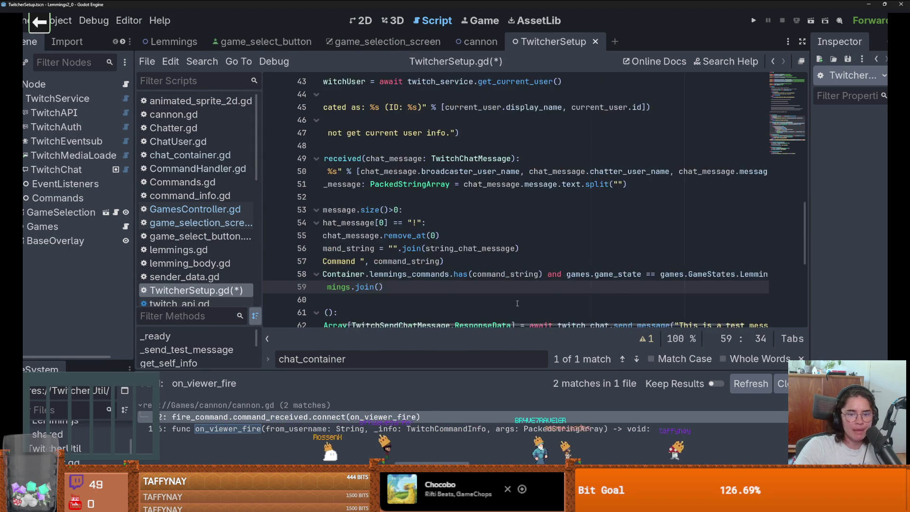
double_click(419, 274)
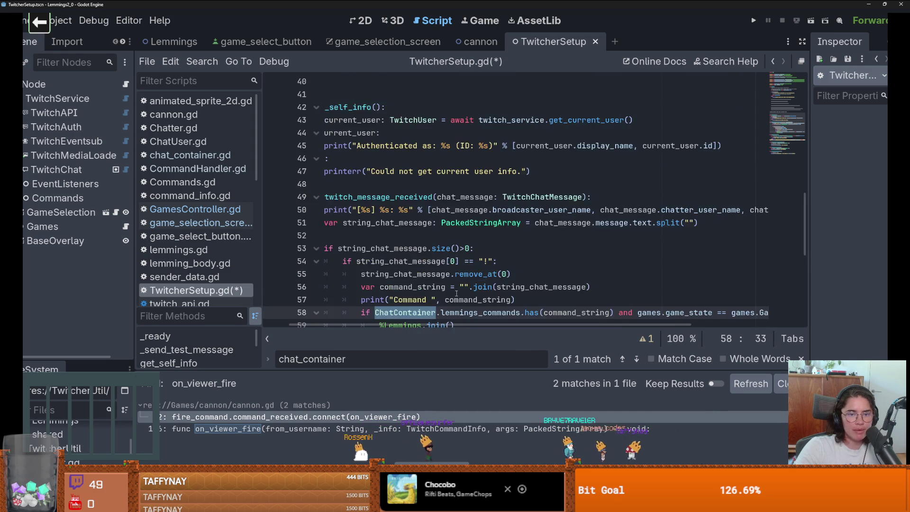
scroll(546, 279, "left", 3)
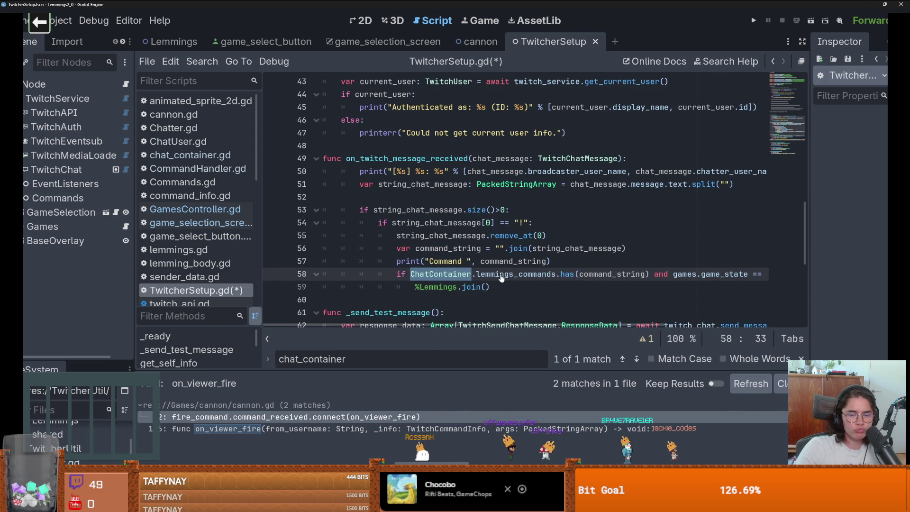
left_click(532, 279, "ctrl")
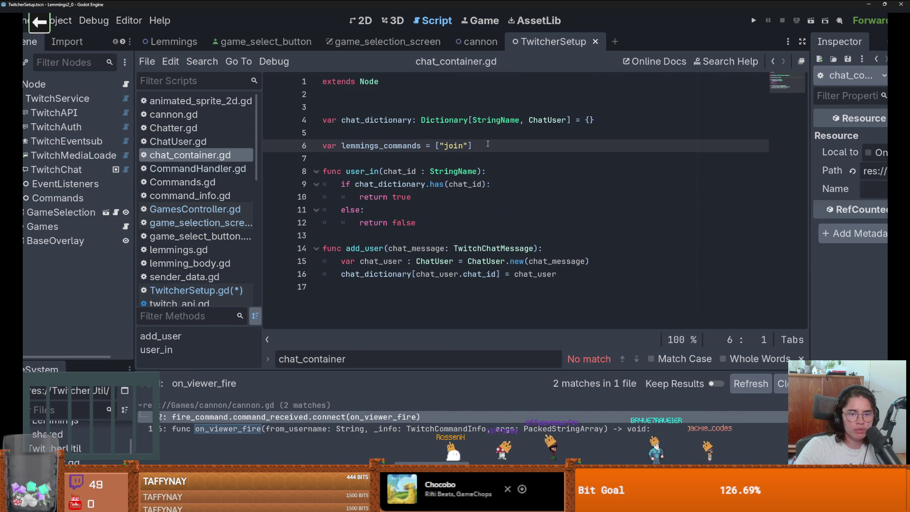
Delete the lemmings_commands declaration line in chat_container.gd and switch back to TwitcherSetup.gd
left_click_drag(473, 146, 322, 146)
key("BackSpace")
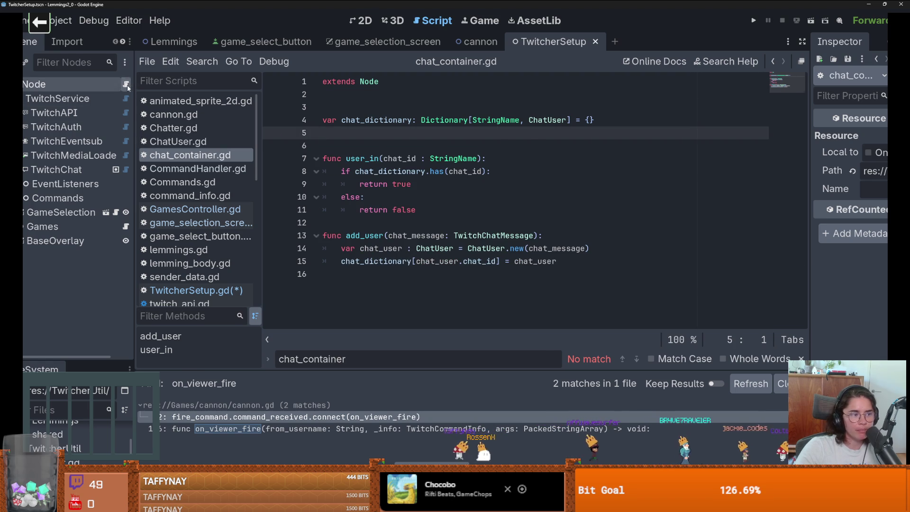
left_click(196, 291)
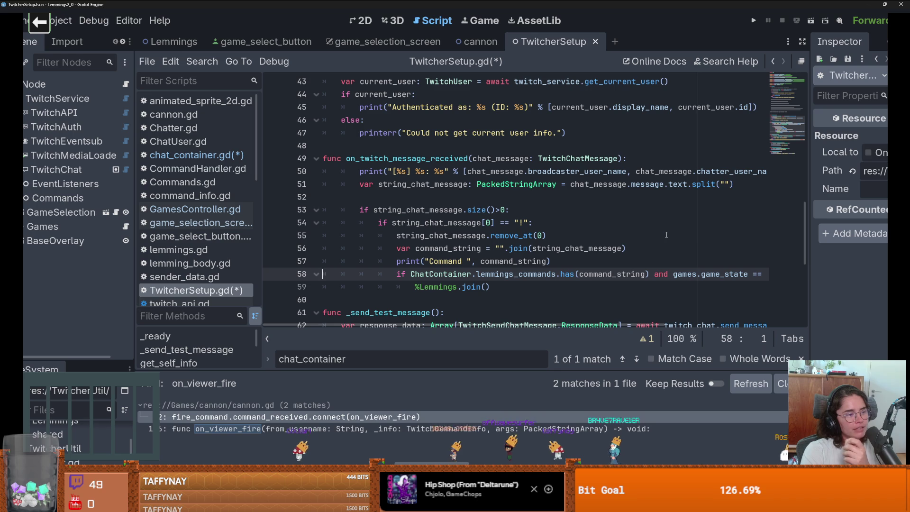
Save the edited scripts and resize the script list beside the code editor
left_click(562, 236)
key("ctrl+s")
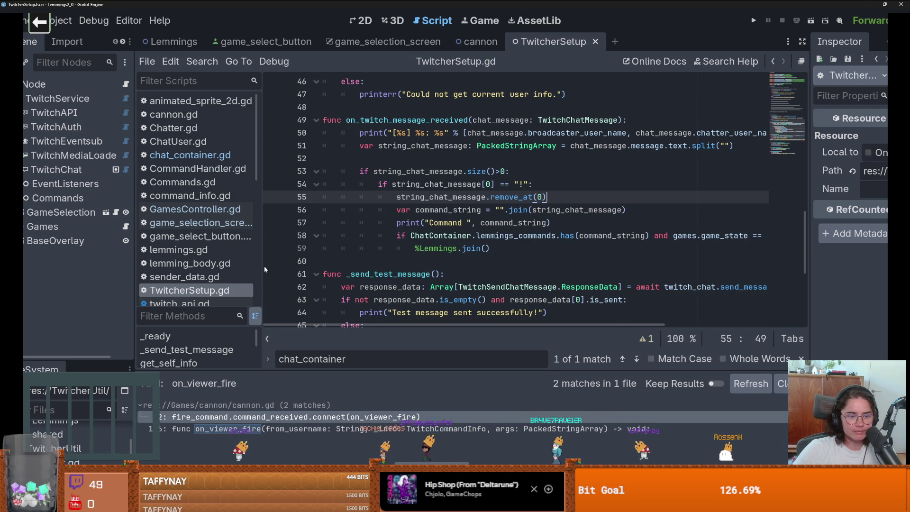
left_click_drag(264, 266, 206, 266)
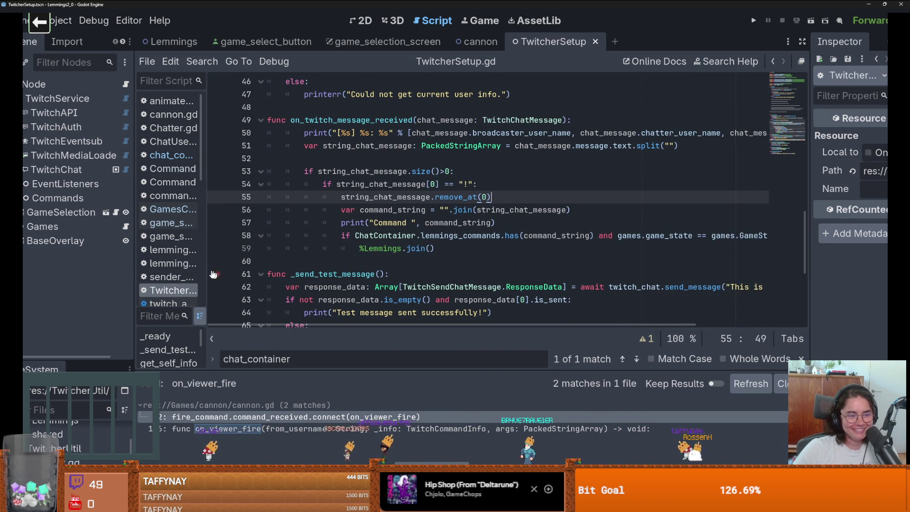
mouse_move(169, 291)
left_mouse_down()
mouse_move(120, 262)
mouse_move(142, 259)
left_mouse_up()
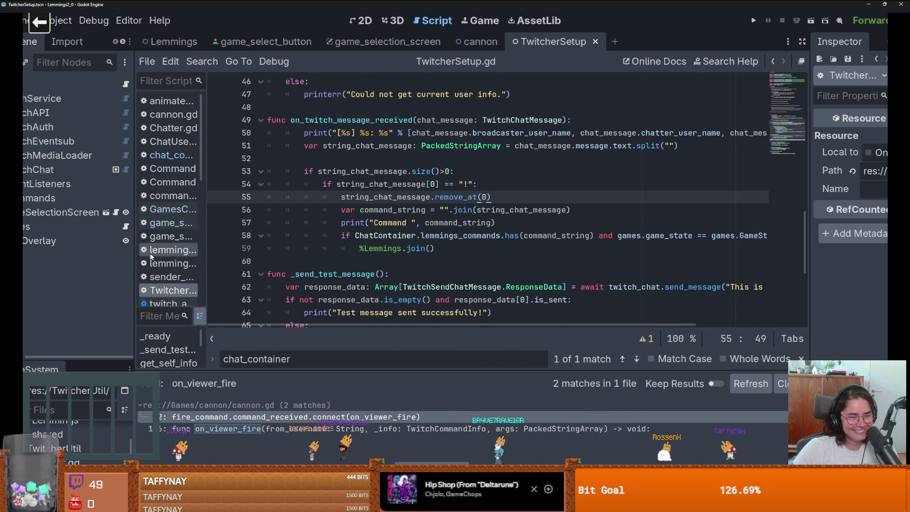
left_click_drag(206, 257, 237, 257)
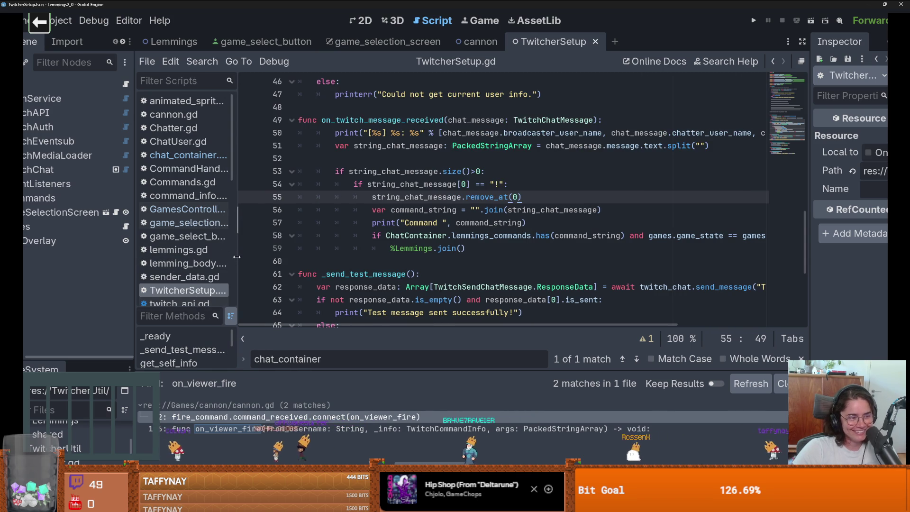
Check ChatContainer on line 58, then restore and re-maximize the editor window
scroll(467, 273, "down", 1)
scroll(467, 274, "down", 3)
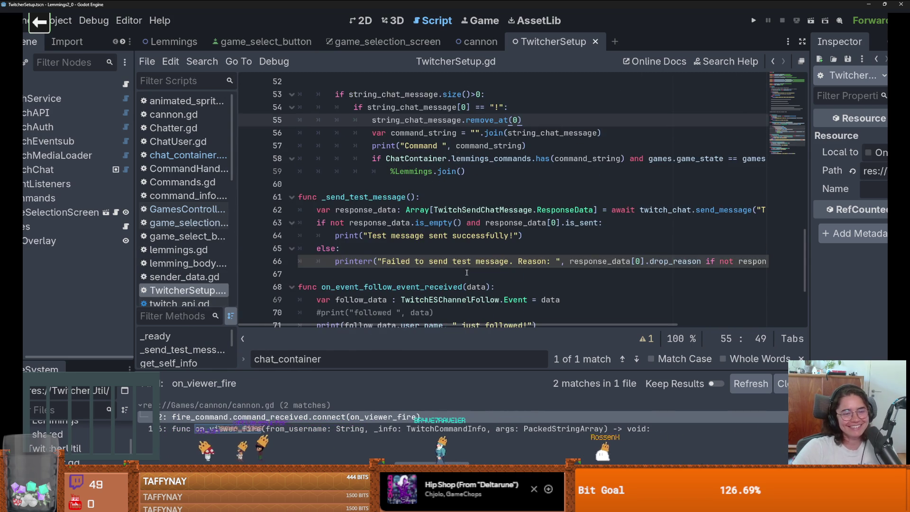
scroll(449, 266, "up", 4)
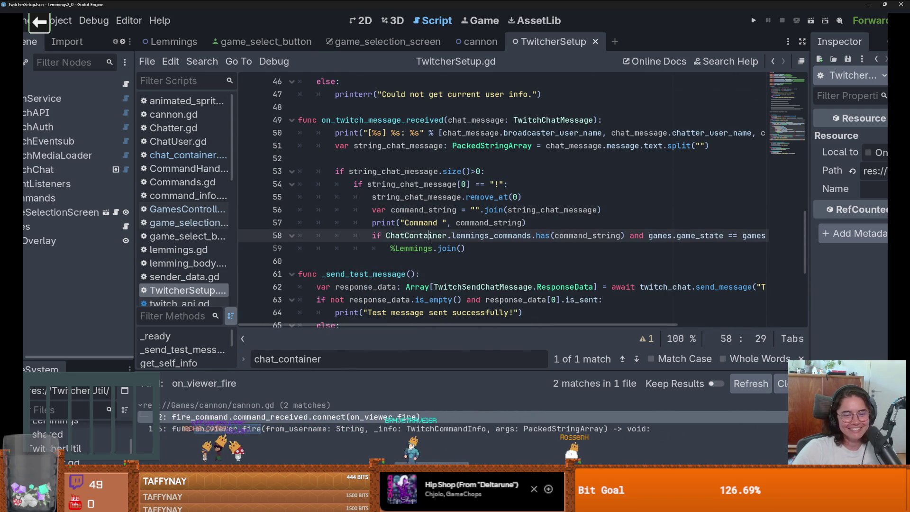
double_click(416, 236)
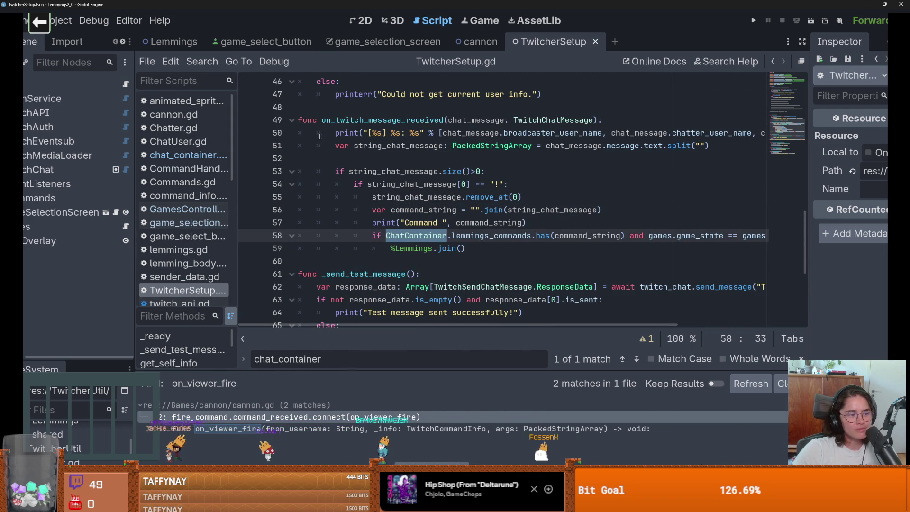
double_click(391, 4)
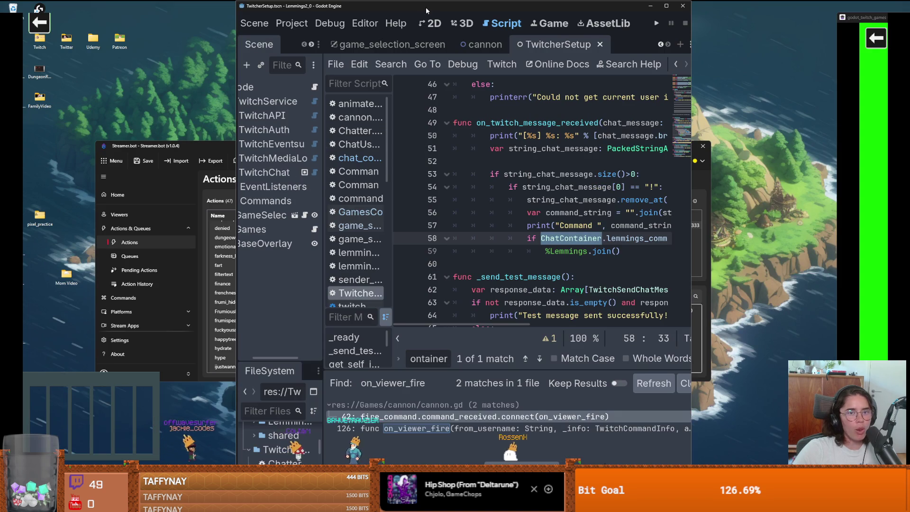
double_click(427, 7)
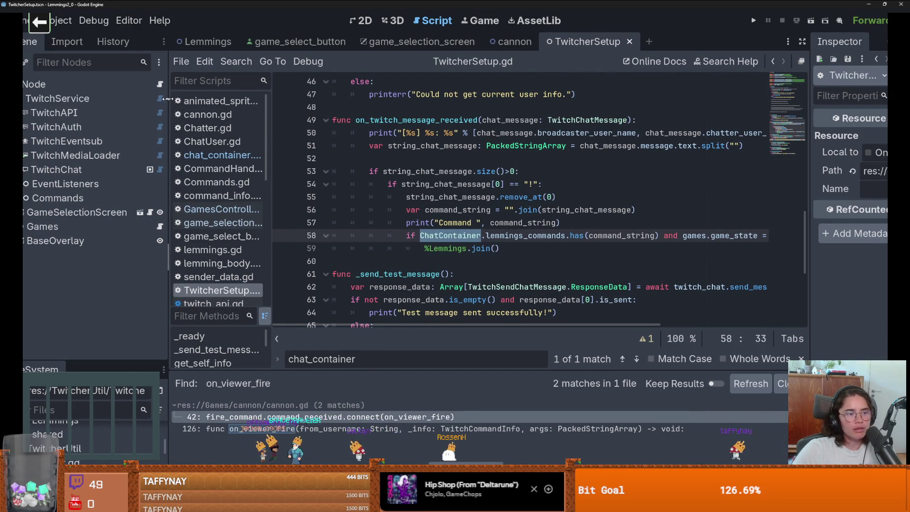
mouse_move(135, 292)
left_mouse_down()
mouse_move(170, 143)
mouse_move(163, 161)
left_mouse_up()
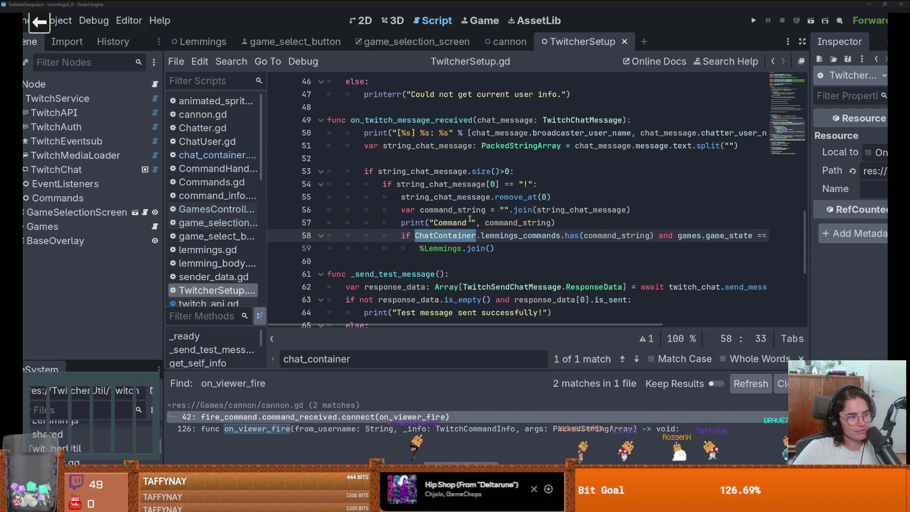
left_click(486, 213)
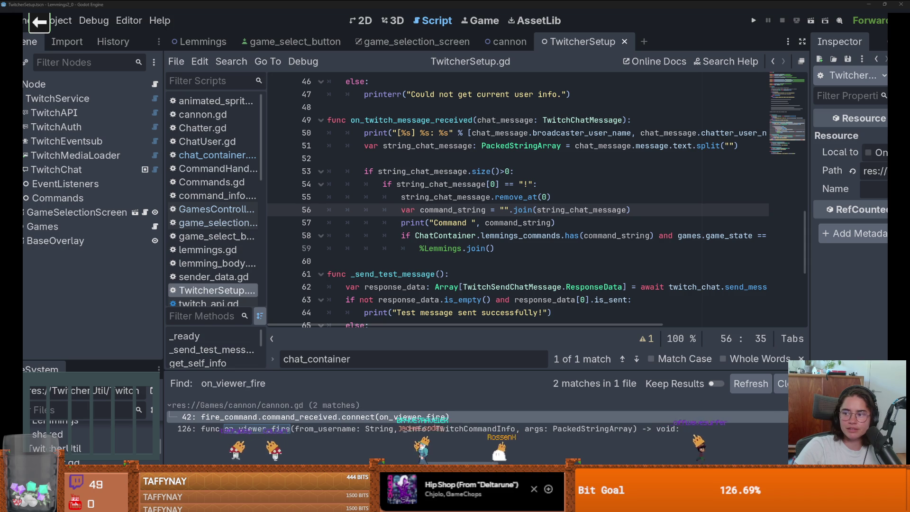
key("alt+Tab")
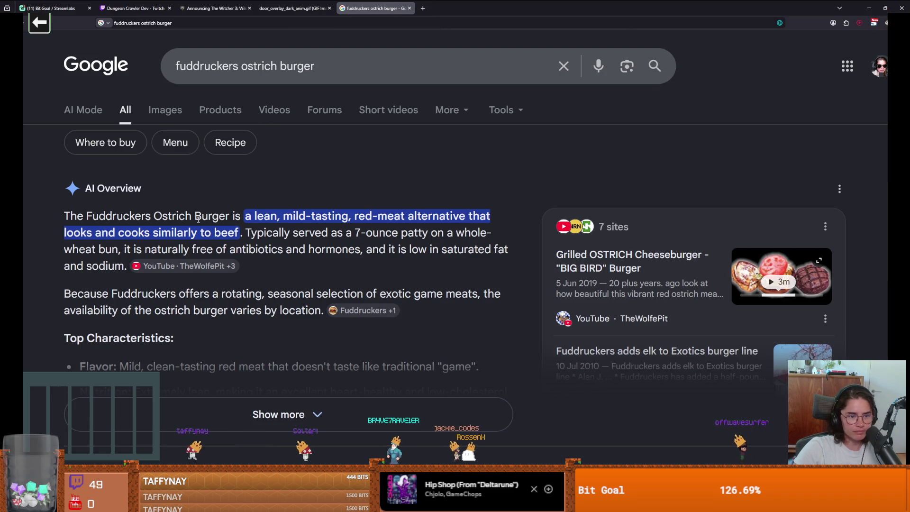
scroll(291, 268, "down", 3)
scroll(212, 106, "up", 3)
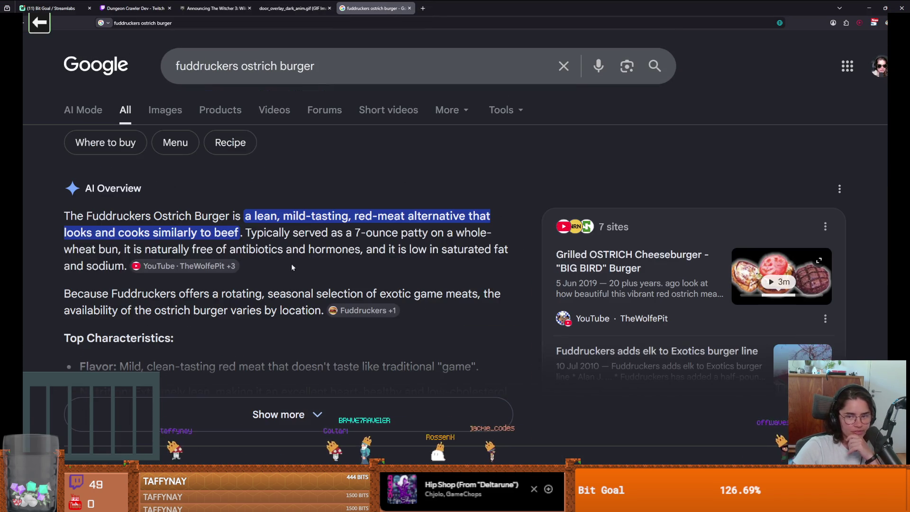
left_click(164, 111)
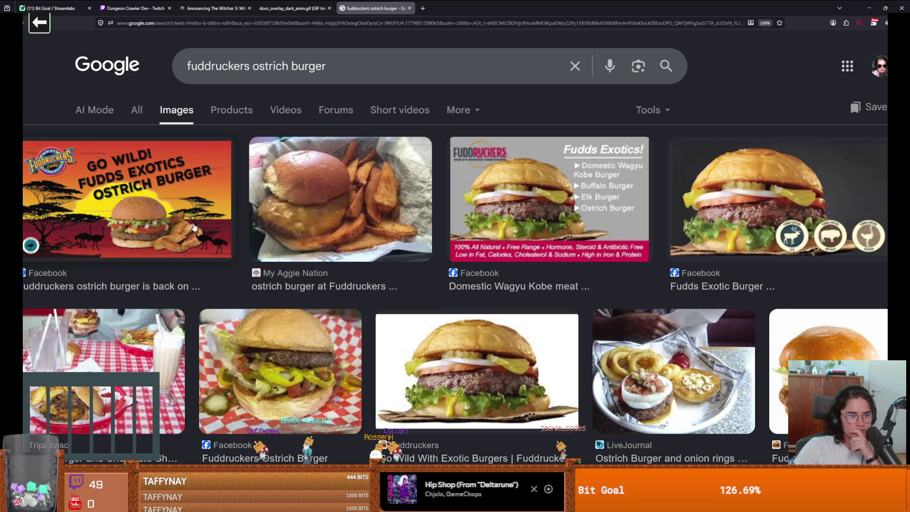
scroll(202, 234, "down", 2)
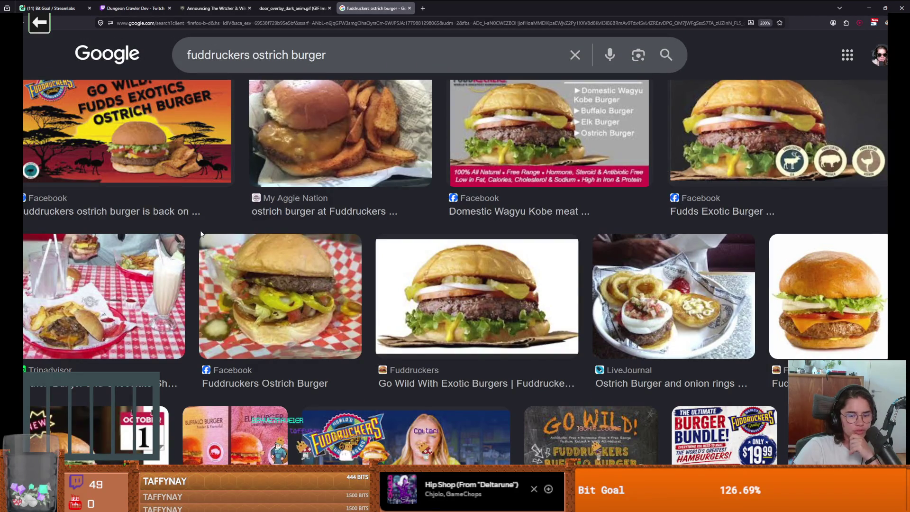
scroll(201, 234, "up", 2)
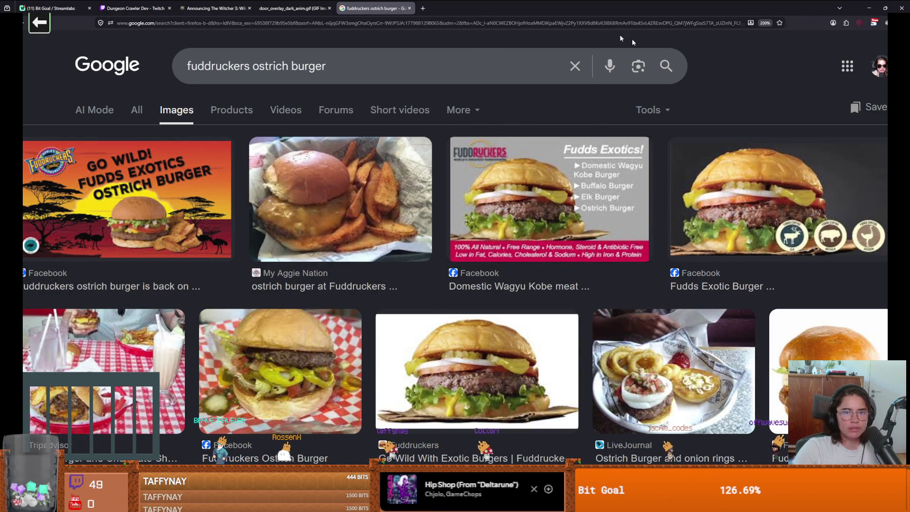
key("alt+Tab")
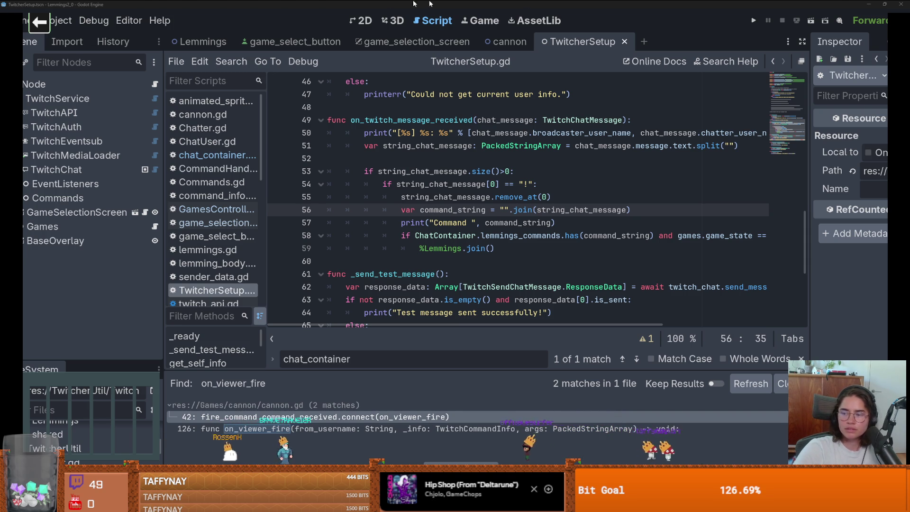
key("alt+Tab")
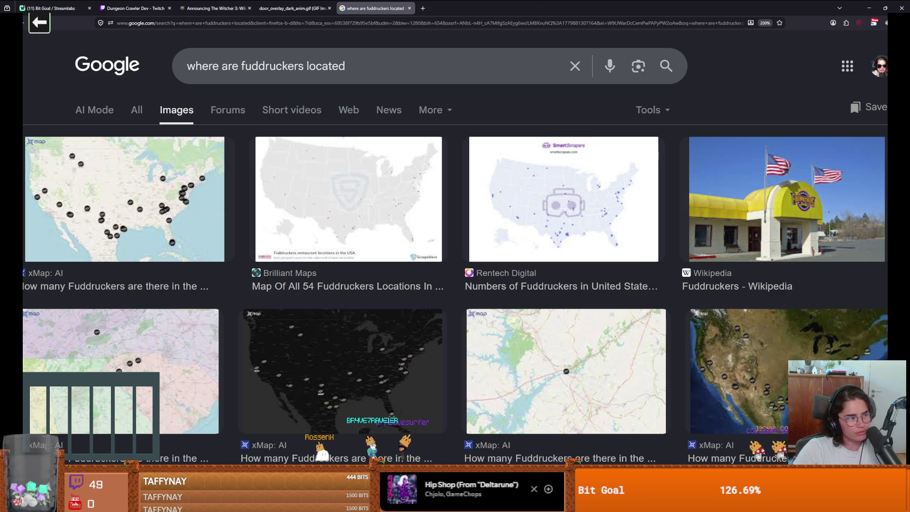
key("alt+Tab")
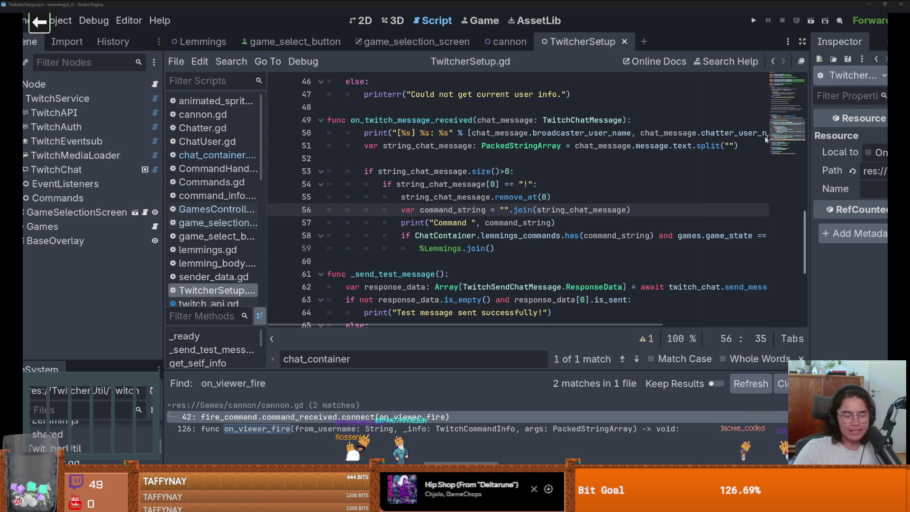
Remove the blank line 52 after the split call
left_click(537, 146)
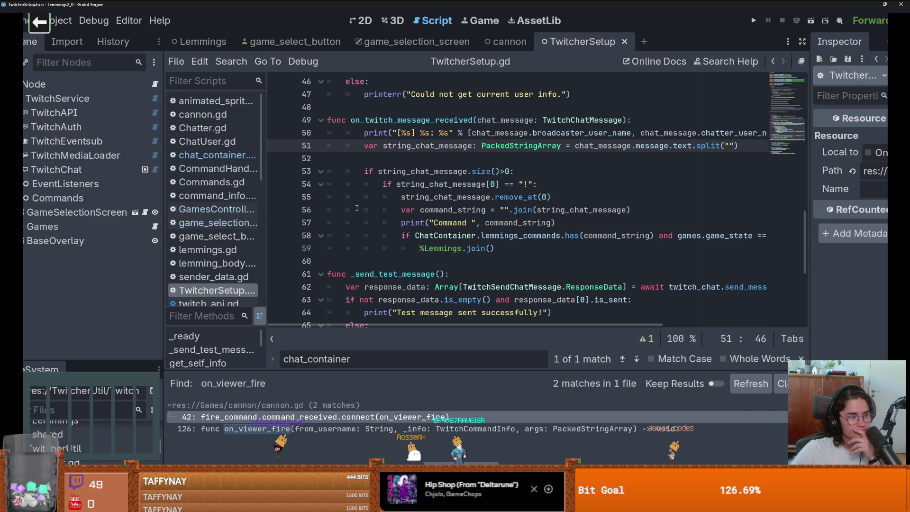
left_click(424, 248)
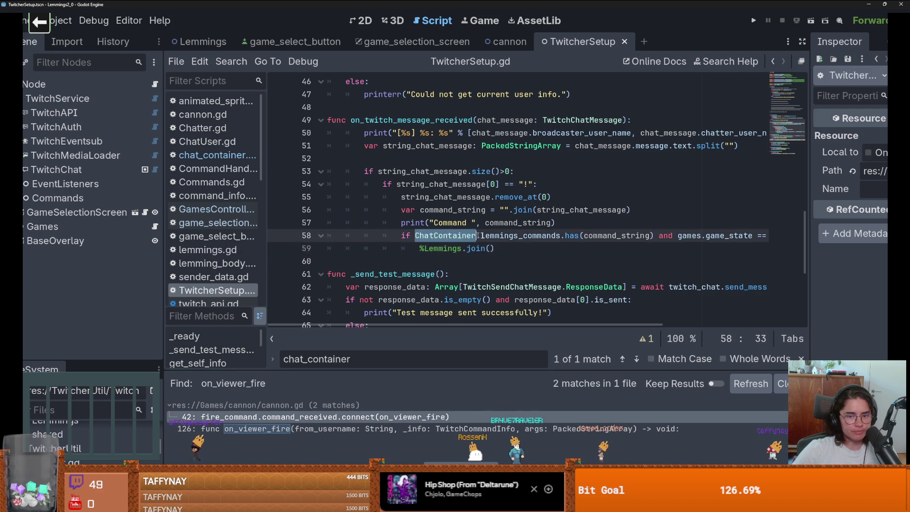
scroll(403, 235, "up", 2)
left_click(388, 234)
key("BackSpace")
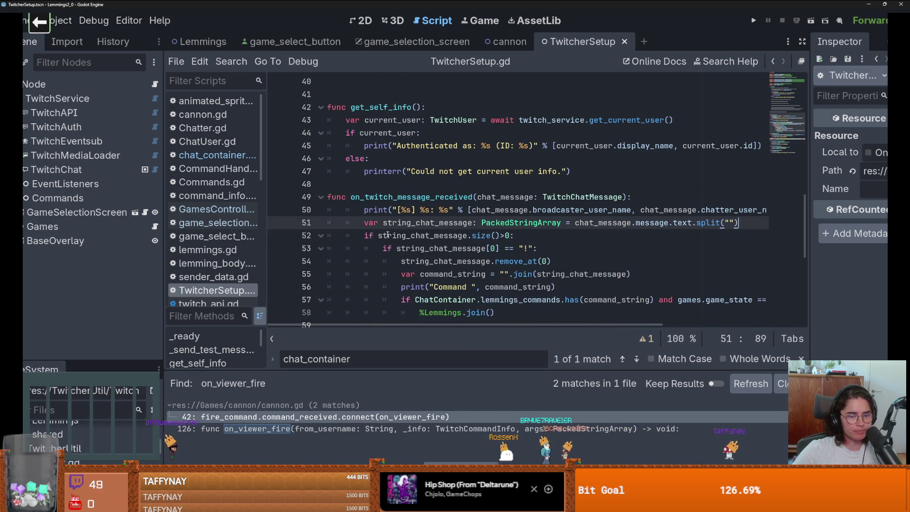
Delete the print("Command ", command_string) debug line
scroll(474, 242, "down", 1)
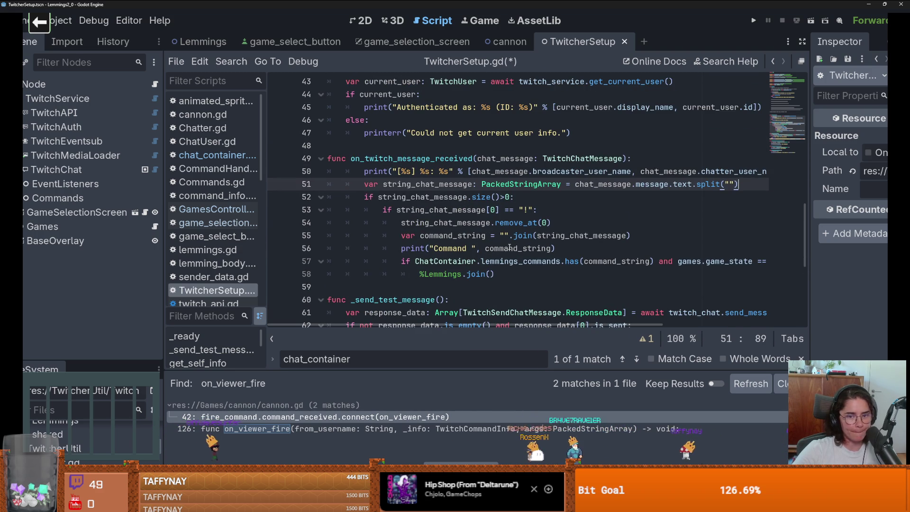
scroll(510, 247, "down", 1)
left_click_drag(560, 208, 328, 210)
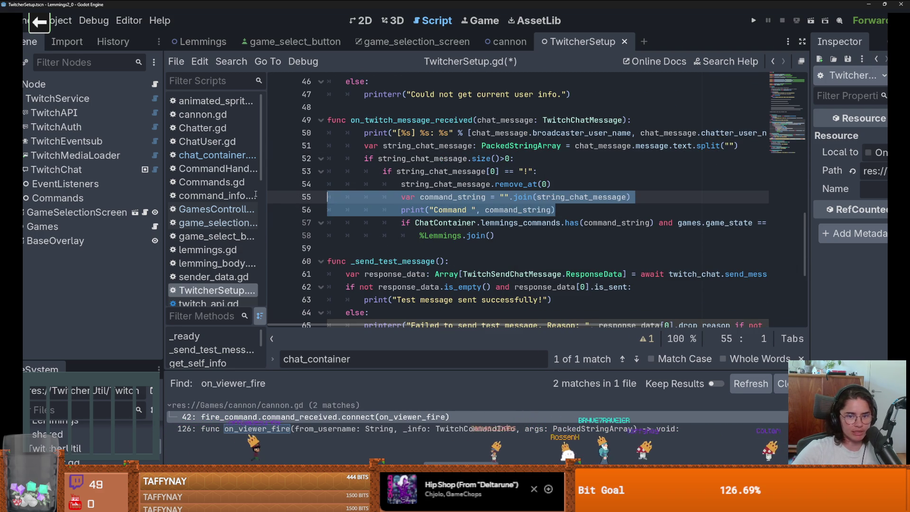
key("BackSpace")
Review the printerr documentation and the else branch of _send_test_message
scroll(419, 247, "down", 1)
scroll(419, 247, "down", 2)
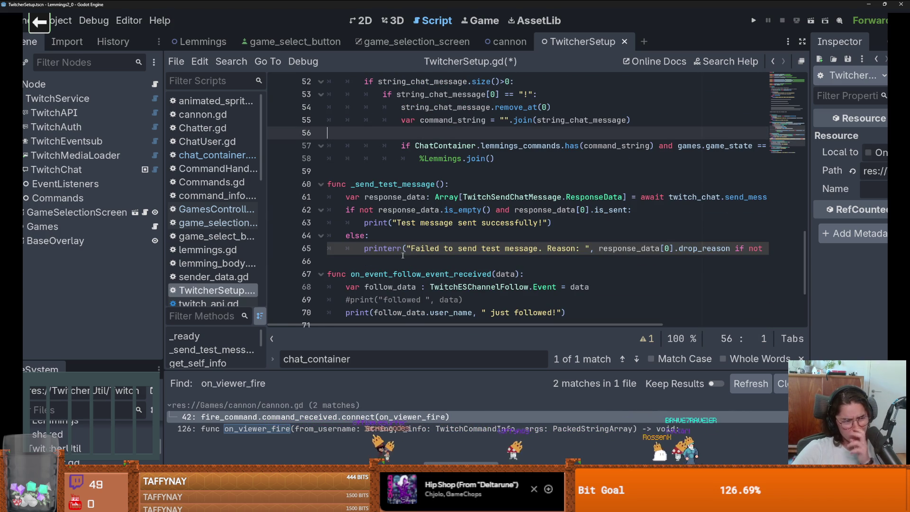
mouse_move(402, 250)
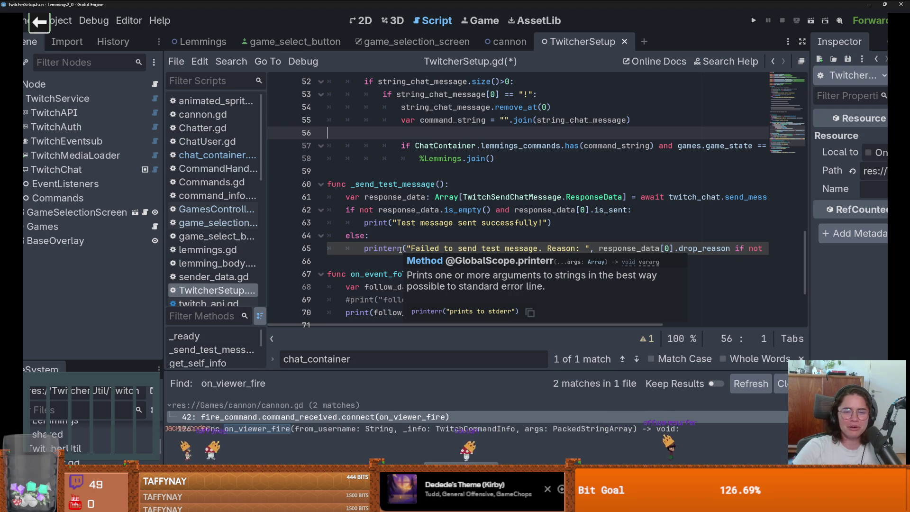
left_click(494, 181)
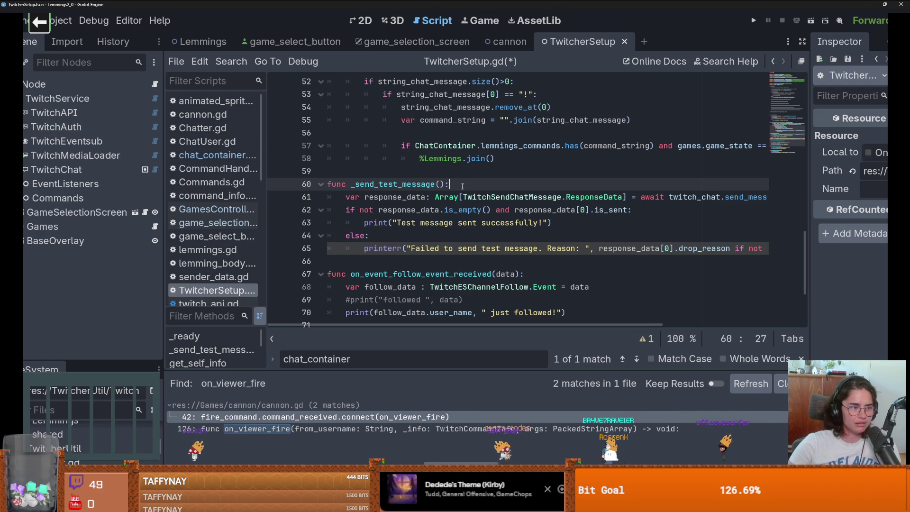
key("Down")
key("Down")
key("Down")
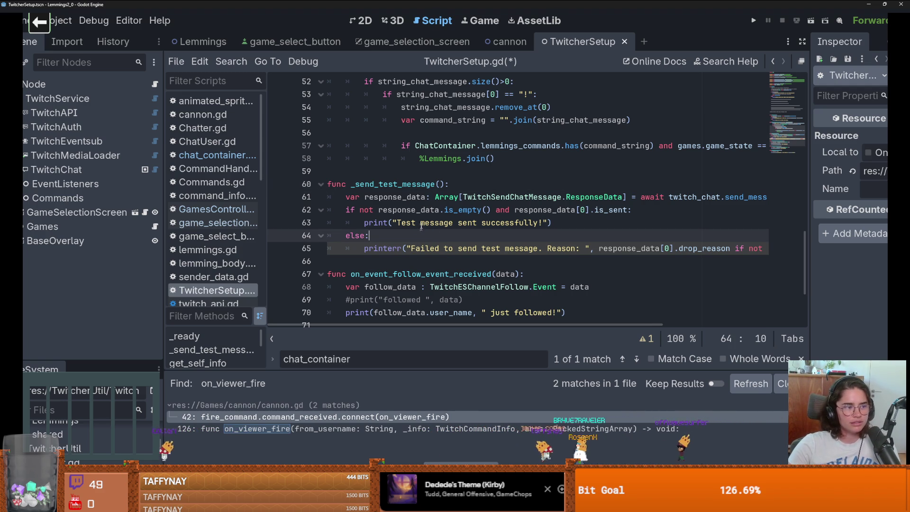
mouse_move(425, 213)
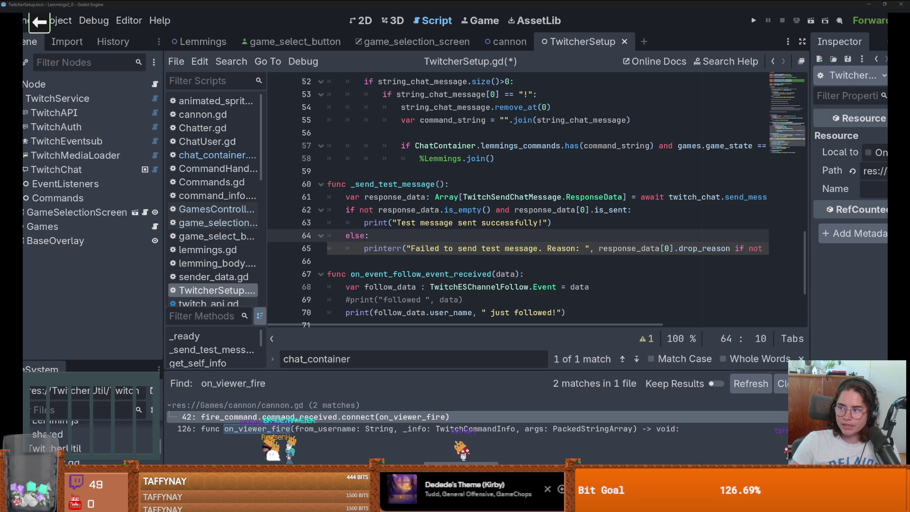
key("alt+Tab")
scroll(503, 316, "down", 4)
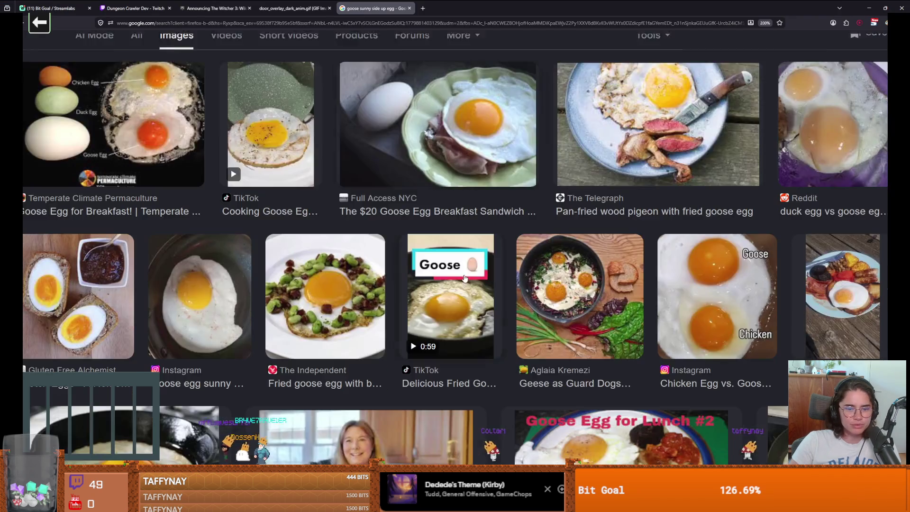
scroll(502, 316, "down", 2)
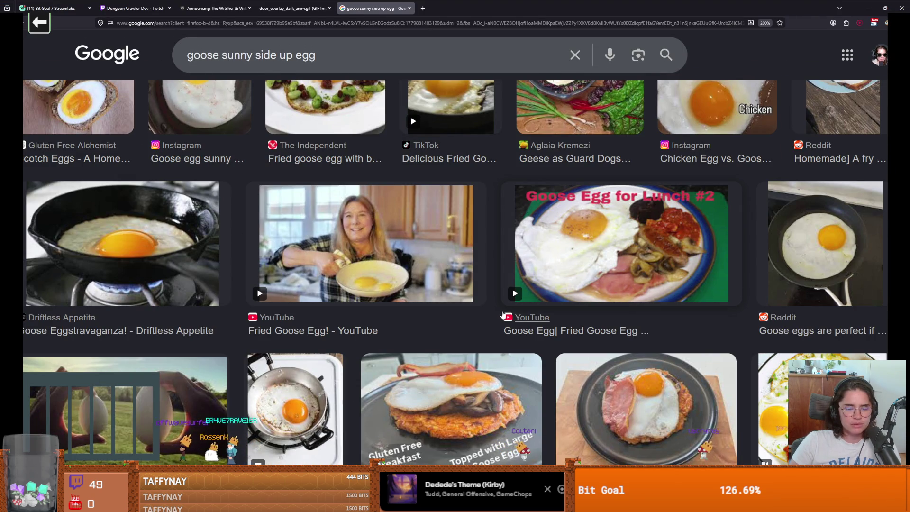
scroll(504, 315, "down", 5)
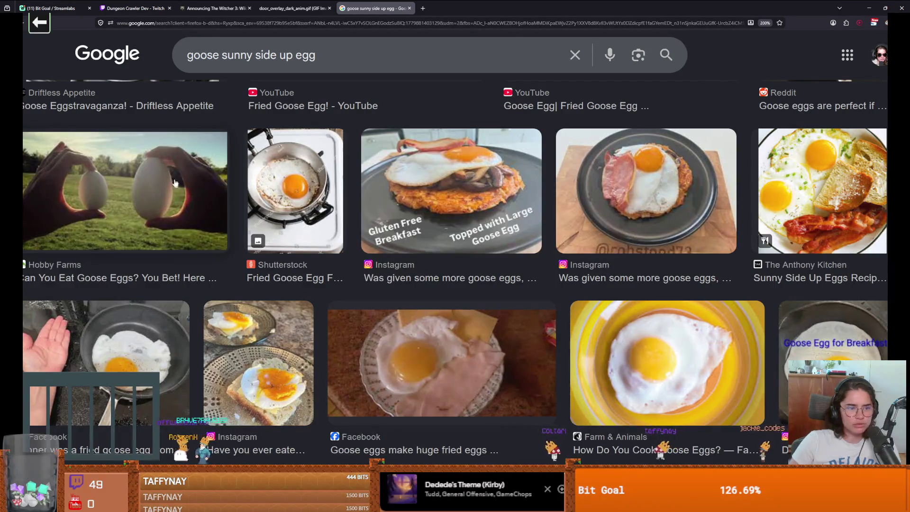
scroll(284, 338, "down", 3)
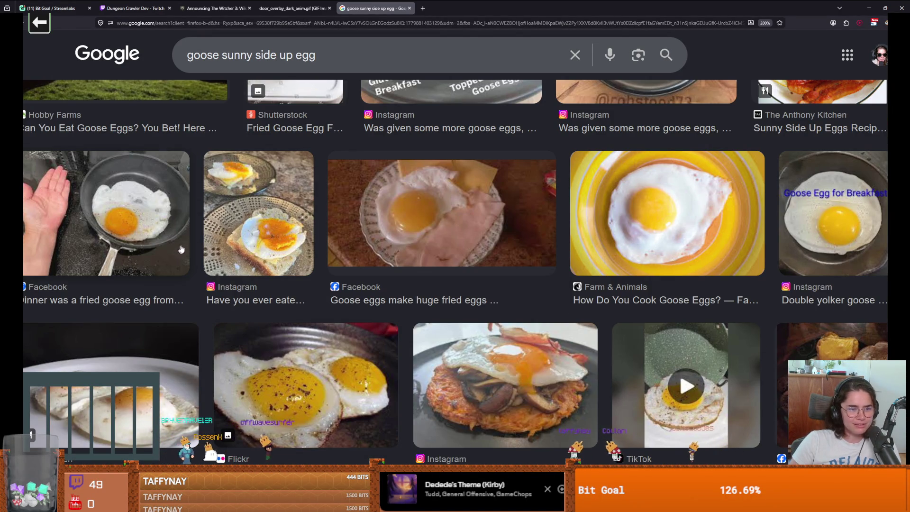
scroll(164, 256, "down", 6)
scroll(161, 283, "down", 2)
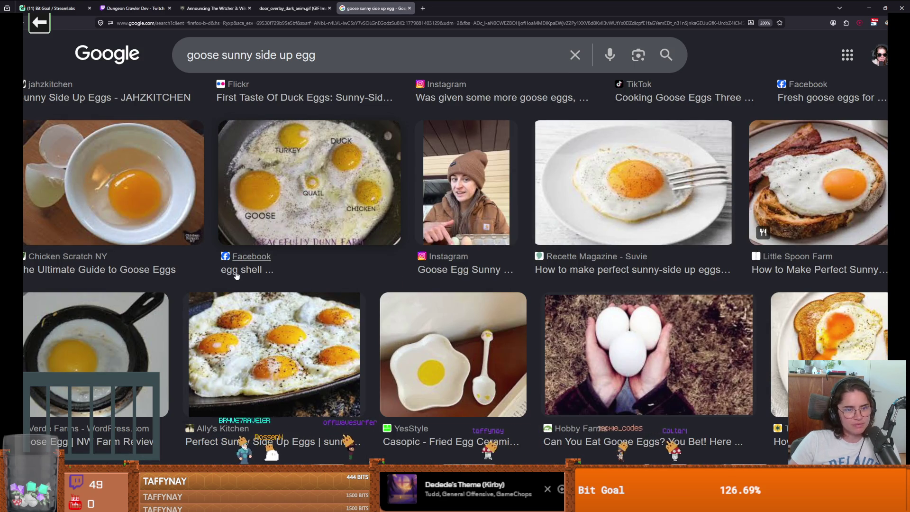
scroll(236, 275, "down", 5)
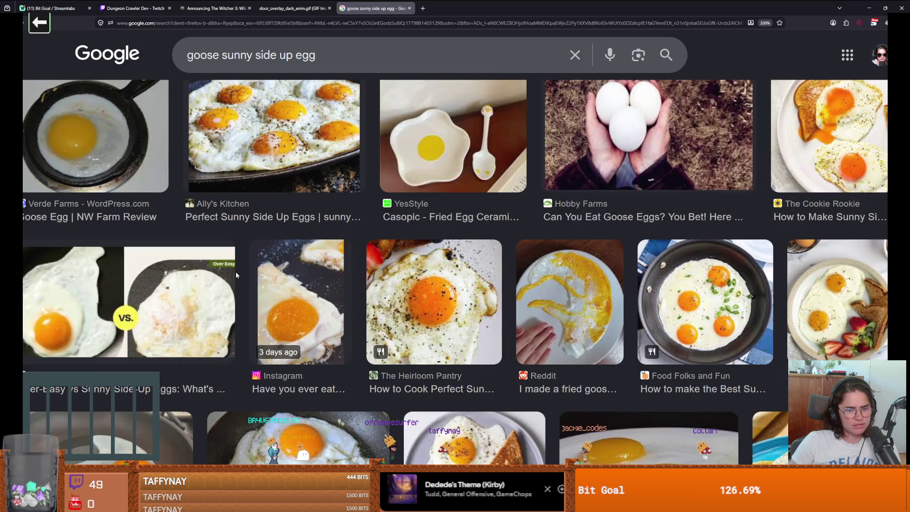
scroll(236, 276, "down", 5)
scroll(237, 275, "down", 2)
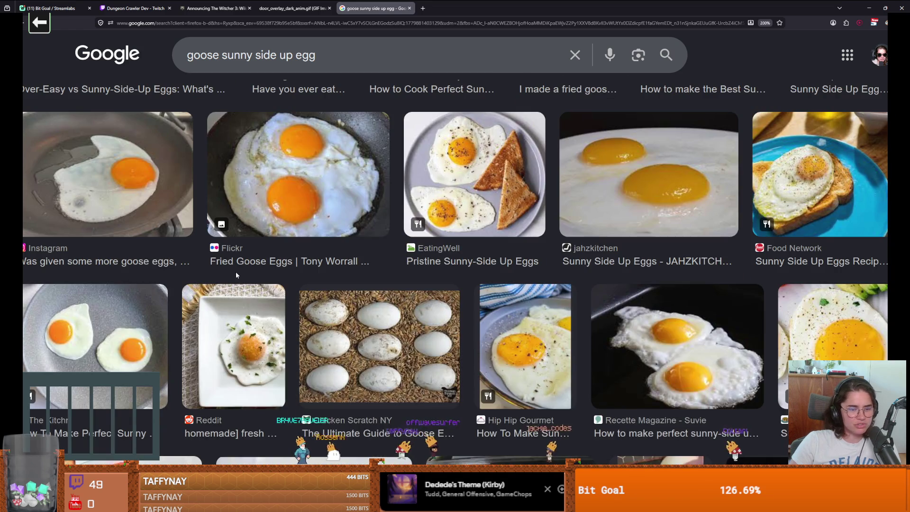
scroll(236, 275, "down", 6)
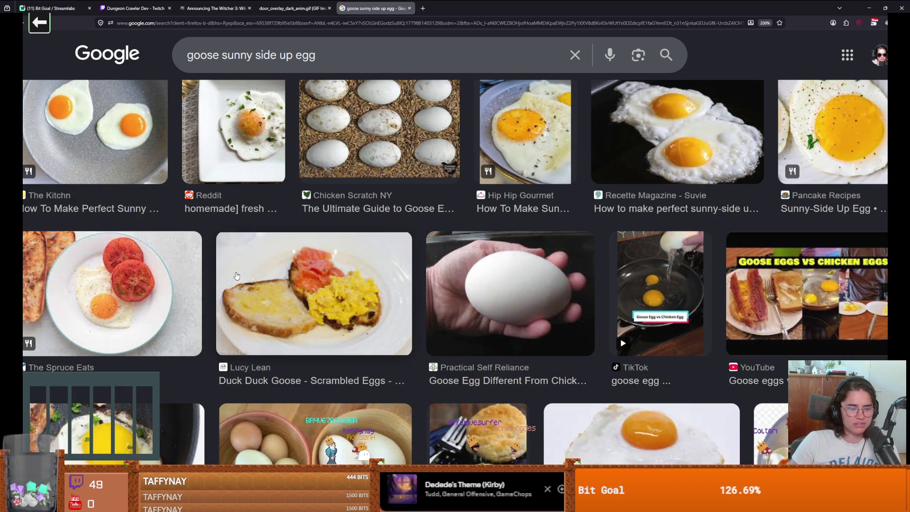
scroll(490, 291, "up", 5)
scroll(510, 313, "up", 20)
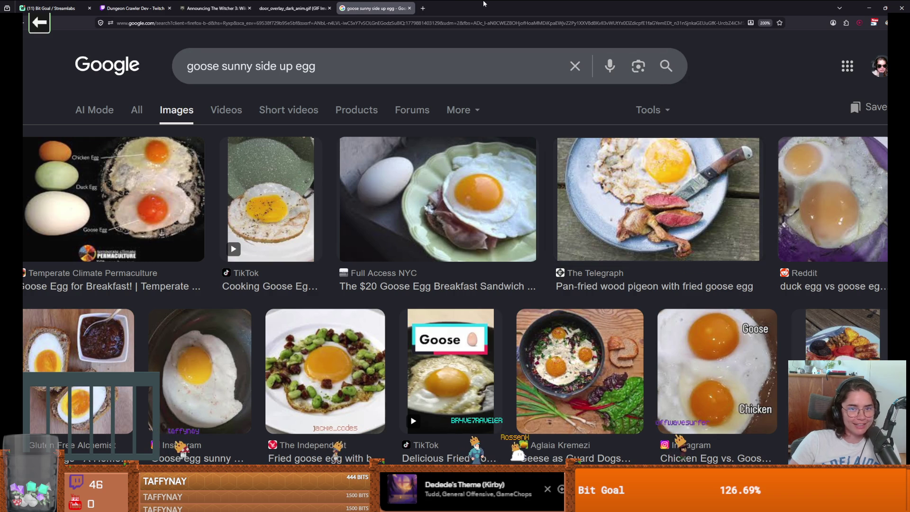
key("alt+Tab")
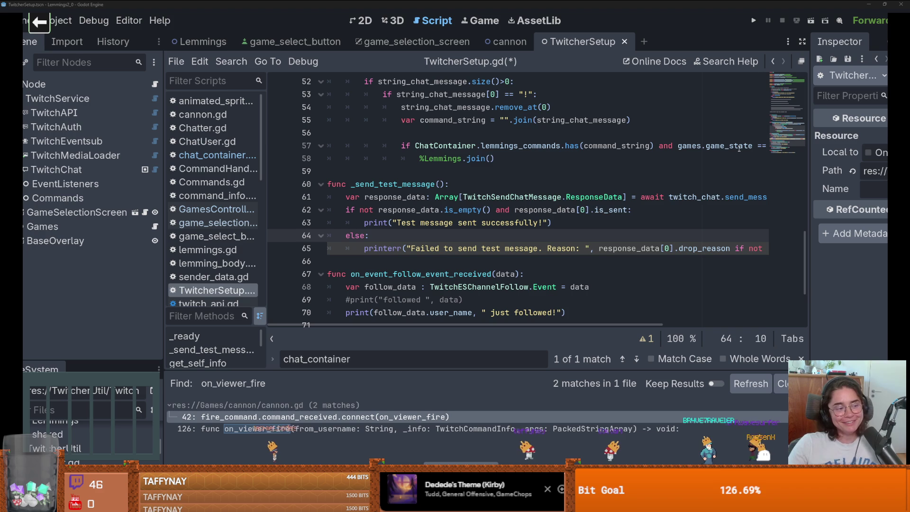
Widen the code area and delete the blank line 56 in on_twitch_message_received
mouse_move(739, 149)
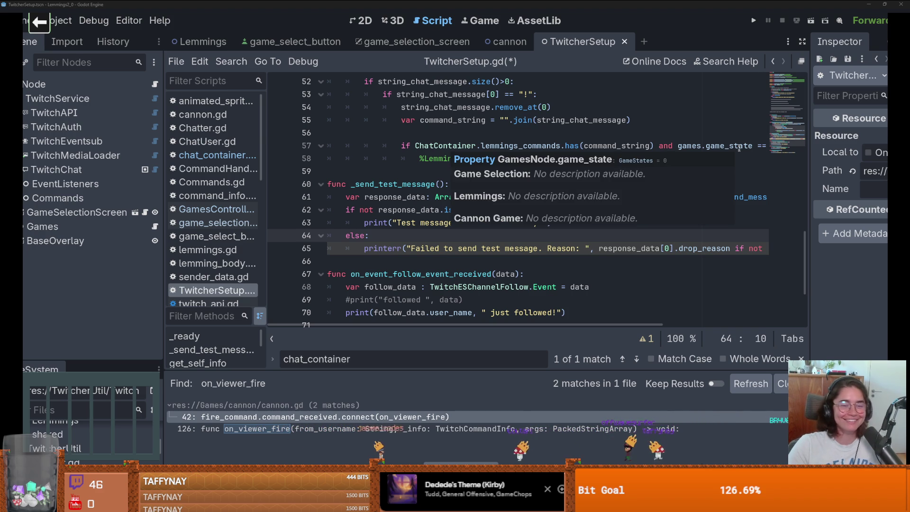
left_click(332, 133)
scroll(427, 190, "up", 3)
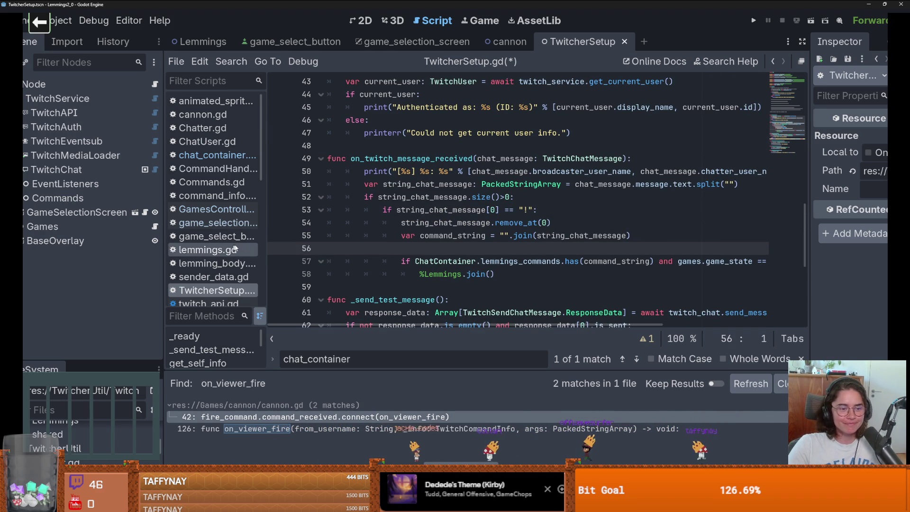
left_click_drag(264, 243, 231, 244)
left_click_drag(164, 237, 121, 234)
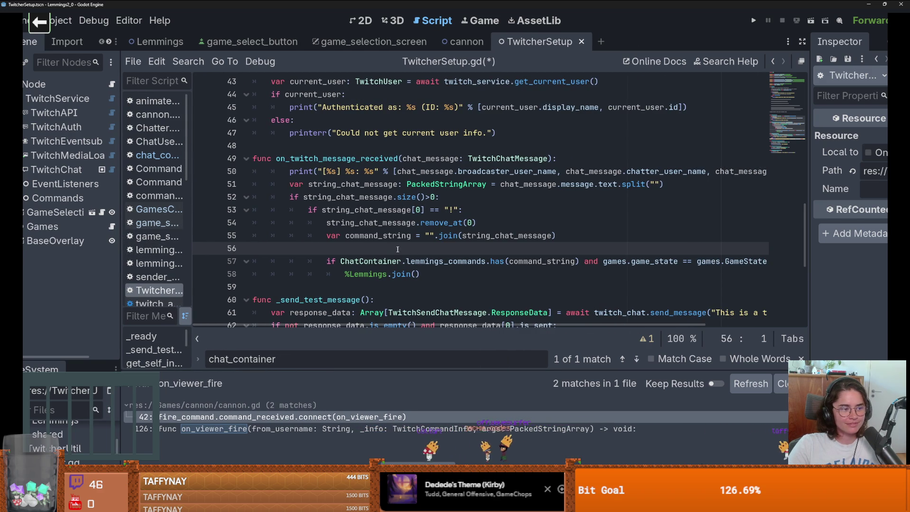
scroll(398, 250, "down", 1)
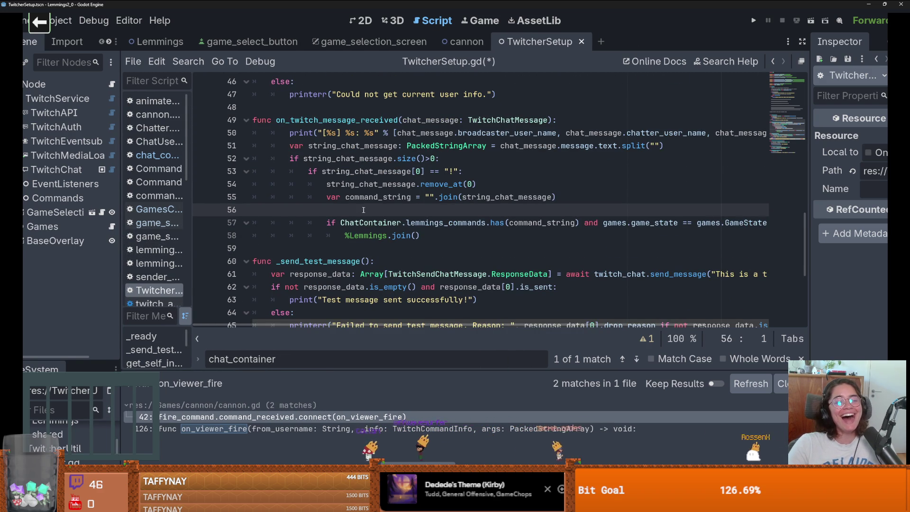
key("BackSpace")
Check chat_message on line 51 and widen the scene and file panels again
scroll(499, 231, "down", 1)
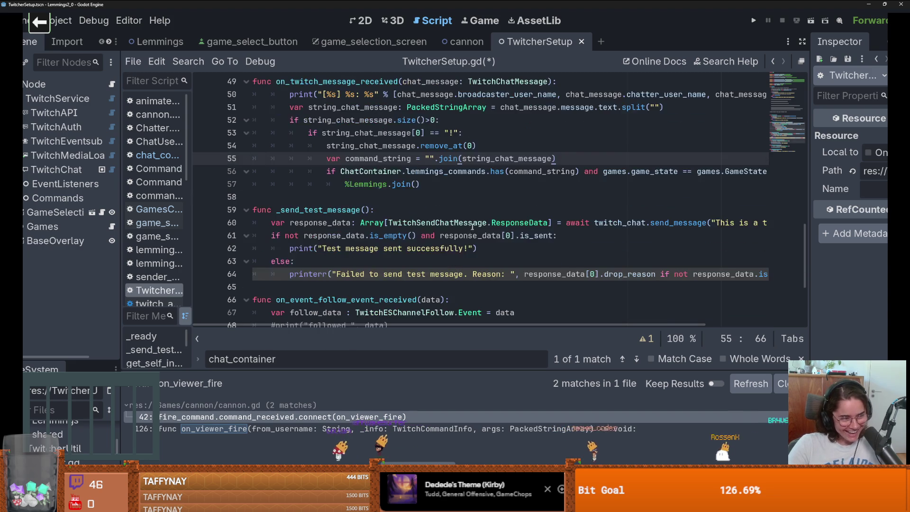
scroll(414, 221, "up", 1)
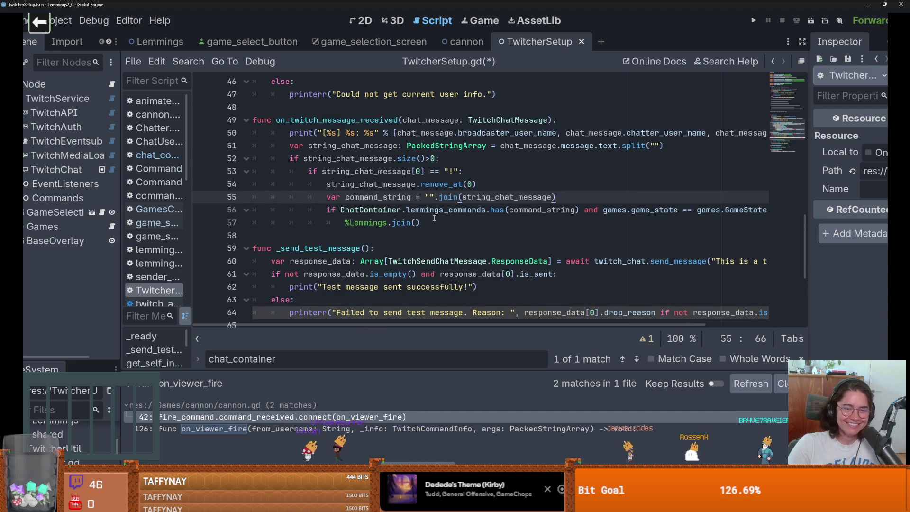
scroll(434, 218, "right", 1)
scroll(434, 219, "left", 1)
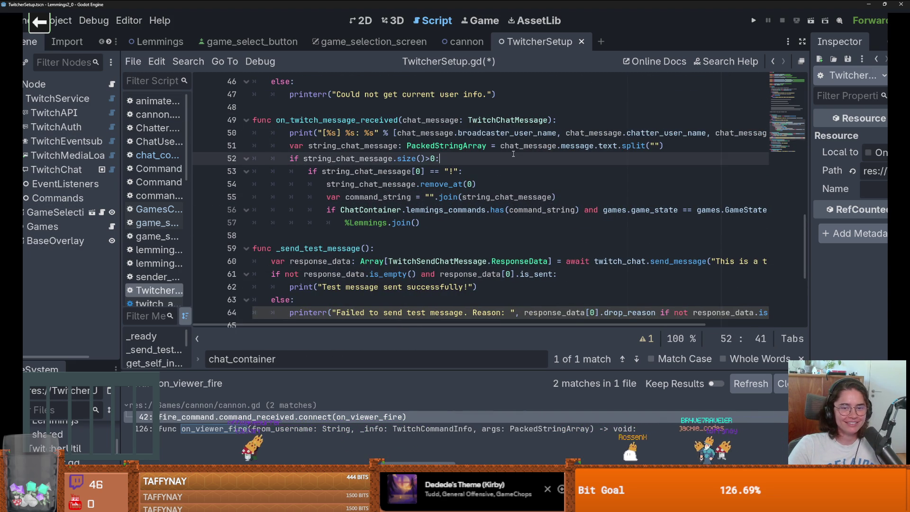
double_click(529, 145)
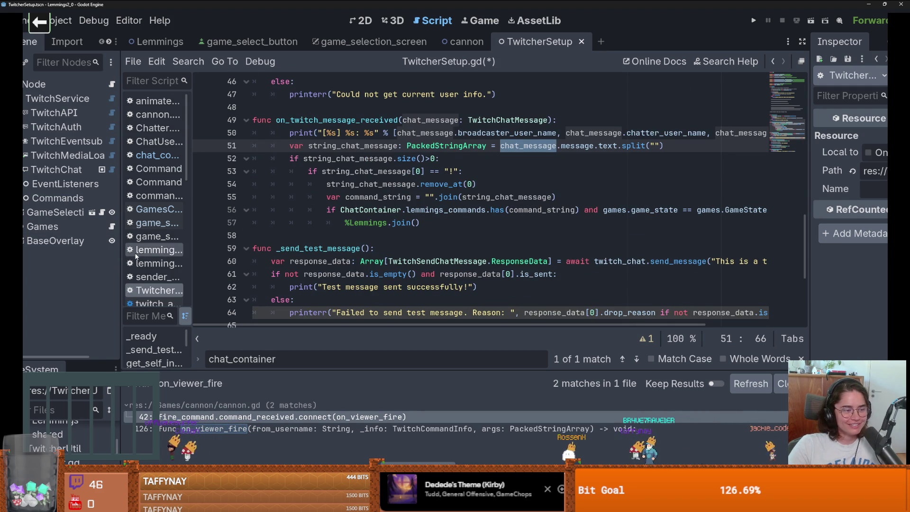
left_click_drag(122, 351, 181, 351)
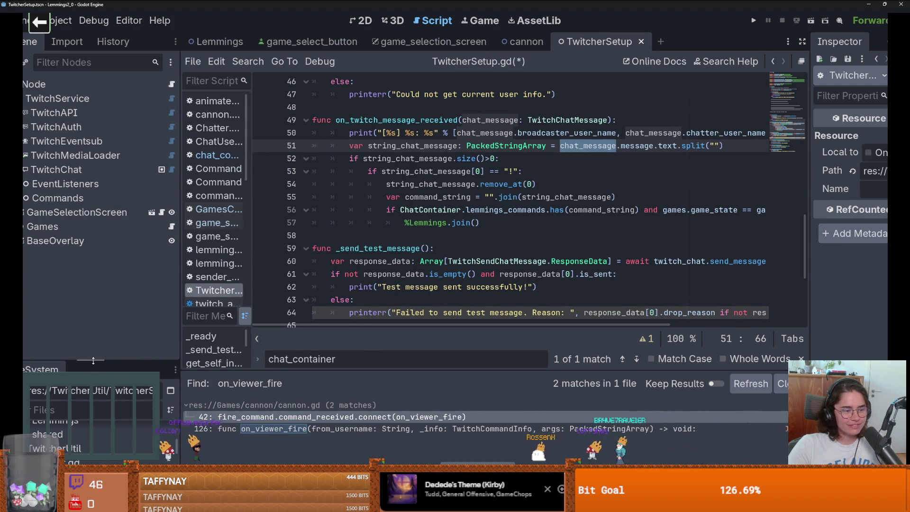
Enlarge the FileSystem list, expand GameSelectionScreen, and collapse its Control node
left_click_drag(92, 358, 126, 255)
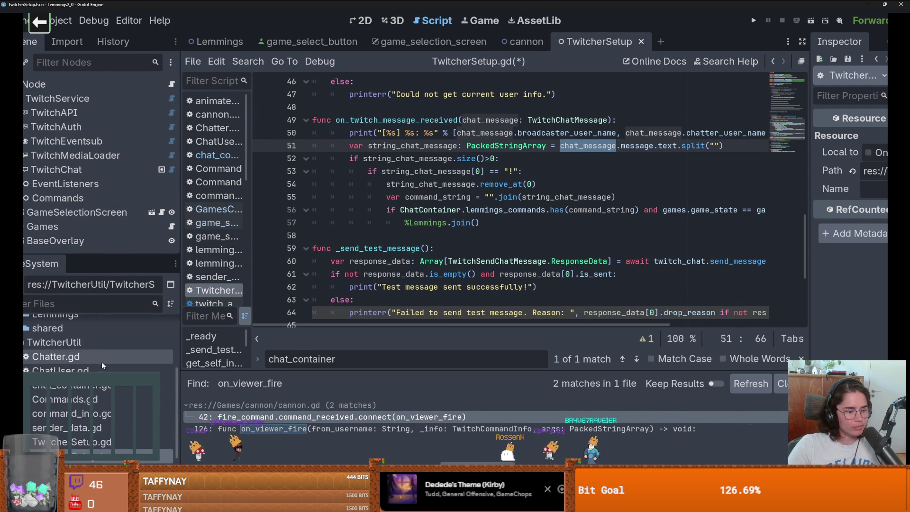
scroll(102, 362, "up", 2)
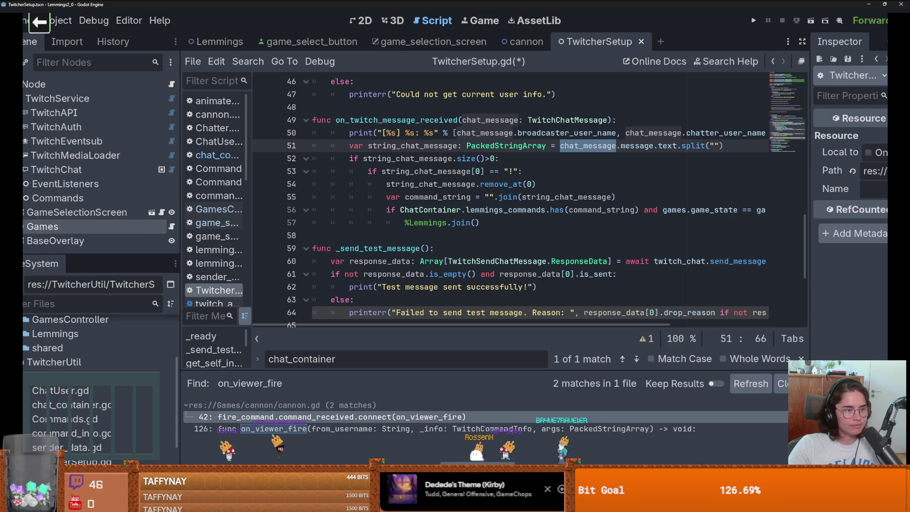
left_click(24, 212)
scroll(24, 212, "down", 1)
left_click(24, 205)
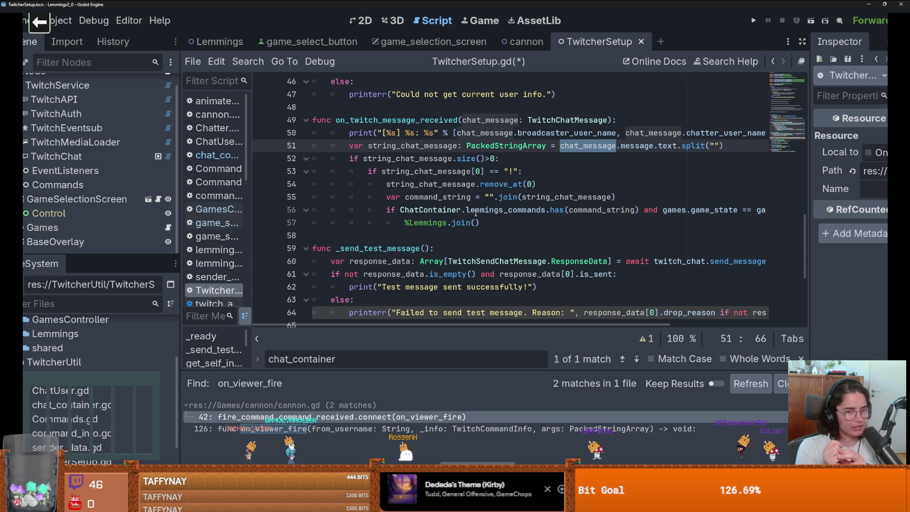
Select line 55 from command_string back to the start of the line
left_click(429, 197)
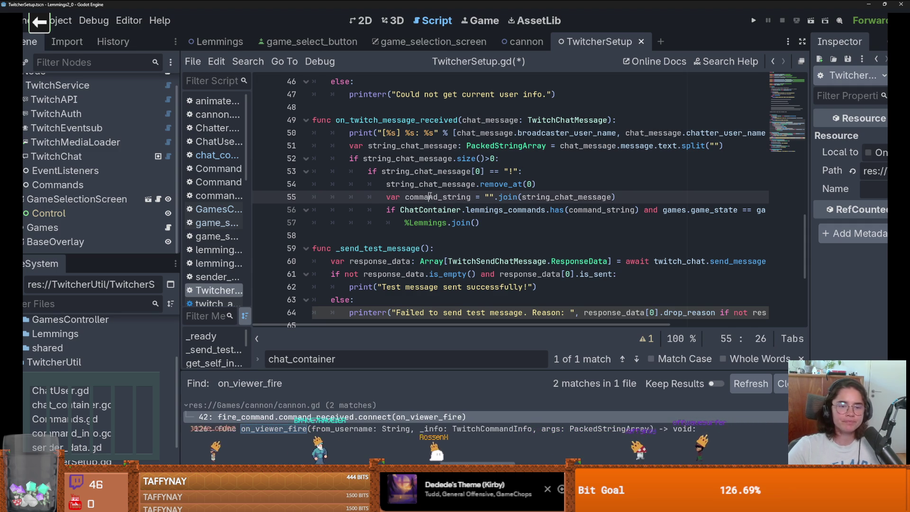
double_click(429, 197)
key("shift+Home")
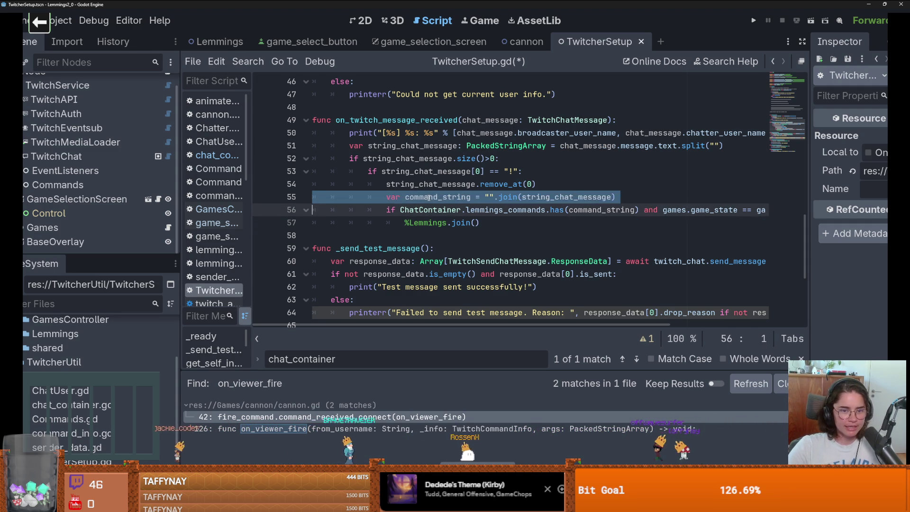
triple_click(429, 197)
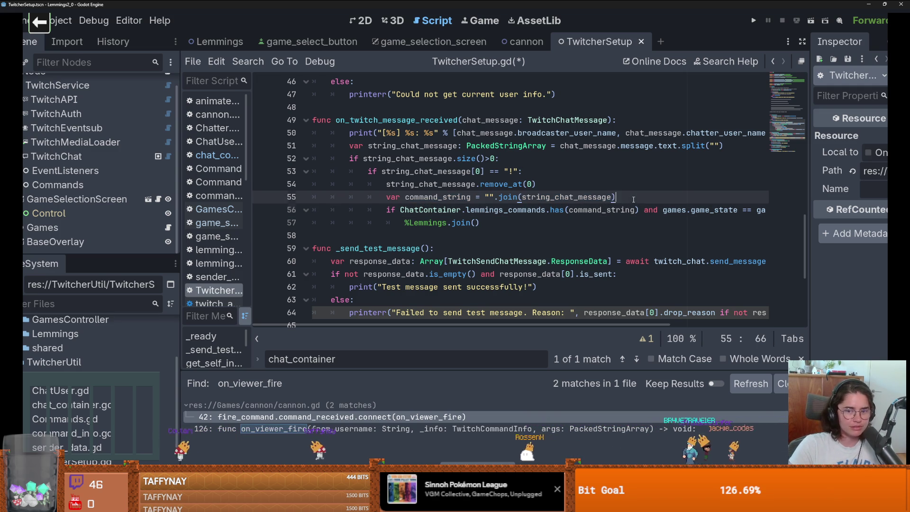
Widen the code area to show the longer lines around remove_at(0)
left_click(585, 182)
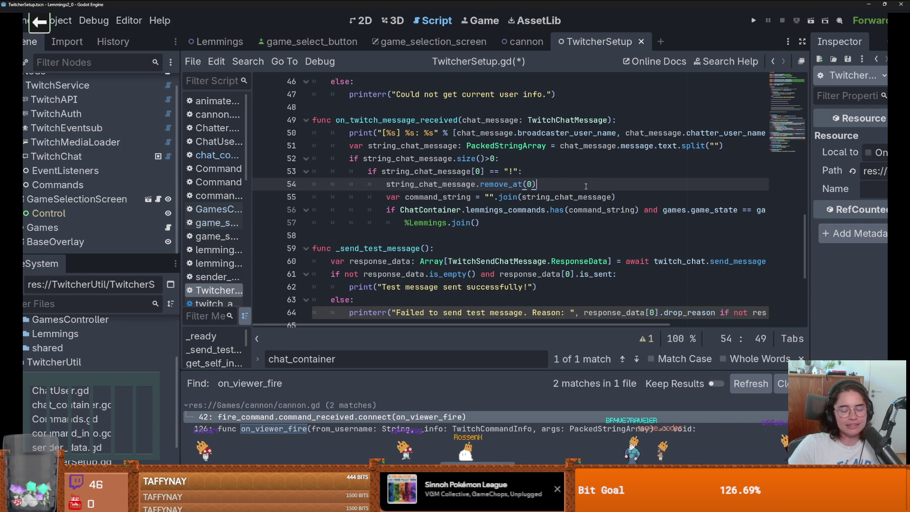
scroll(388, 177, "up", 3)
scroll(388, 177, "down", 4)
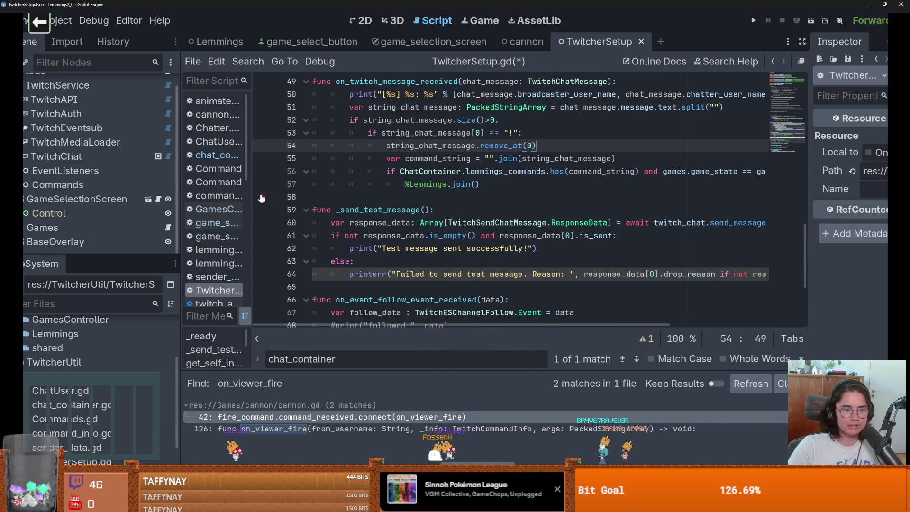
left_click_drag(251, 194, 249, 194)
left_click_drag(180, 198, 108, 197)
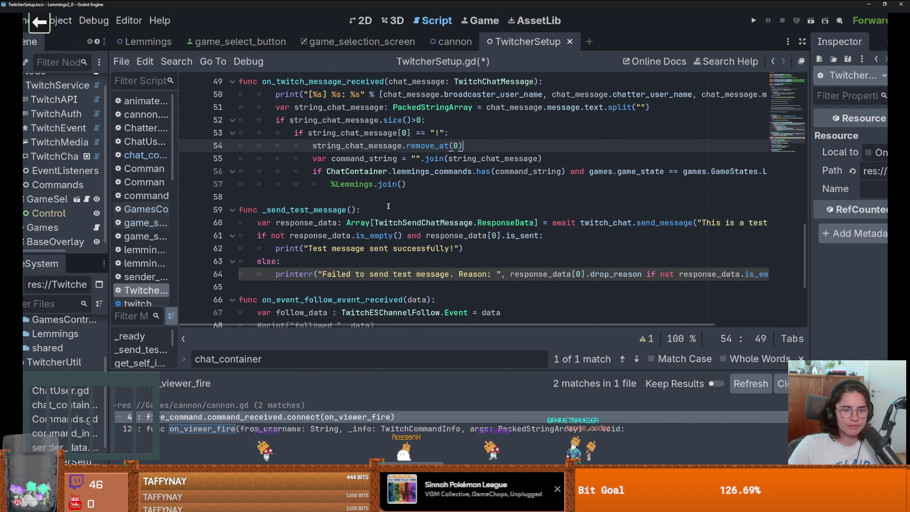
scroll(361, 207, "right", 3)
scroll(417, 212, "left", 3)
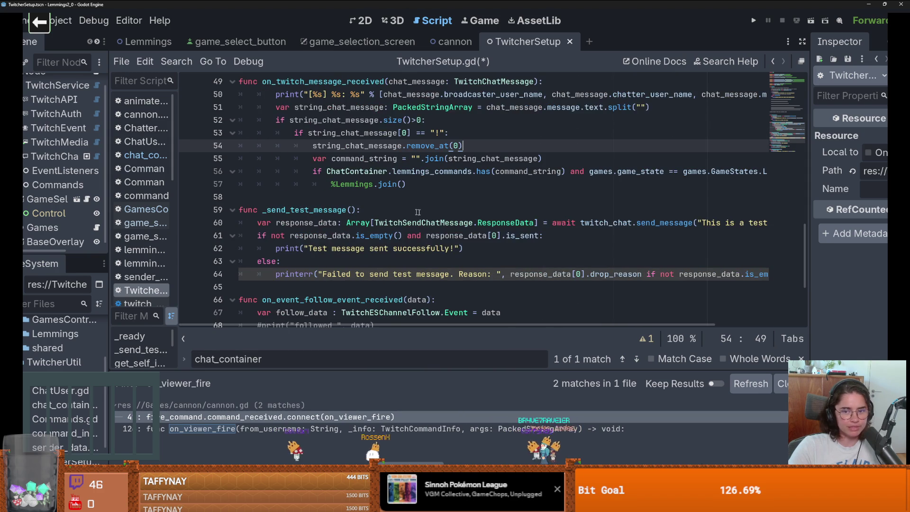
scroll(469, 176, "right", 2)
scroll(455, 195, "up", 1)
scroll(444, 211, "left", 2)
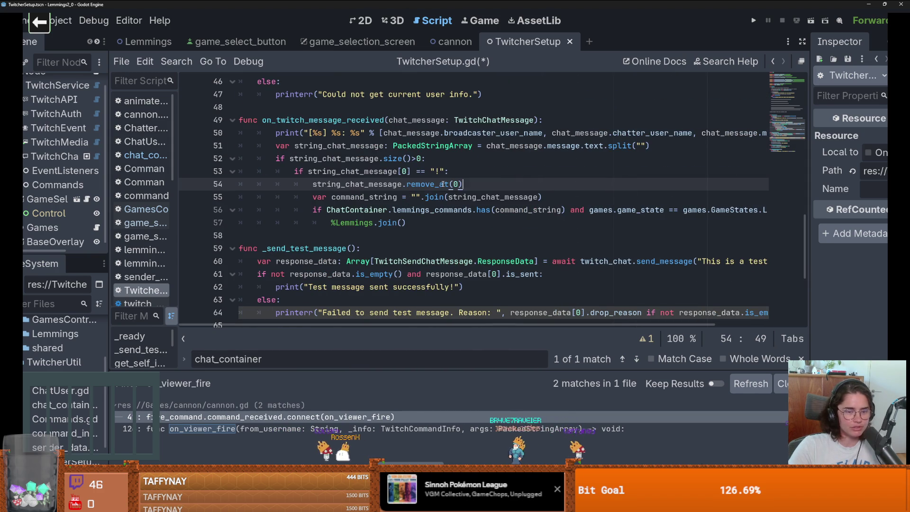
Show more of the scene tree and inspect ChatContainer.lemmings_commands on line 56
left_click(444, 211)
left_click(448, 222)
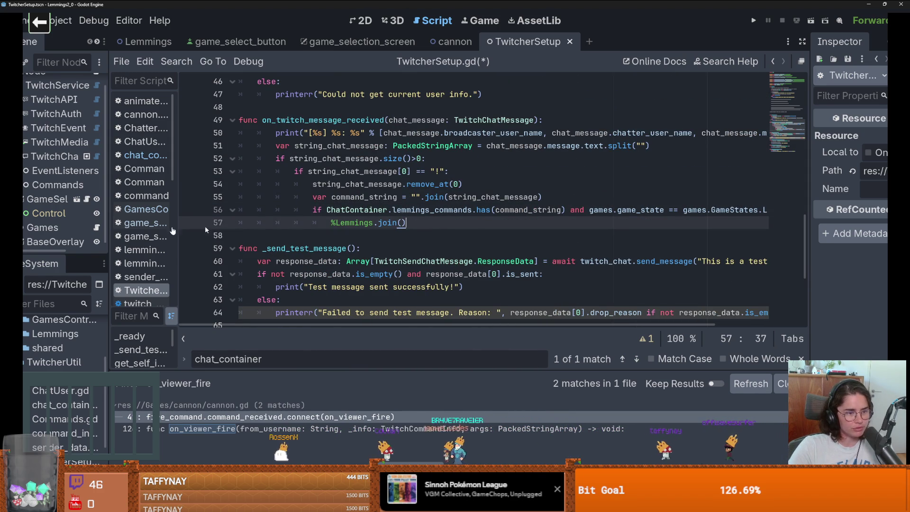
left_click_drag(66, 256, 66, 343)
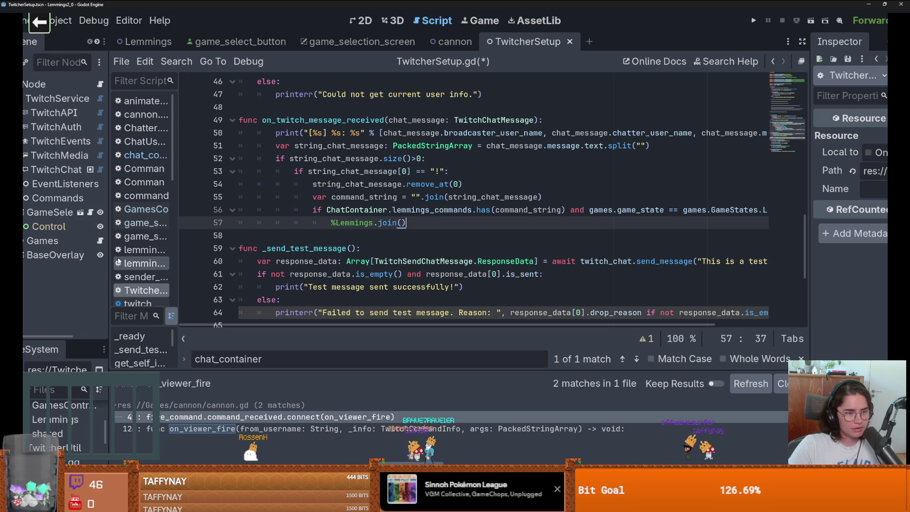
left_click_drag(110, 258, 122, 259)
double_click(443, 209)
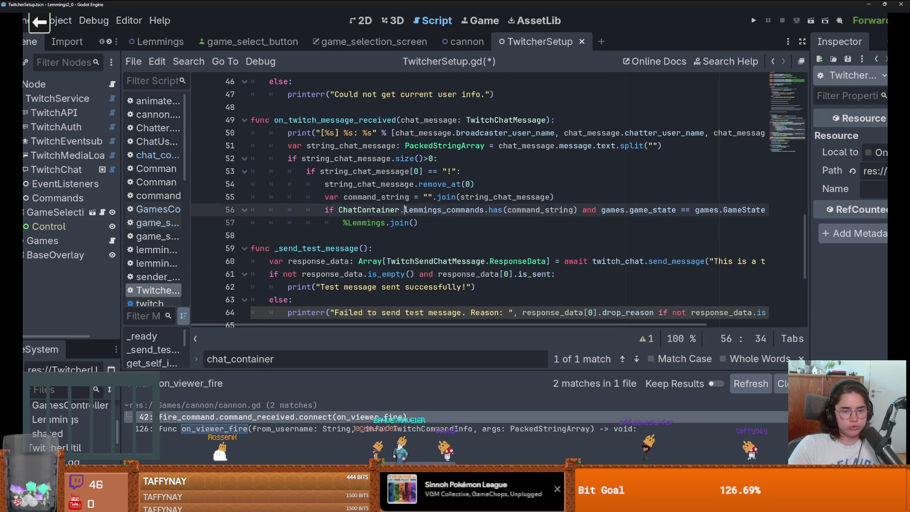
double_click(371, 210)
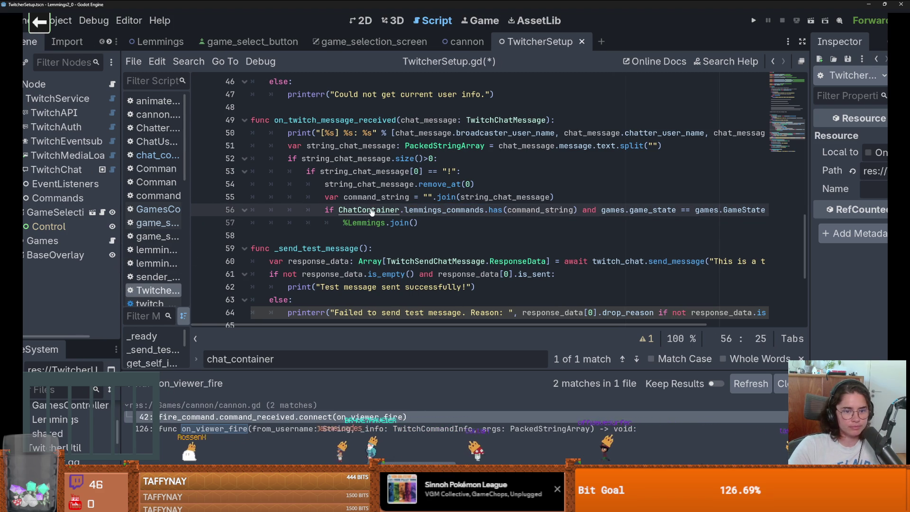
left_click(371, 209)
scroll(401, 247, "up", 10)
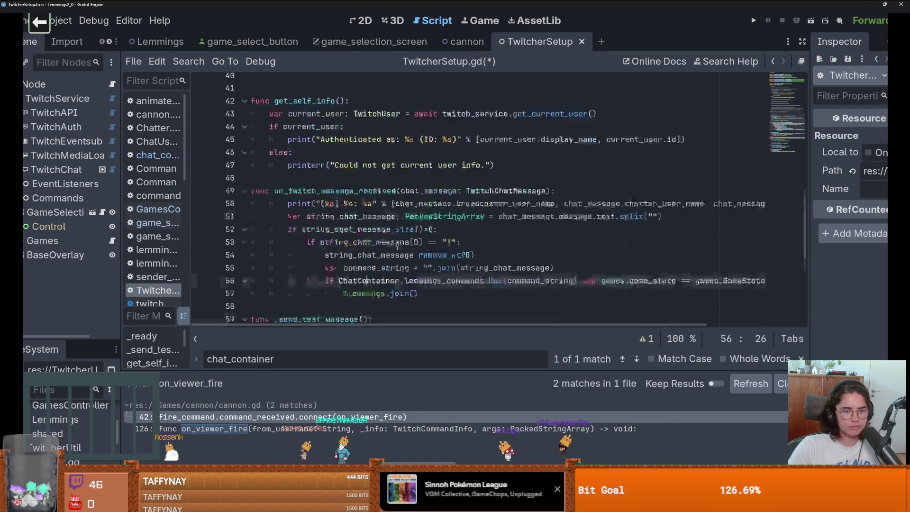
scroll(401, 247, "up", 5)
mouse_move(542, 222)
left_mouse_down()
mouse_move(313, 222)
mouse_move(294, 214)
left_mouse_up()
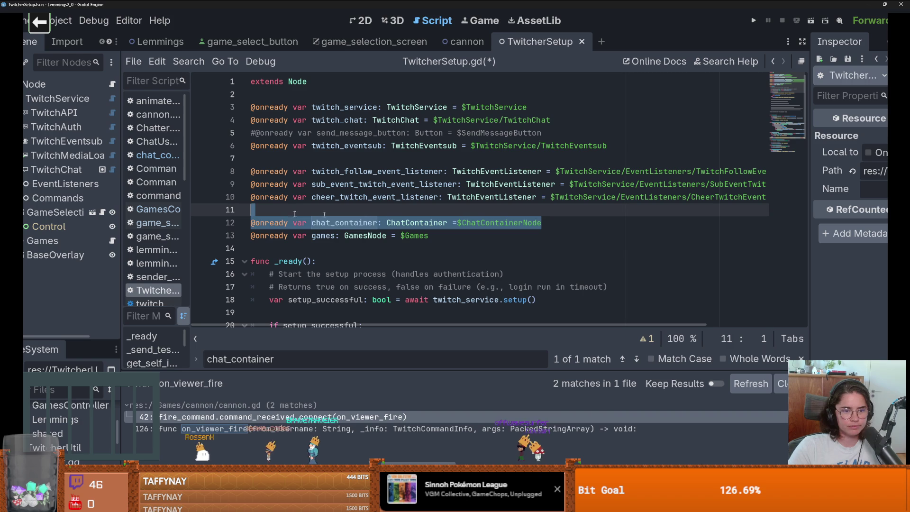
key("ctrl+x")
scroll(395, 247, "down", 13)
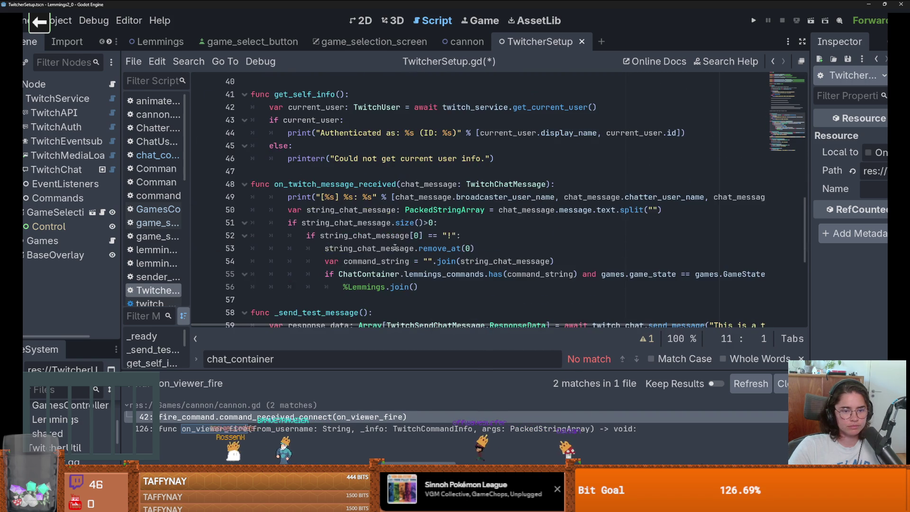
scroll(413, 249, "down", 3)
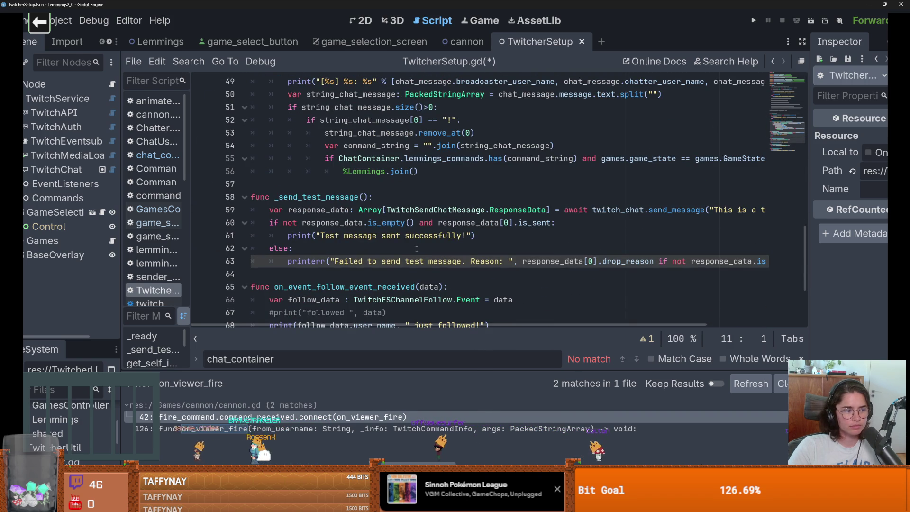
key("ctrl+s")
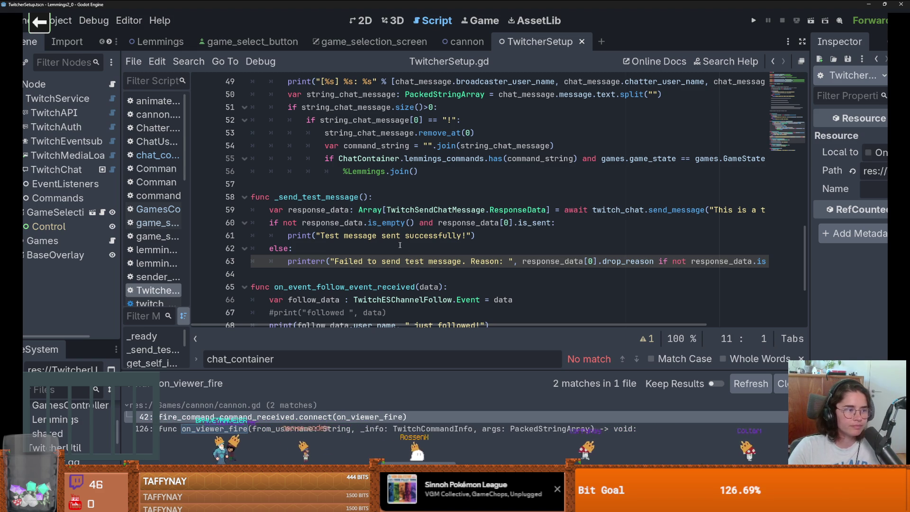
Run Find in Files for ChatContainer across the whole project
scroll(399, 242, "down", 3)
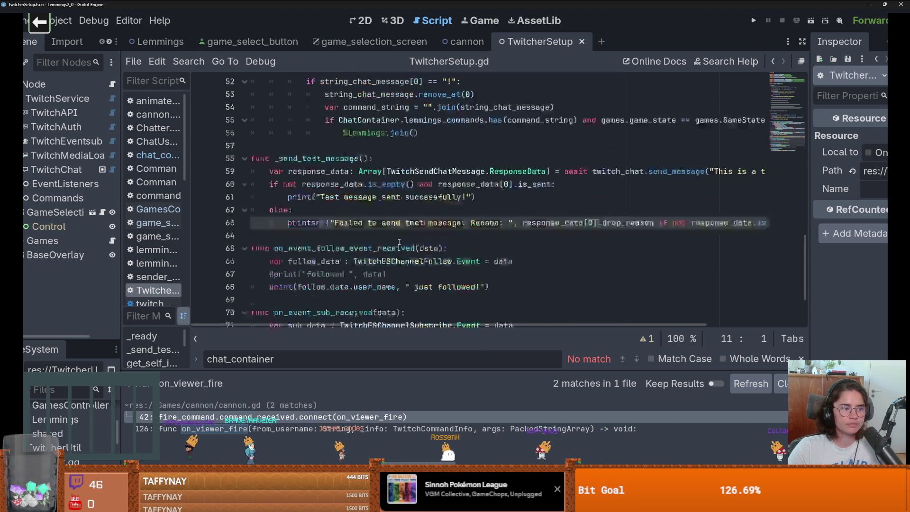
scroll(399, 241, "up", 2)
scroll(400, 242, "up", 2)
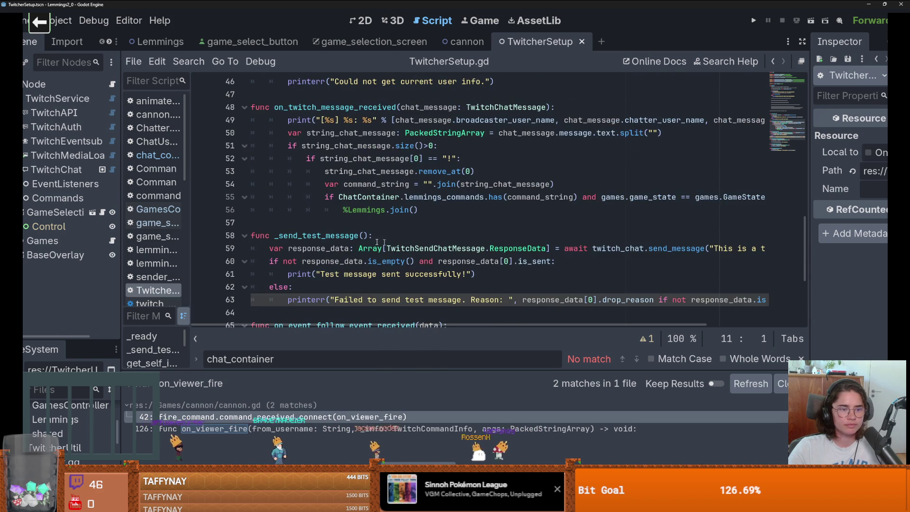
left_click(370, 197)
double_click(370, 197)
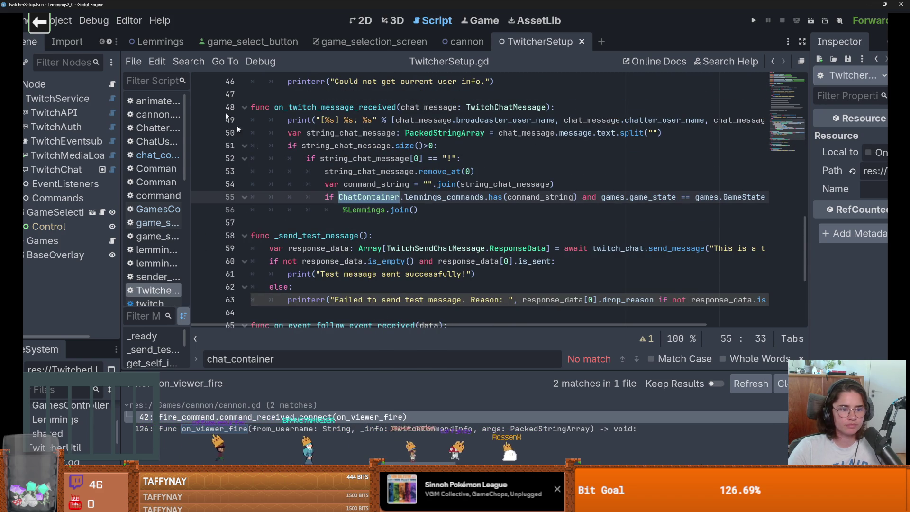
left_click(189, 61)
left_click(212, 141)
key("Return")
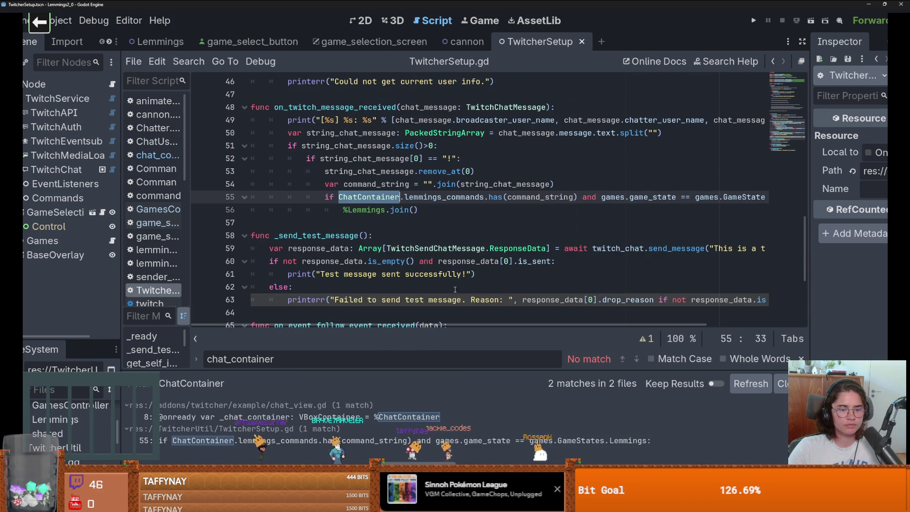
Filter the FileSystem dock to files matching 'chat'
left_click(59, 389)
type("Container")
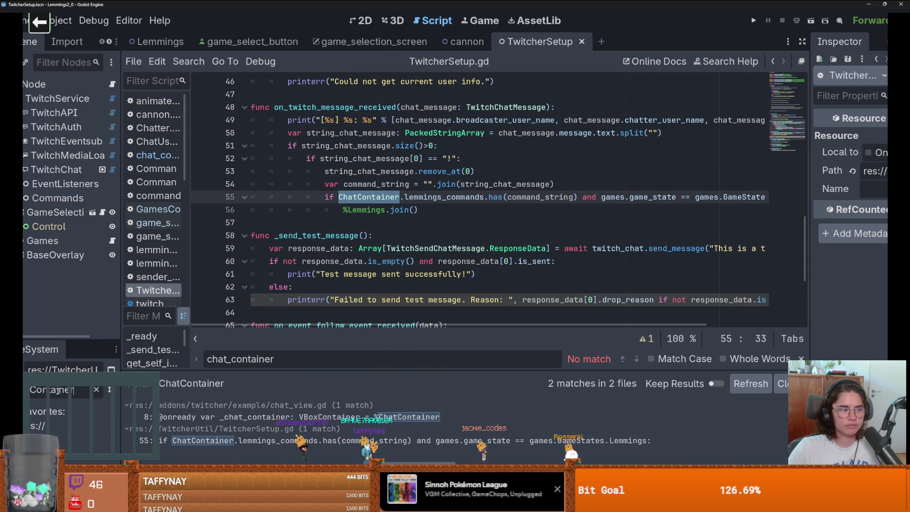
left_click(96, 390)
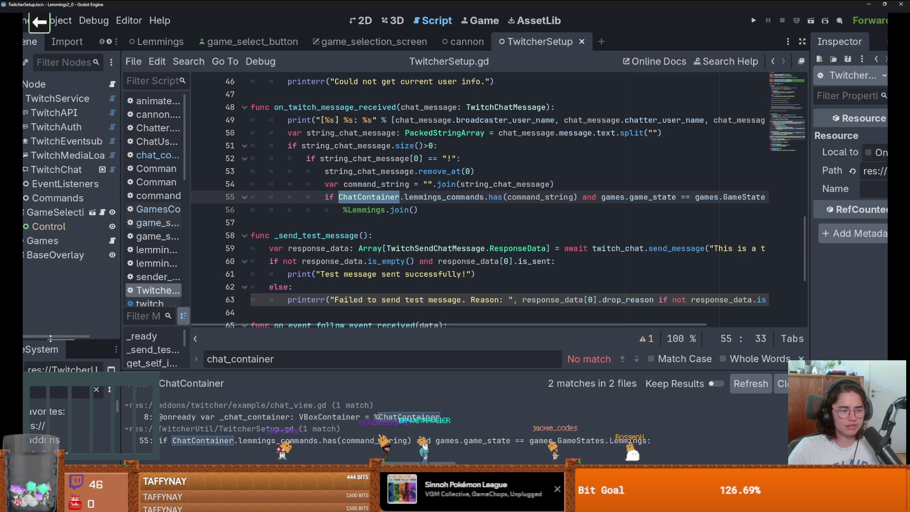
left_click_drag(51, 339, 51, 213)
type("chat")
scroll(117, 388, "down", 5)
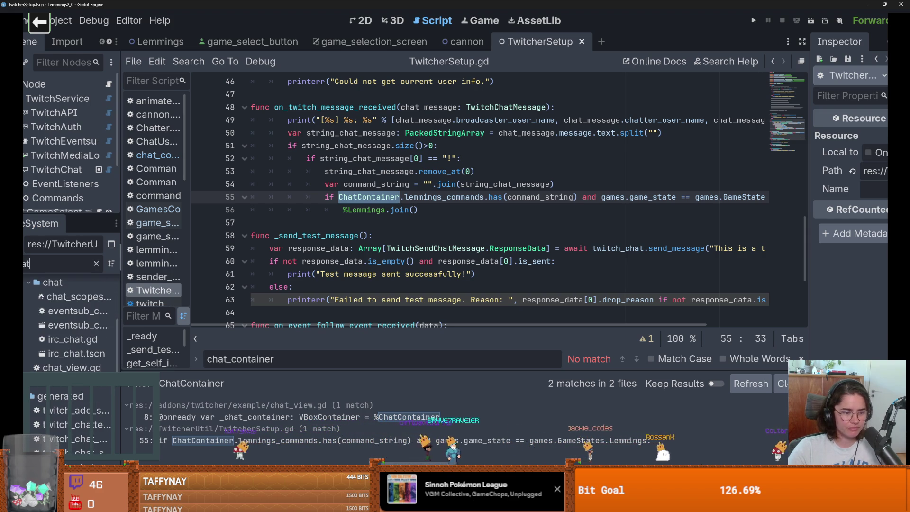
left_click_drag(120, 388, 235, 387)
scroll(142, 370, "down", 10)
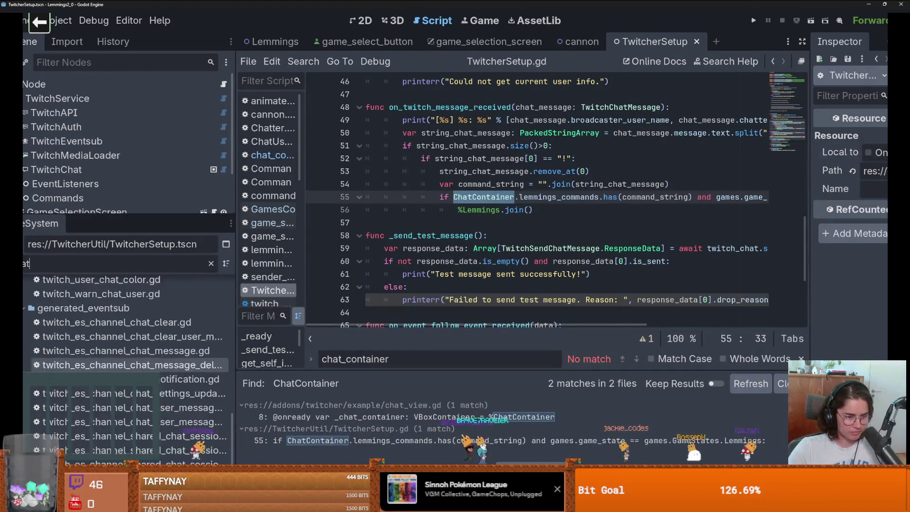
double_click(160, 439)
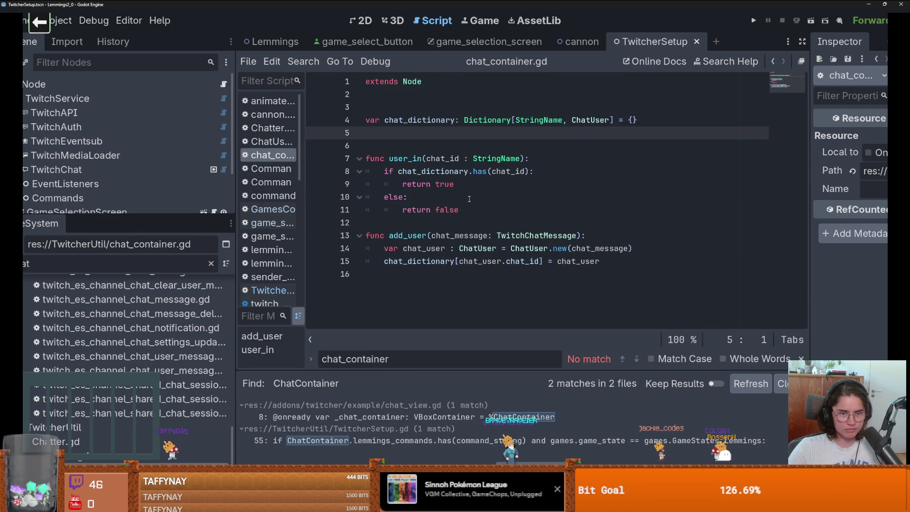
double_click(406, 158)
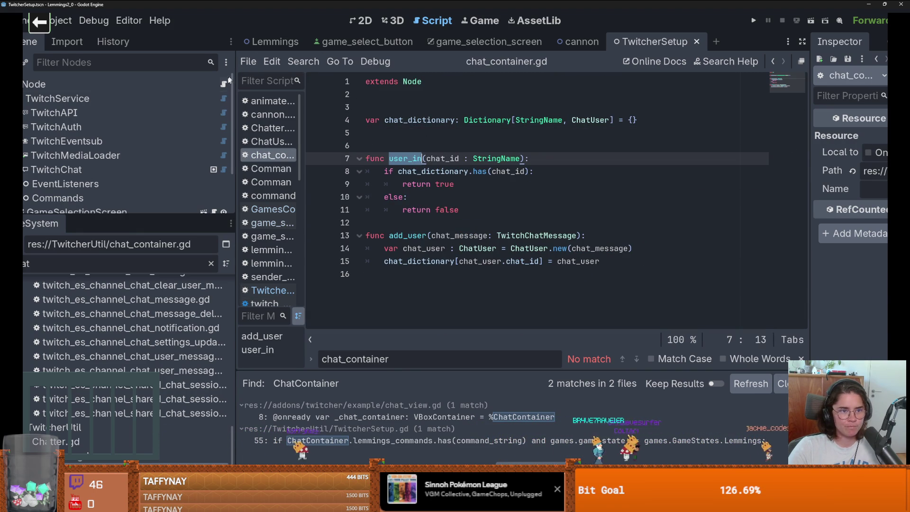
left_click(223, 85)
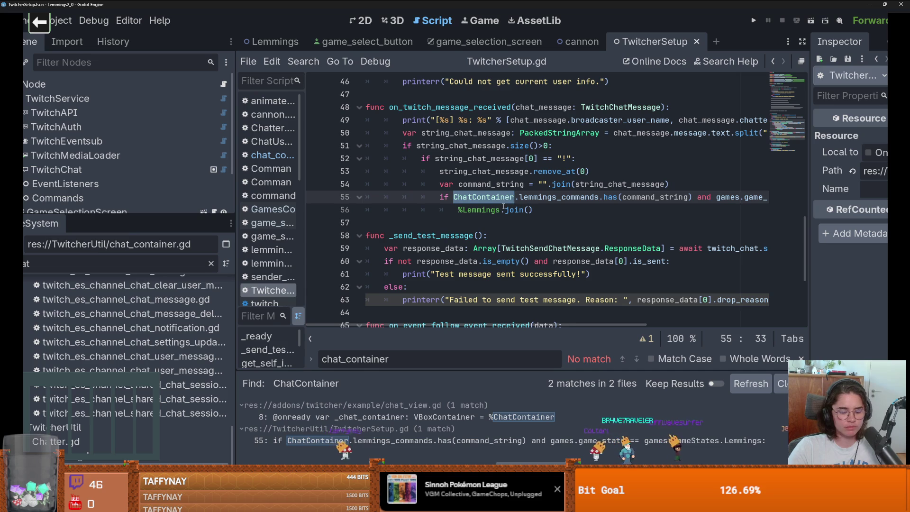
Search the script for user_in and review string_chat_message in on_twitch_message_received
key("ctrl+f")
type("user_in")
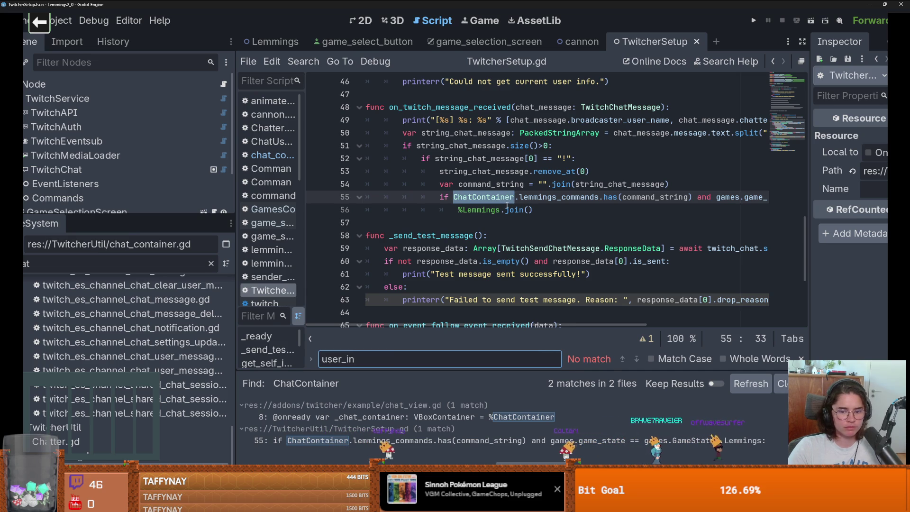
left_click(509, 202)
scroll(498, 190, "up", 1)
double_click(484, 146)
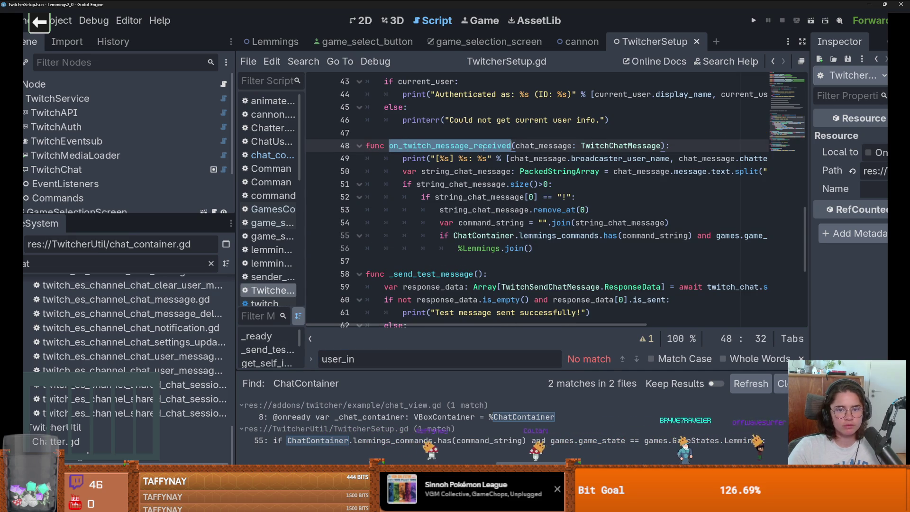
double_click(470, 172)
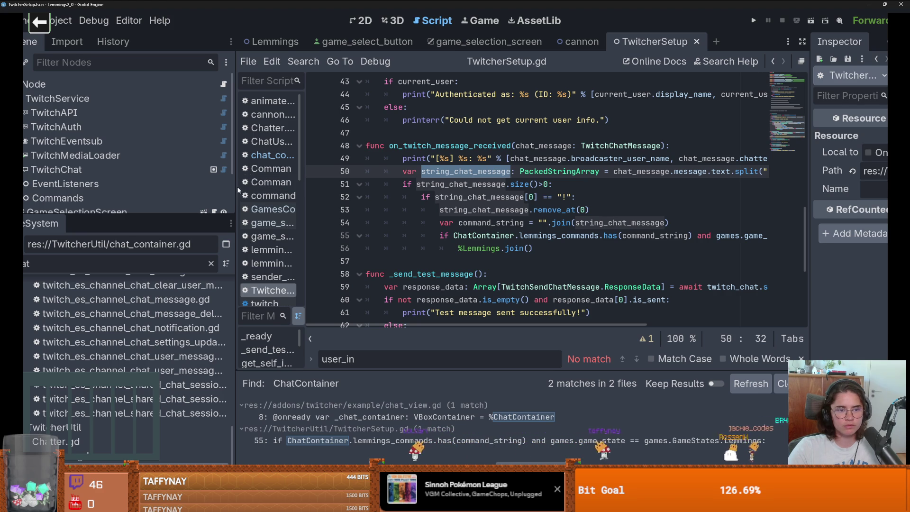
left_click_drag(239, 190, 154, 176)
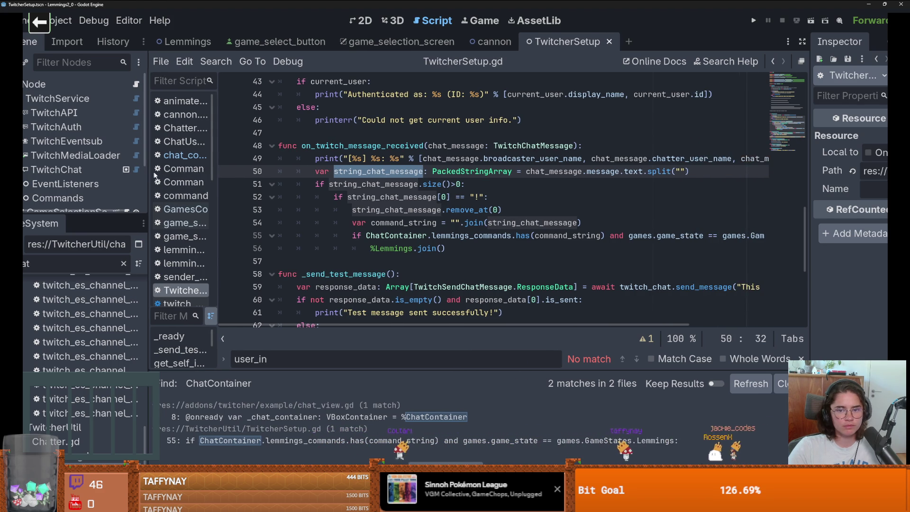
Select the ChatContainer.lemmings_commands check and %Lemmings.join() lines on line 55
double_click(361, 185)
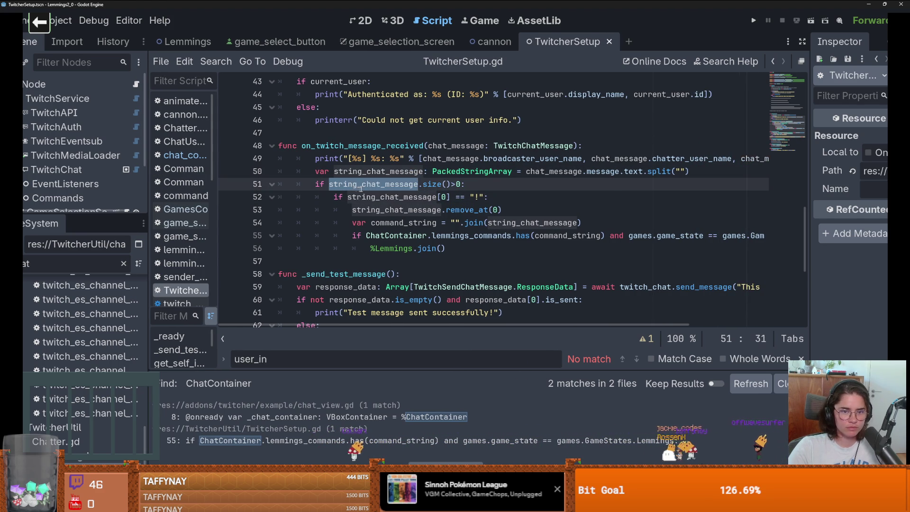
double_click(368, 172)
double_click(592, 171)
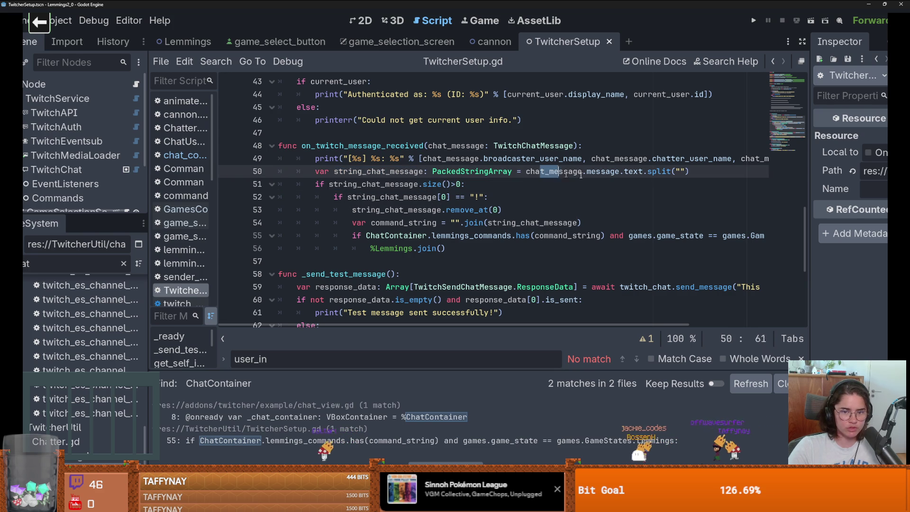
double_click(568, 236)
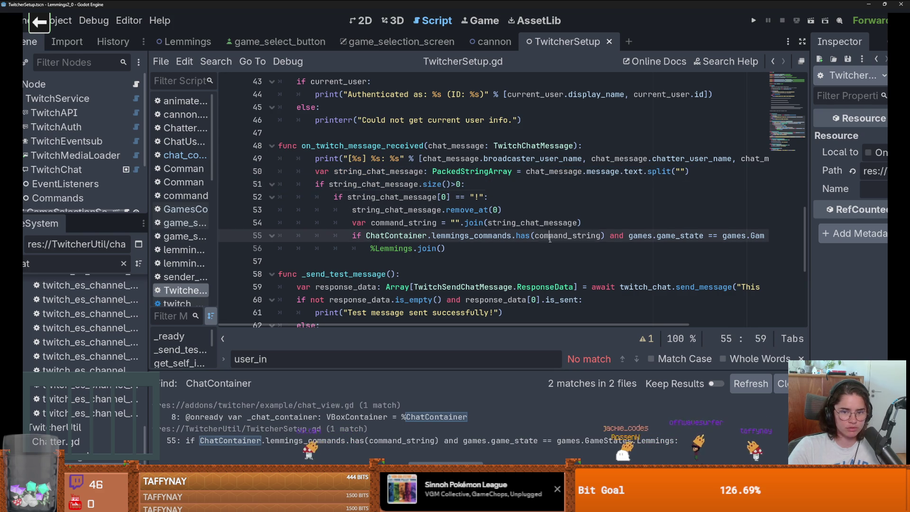
double_click(489, 237)
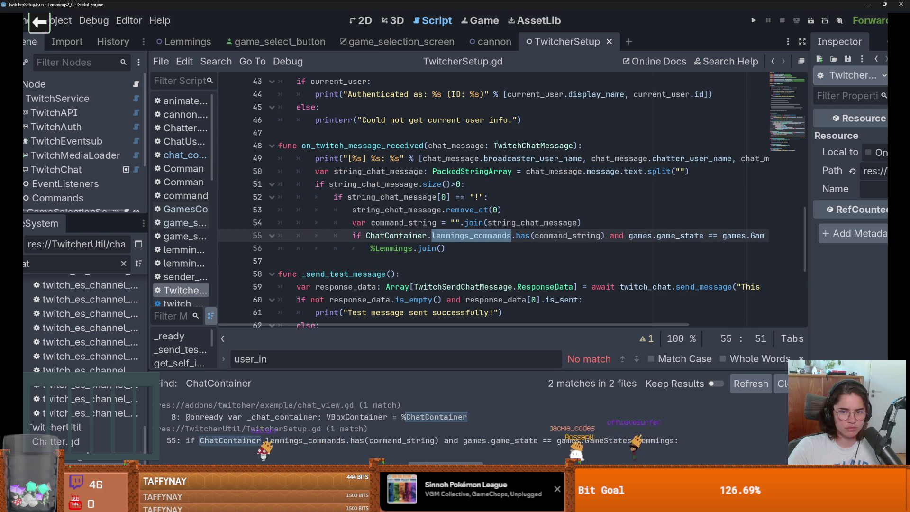
double_click(418, 236)
double_click(451, 239)
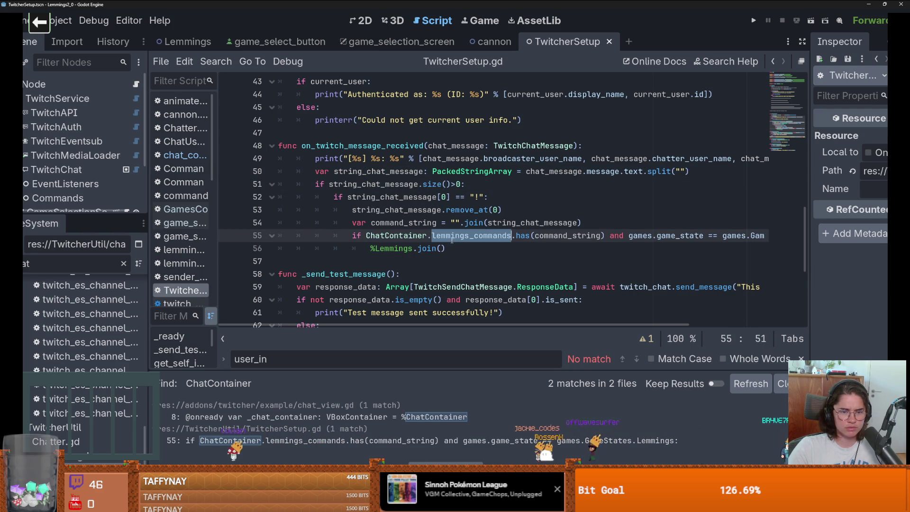
left_click_drag(470, 248, 326, 232)
key("BackSpace")
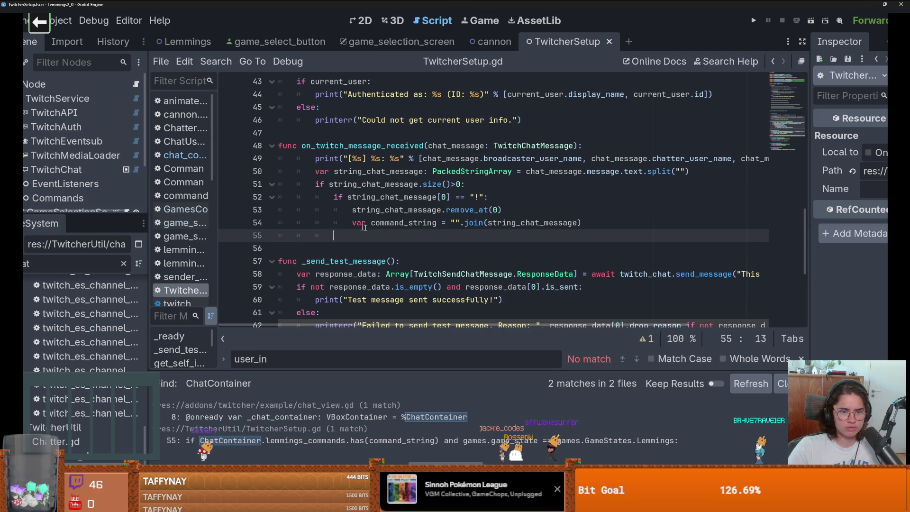
scroll(392, 231, "down", 4)
scroll(392, 230, "up", 14)
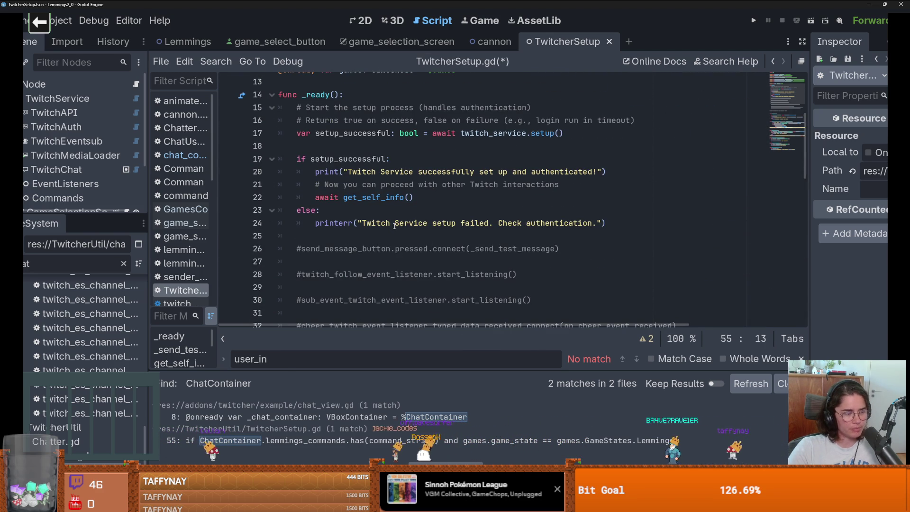
scroll(394, 226, "down", 1)
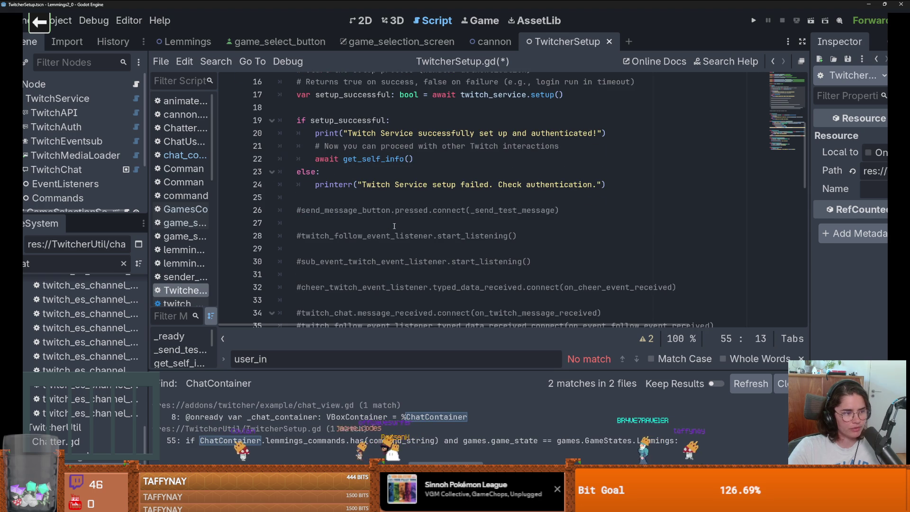
scroll(394, 227, "up", 3)
scroll(394, 226, "down", 5)
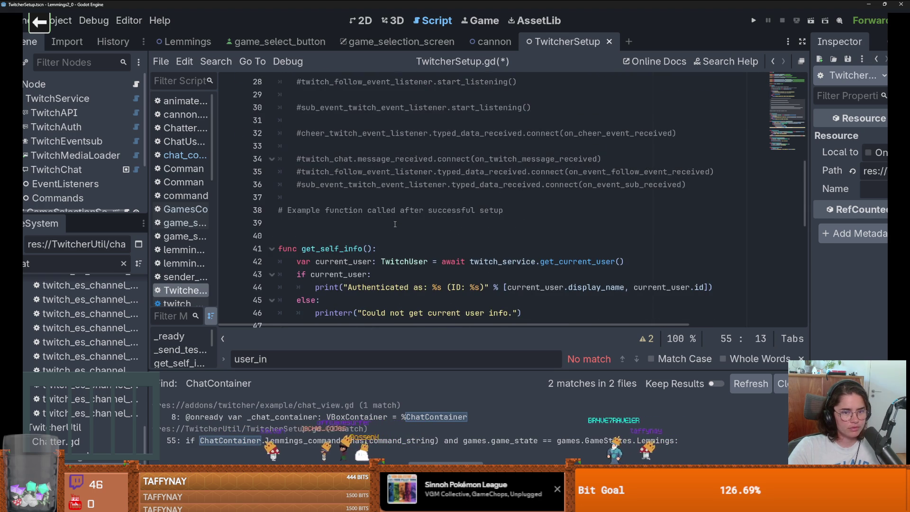
scroll(452, 233, "up", 1)
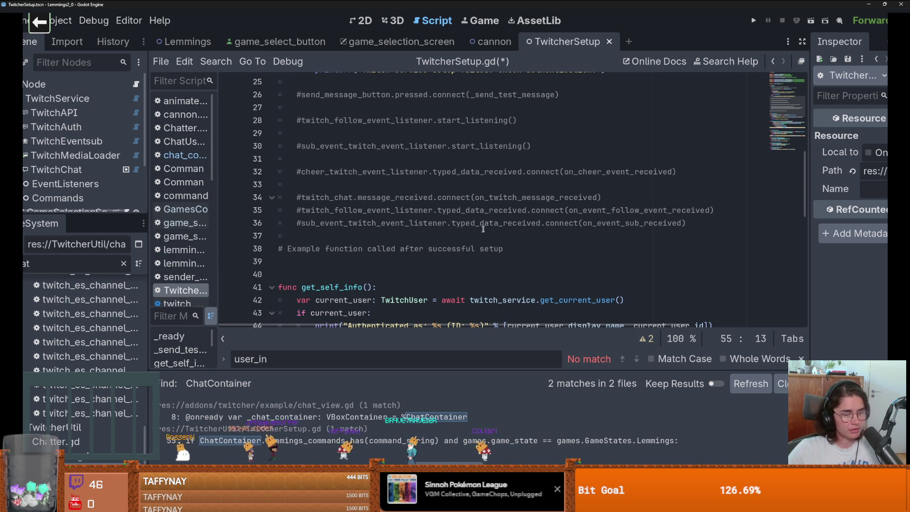
scroll(483, 230, "down", 6)
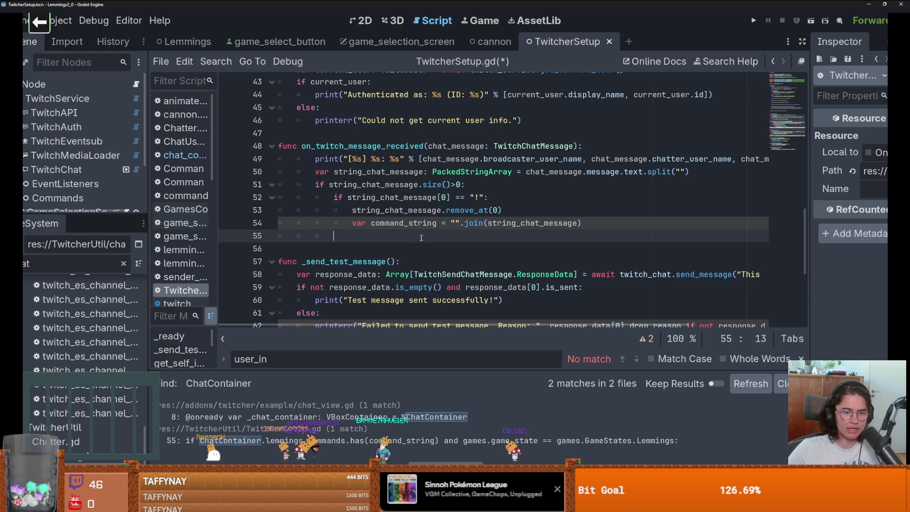
double_click(403, 223)
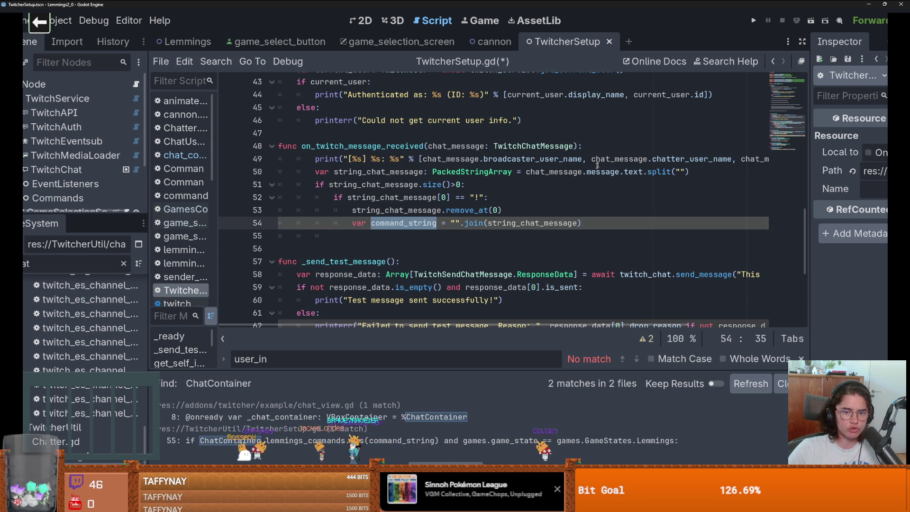
double_click(554, 172)
double_click(458, 146)
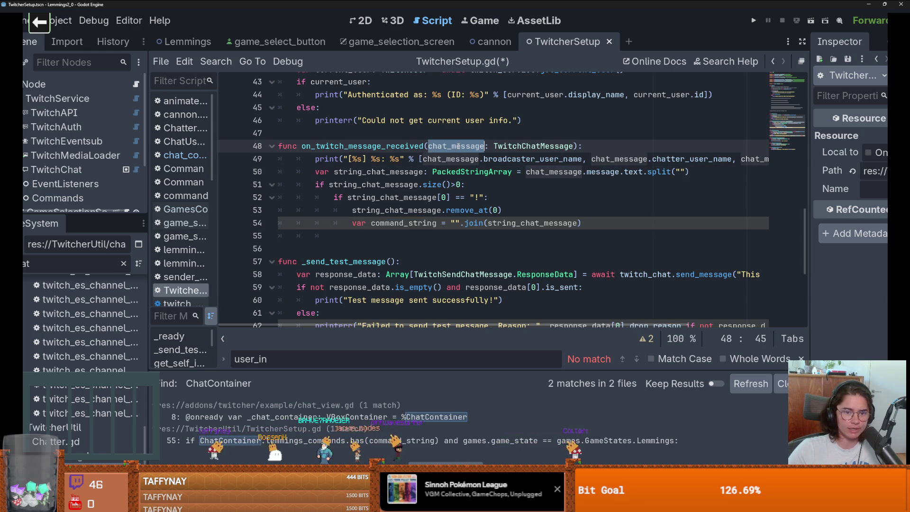
mouse_move(459, 171)
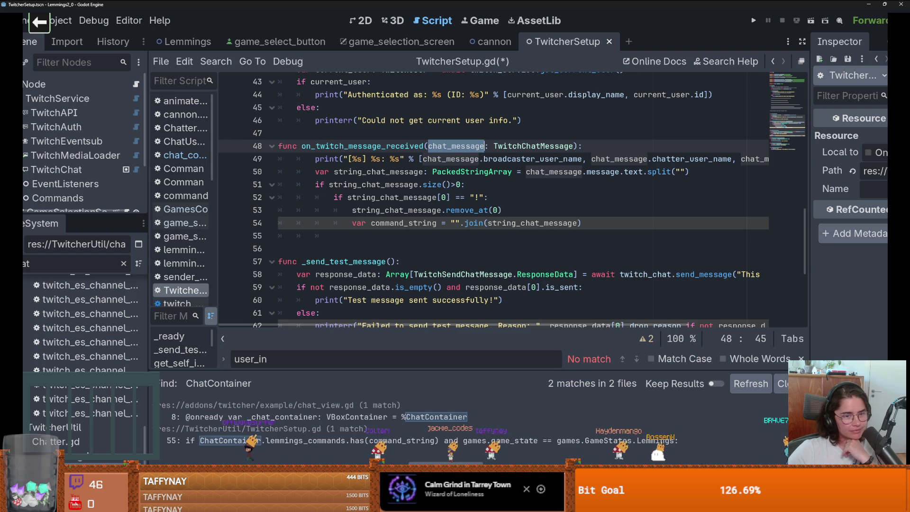
left_click(351, 249)
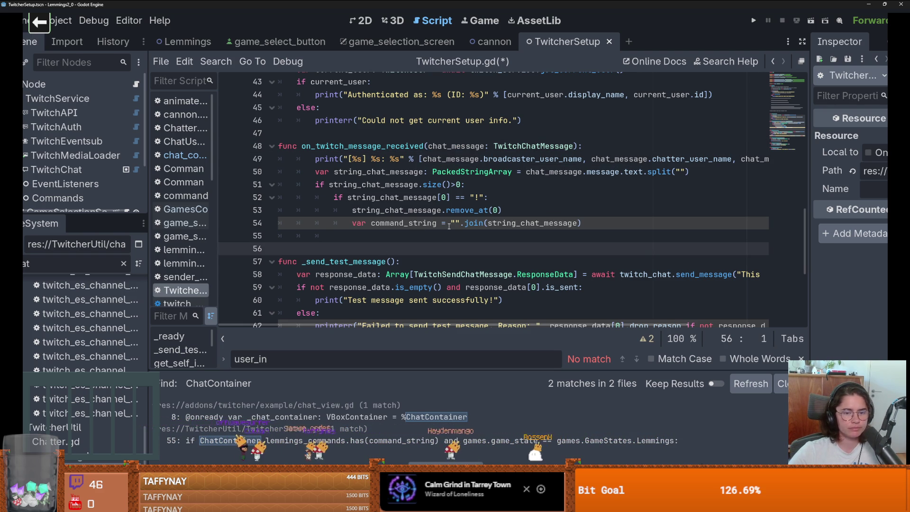
Delete the command-parsing lines 51–54 from on_twitch_message_received
double_click(412, 184)
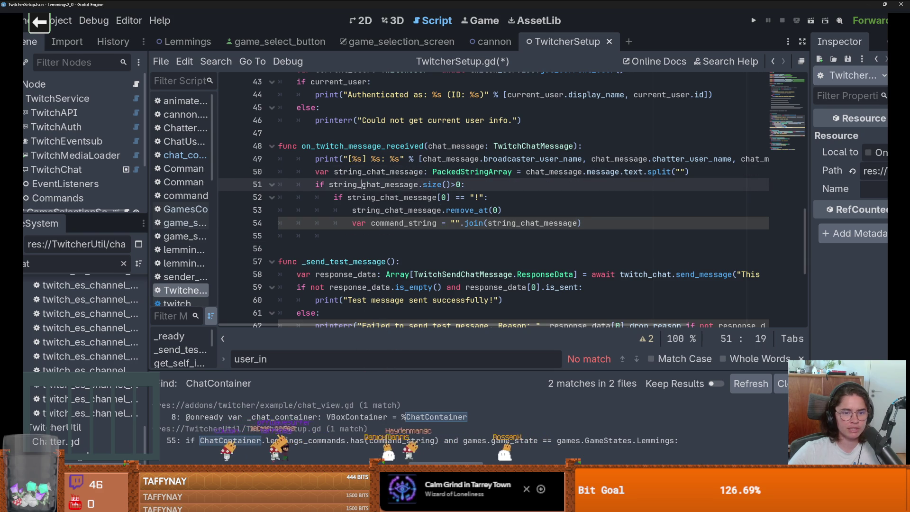
left_click(426, 185)
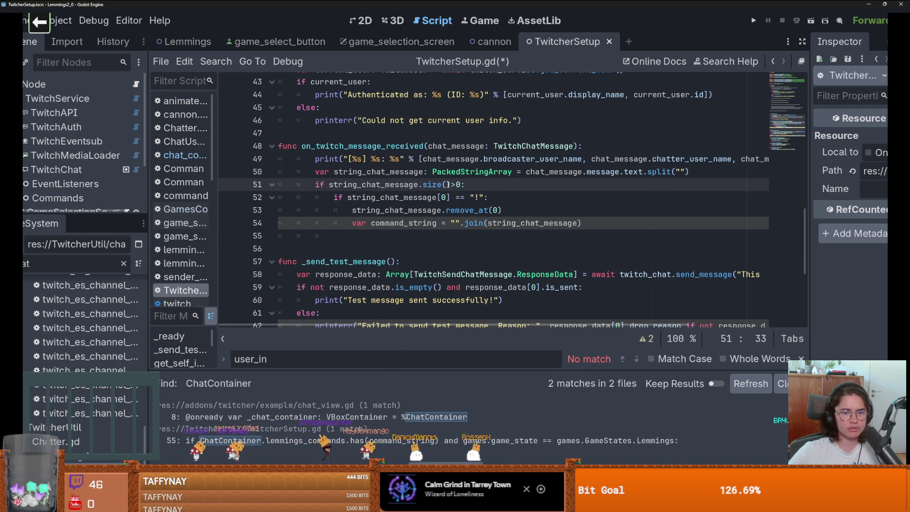
key("Down")
left_click(484, 210)
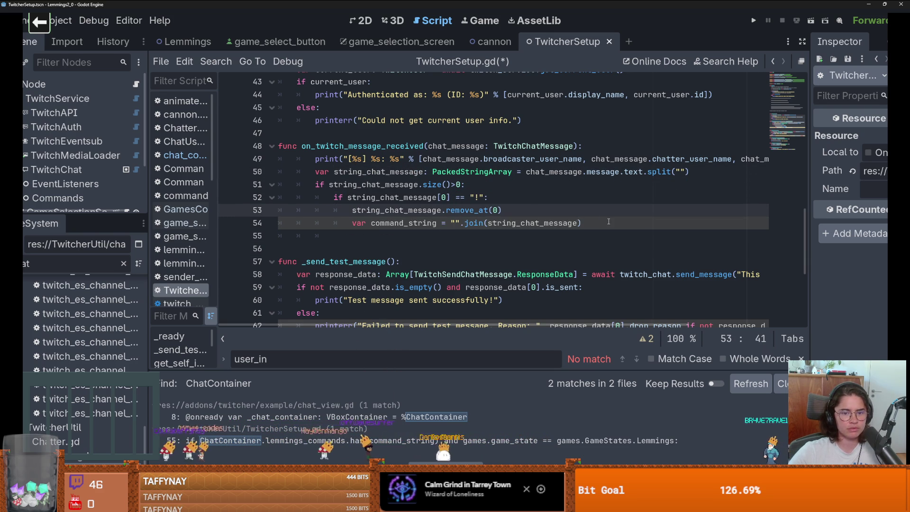
mouse_move(534, 207)
left_mouse_down()
mouse_move(390, 210)
mouse_move(294, 197)
left_mouse_up()
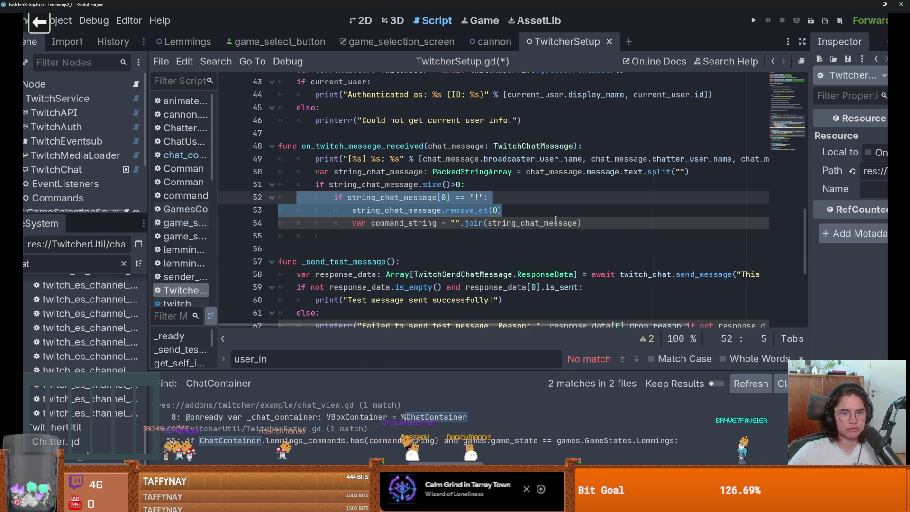
mouse_move(581, 222)
left_mouse_down()
mouse_move(506, 223)
mouse_move(317, 197)
mouse_move(285, 171)
mouse_move(279, 182)
left_mouse_up()
key("BackSpace")
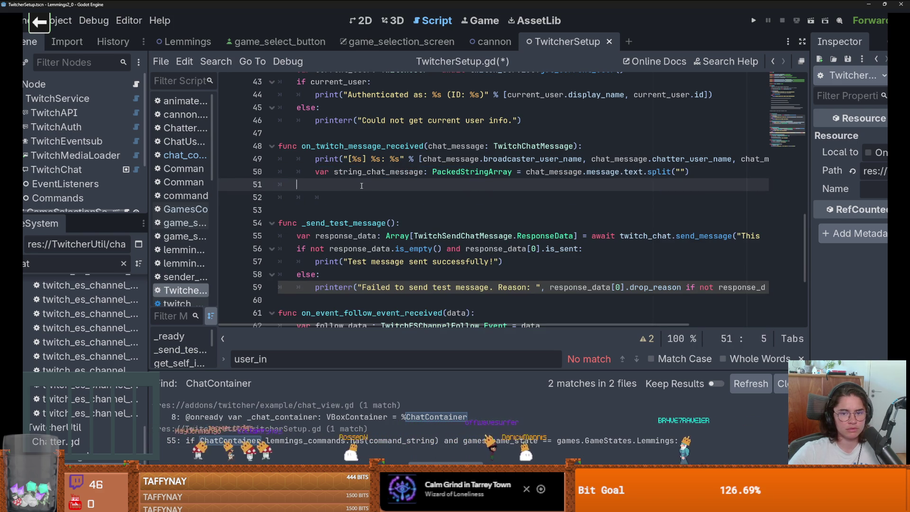
Indent line 51 and enter ChatContainer. via autocomplete
key("Tab")
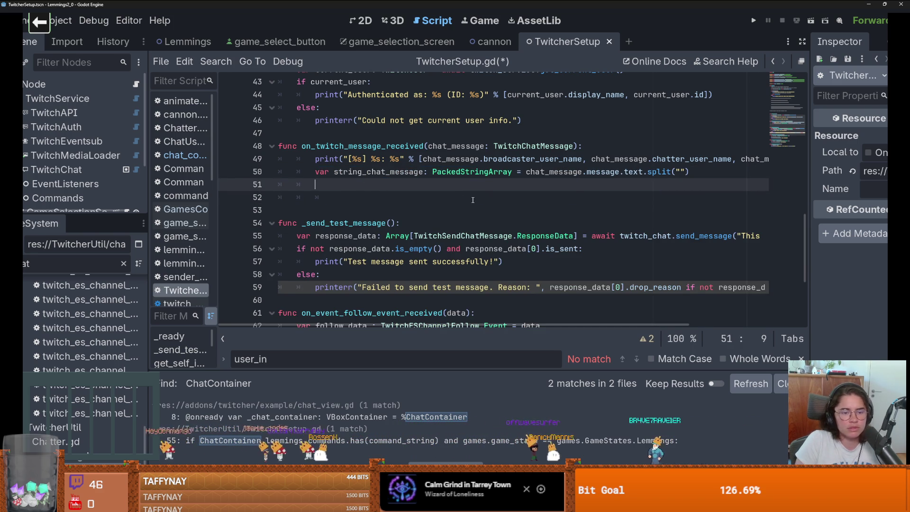
type("C")
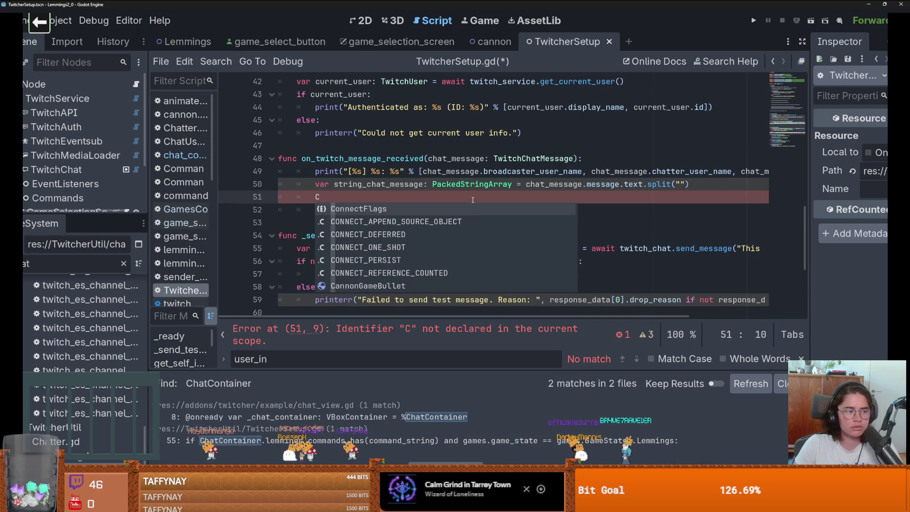
type("hat")
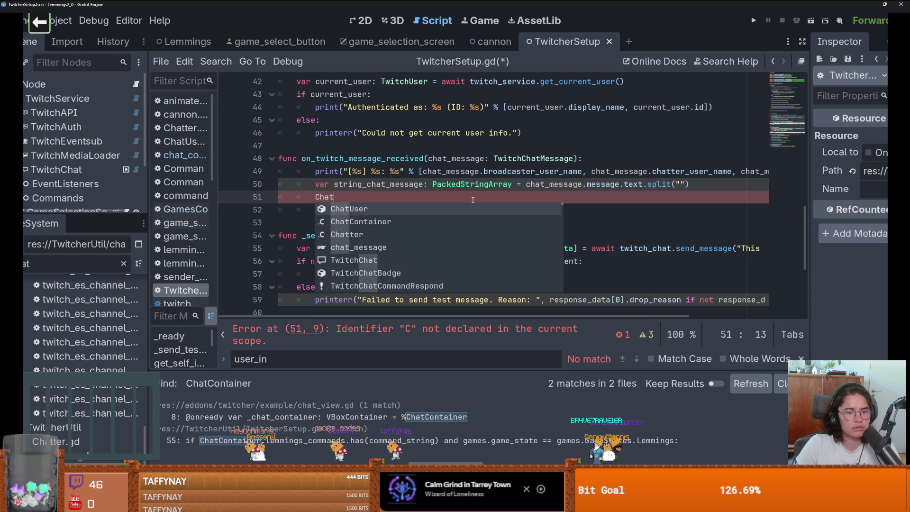
key("Return")
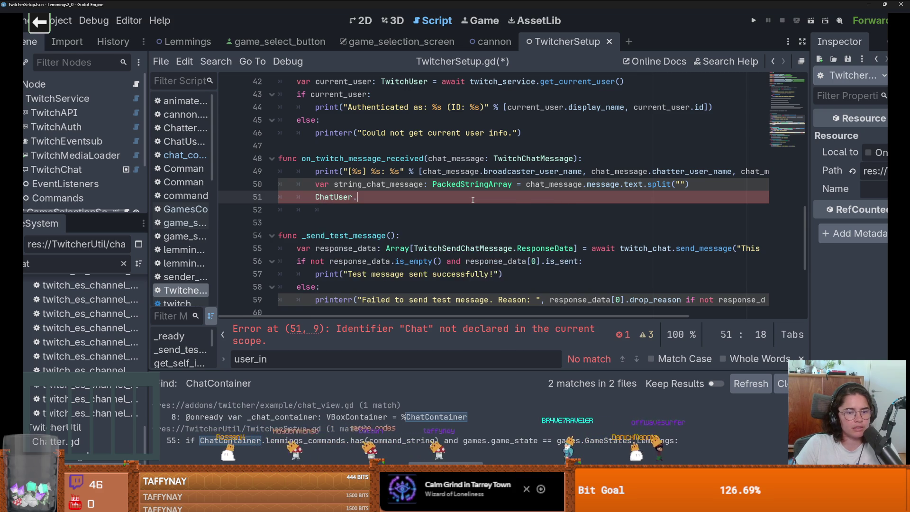
type(".")
key("BackSpace")
key("BackSpace")
key("BackSpace")
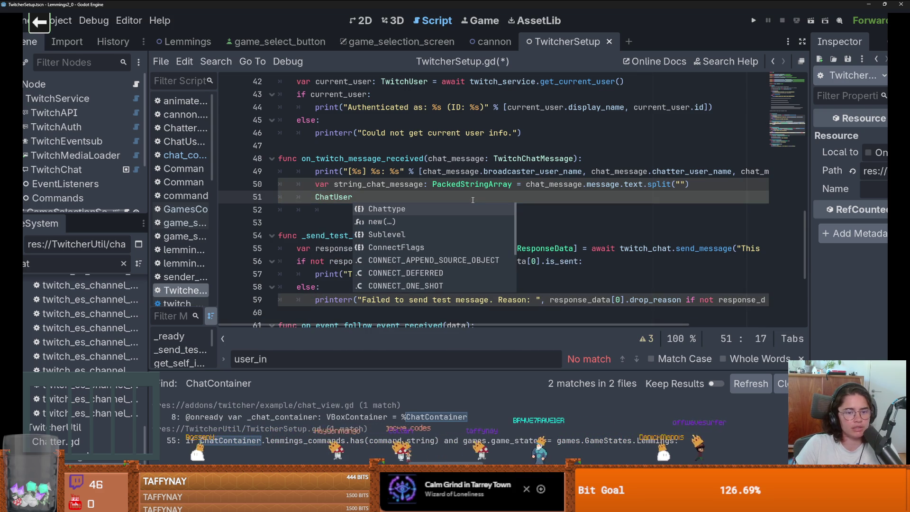
key("BackSpace")
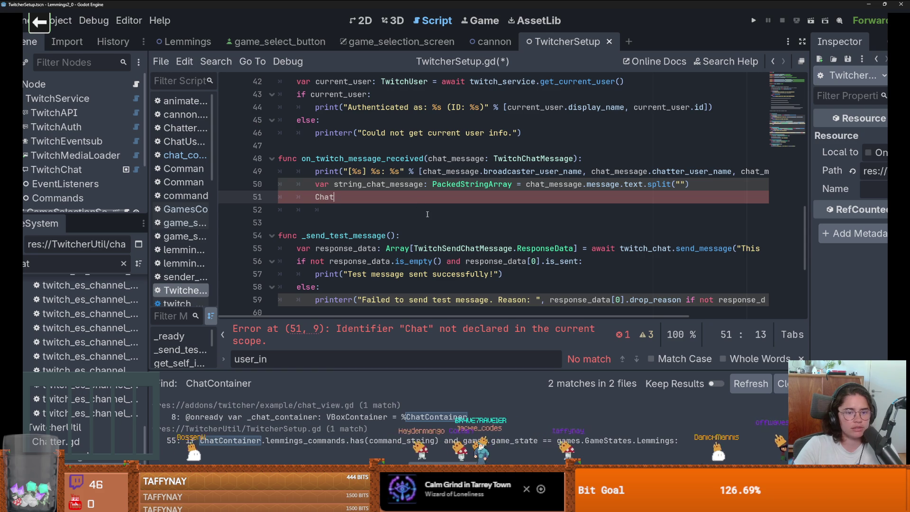
type("Con")
key("Return")
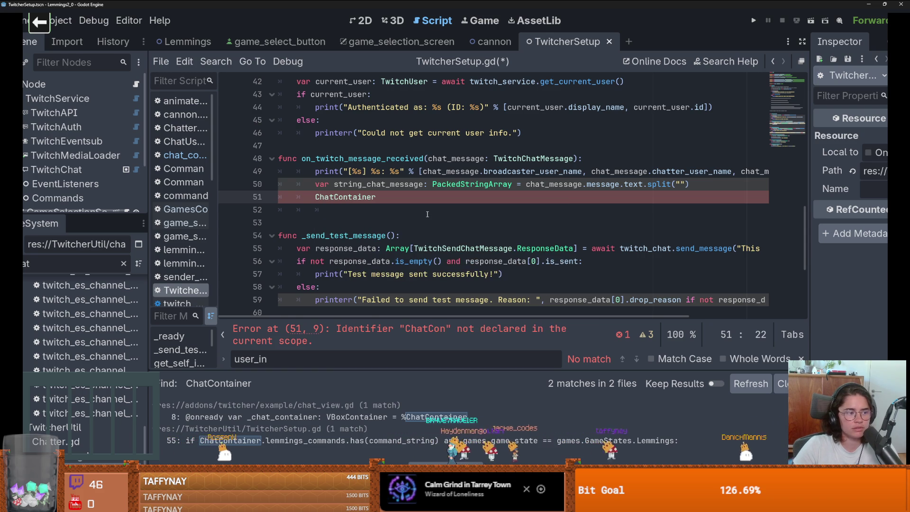
type(".")
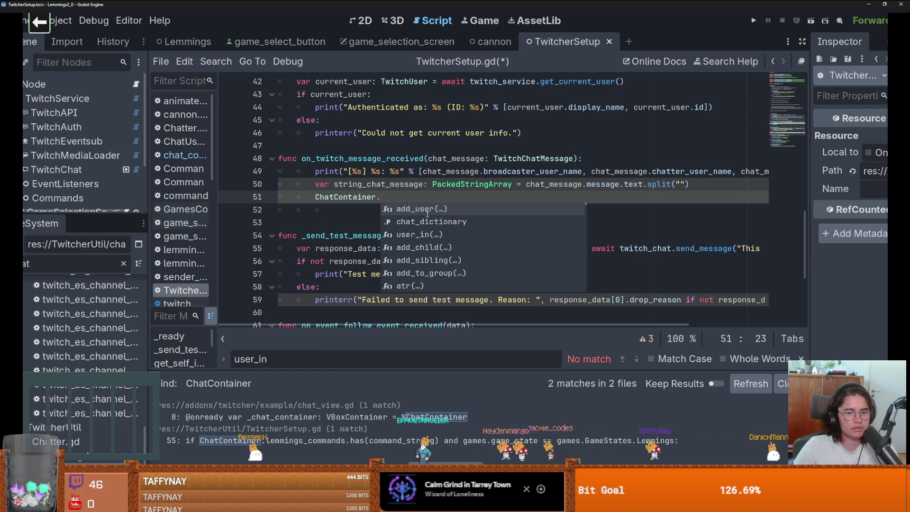
type("h")
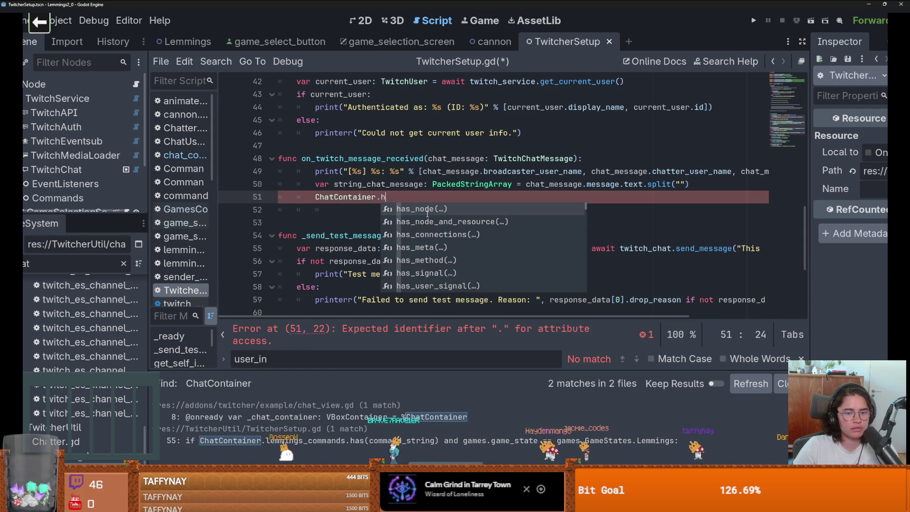
key("BackSpace")
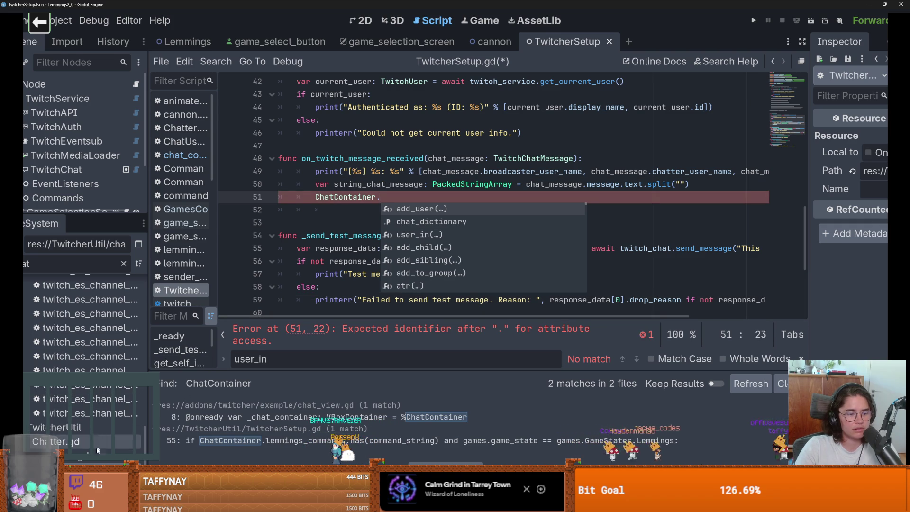
In chat_container.gd, review user_in's chat_id check and add_user's chat_message parameter
left_click(185, 155)
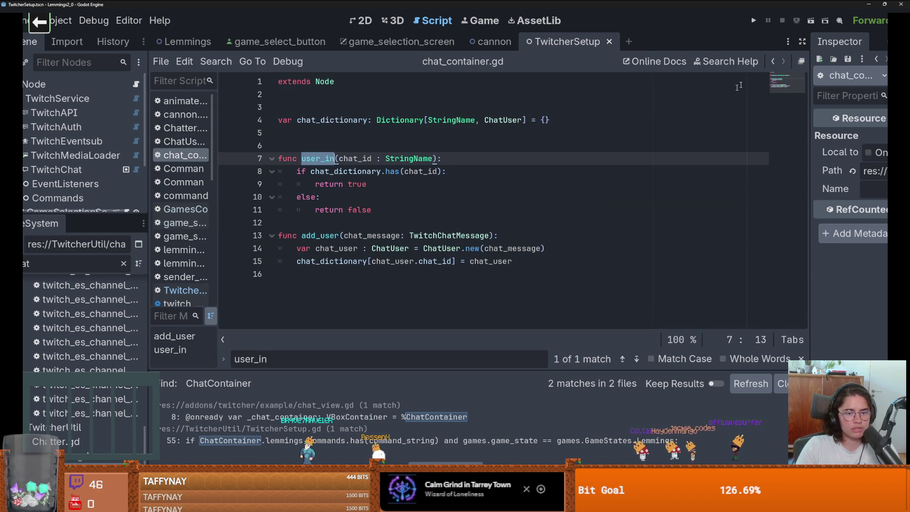
double_click(355, 159)
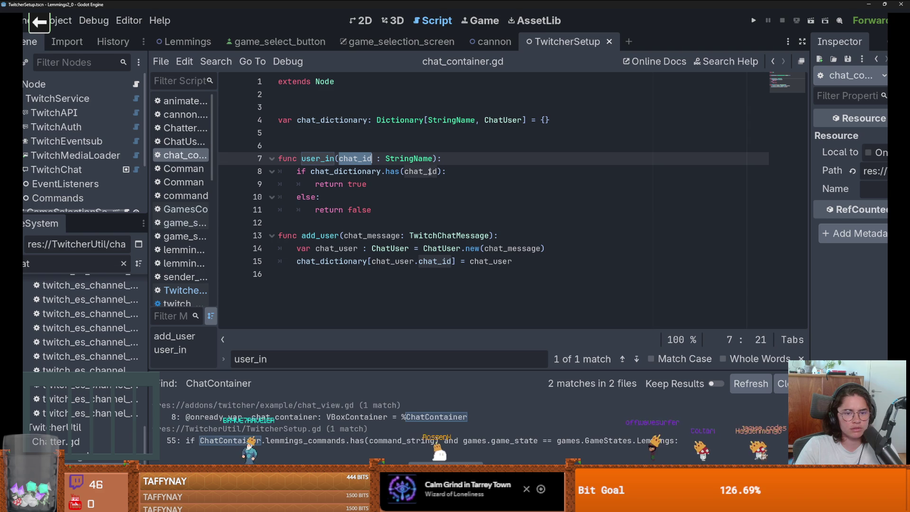
mouse_move(429, 173)
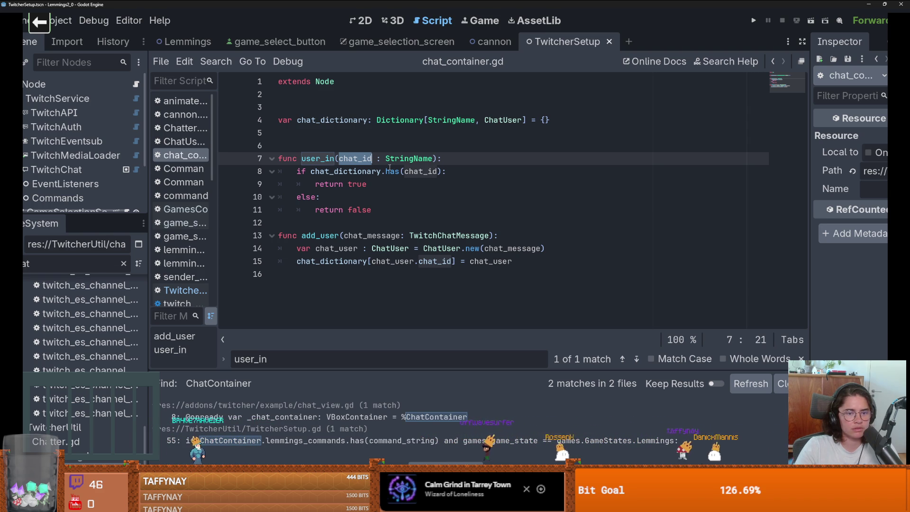
double_click(406, 172)
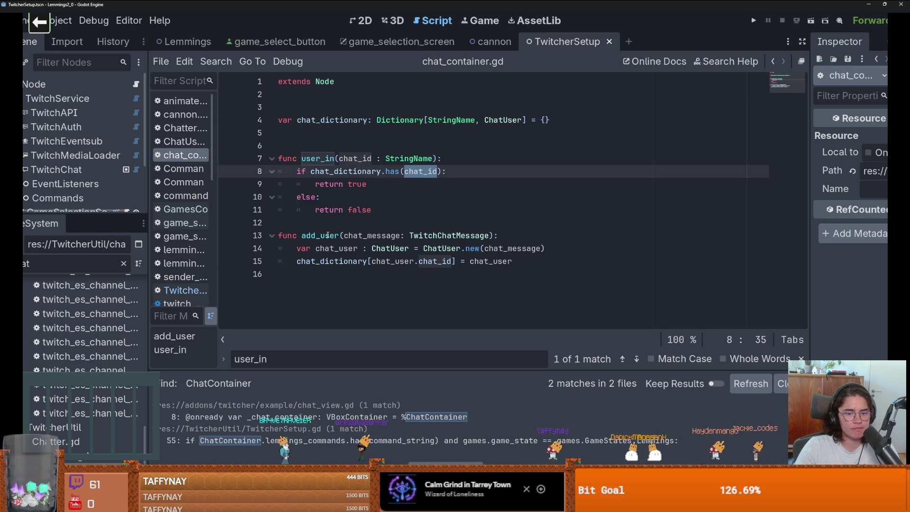
left_click(498, 268)
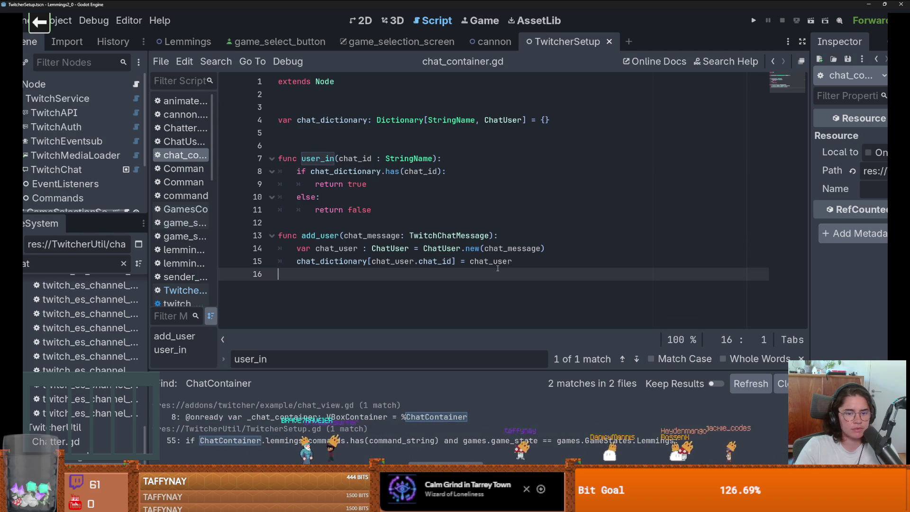
double_click(372, 236)
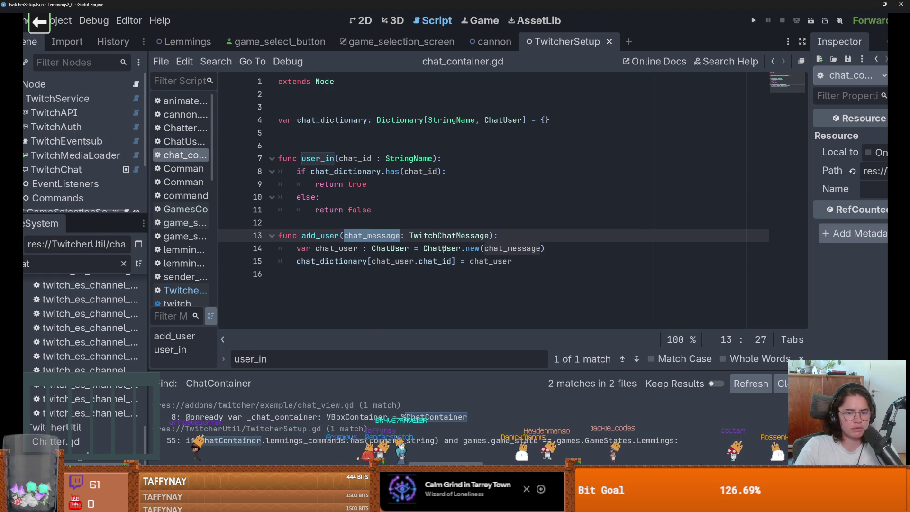
Pick out the user_in function name and go back to TwitcherSetup.gd line 51
key("ctrl")
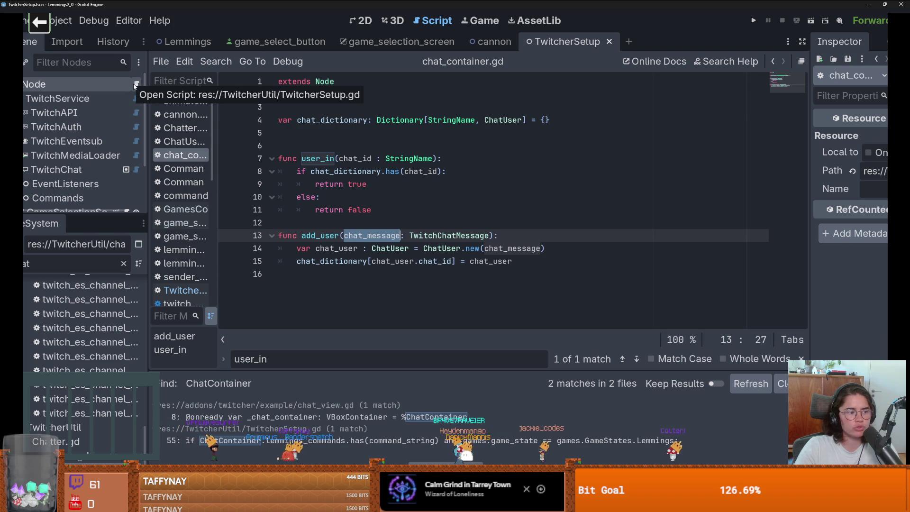
double_click(318, 158)
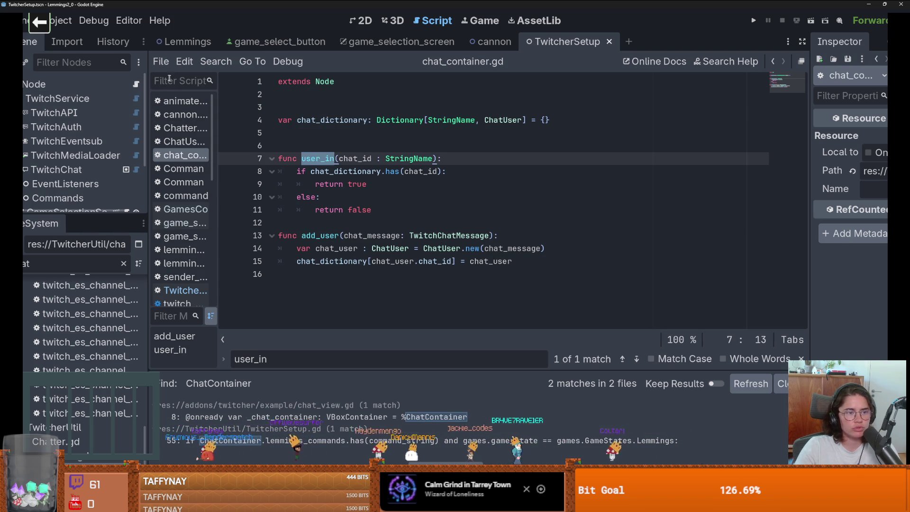
left_click(137, 84)
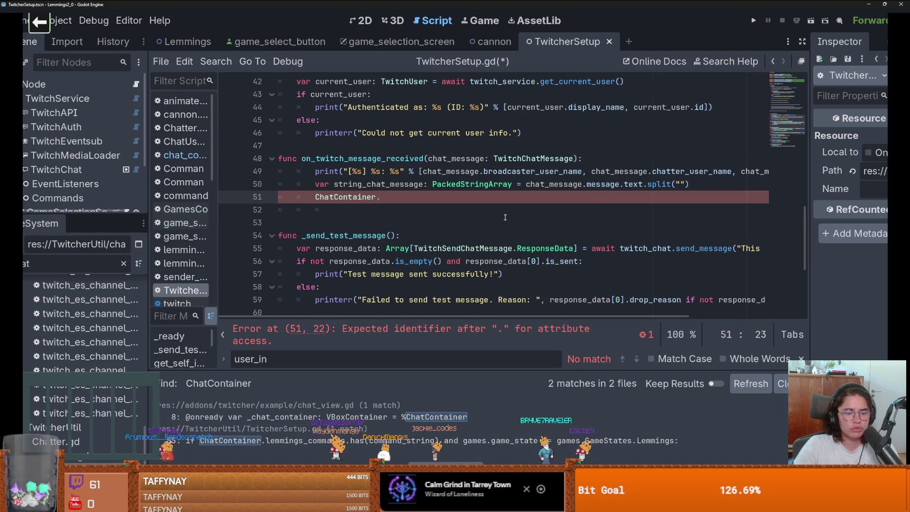
Write the condition 'if !ChatContainer.user_in(chat_message.chatter_user_name):' on line 51
type("hs")
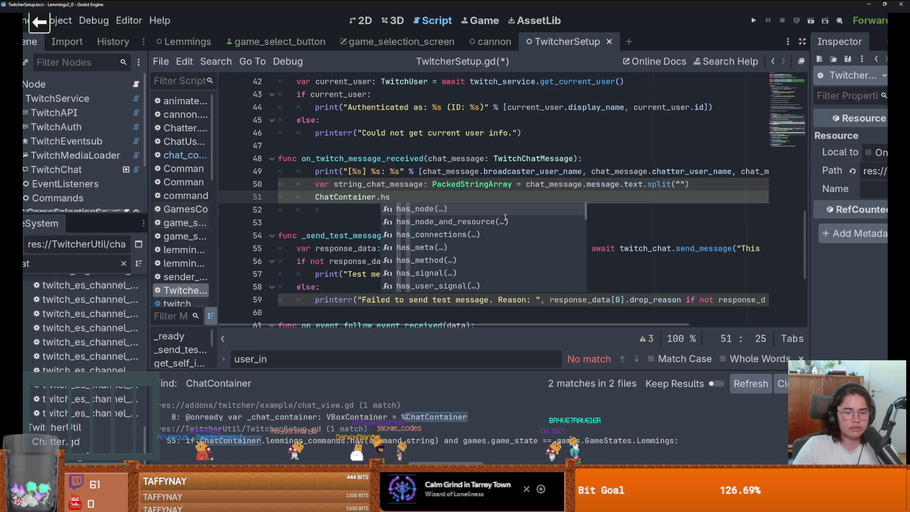
key("BackSpace")
key("BackSpace")
type("user_in")
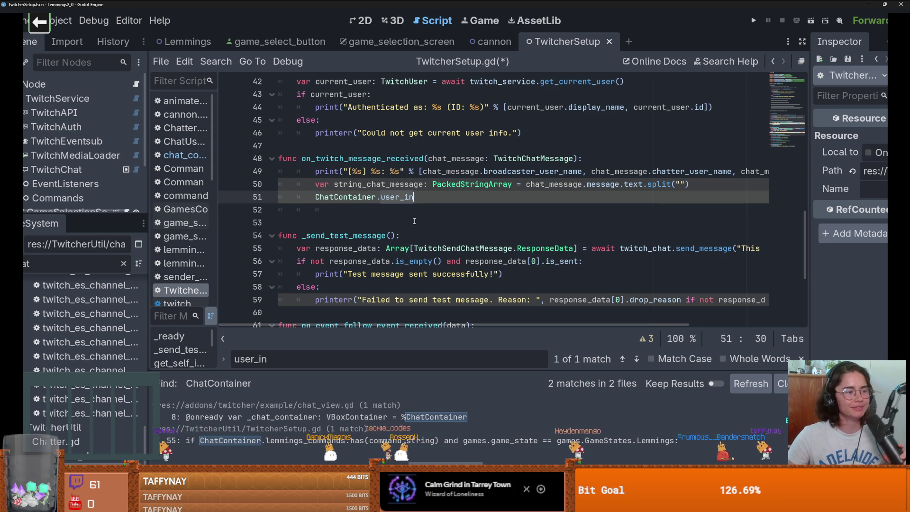
left_click(309, 202)
type("if")
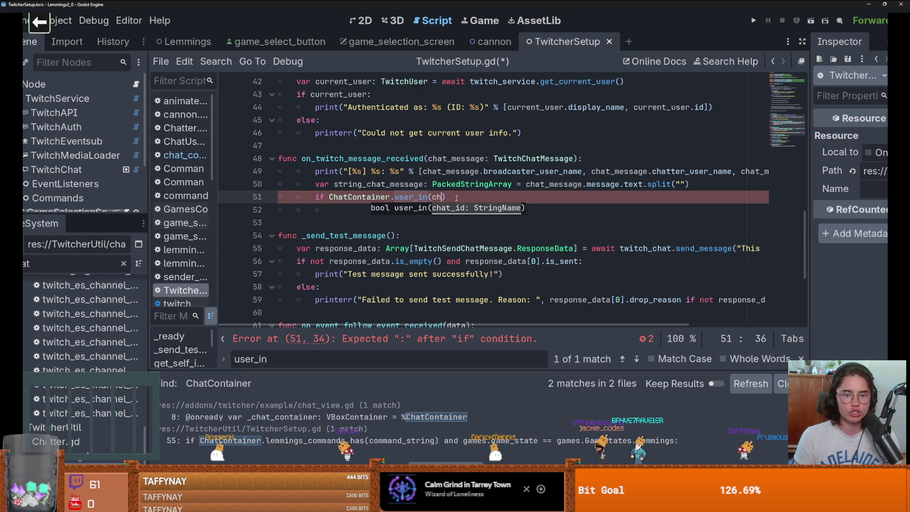
type("chat_message.")
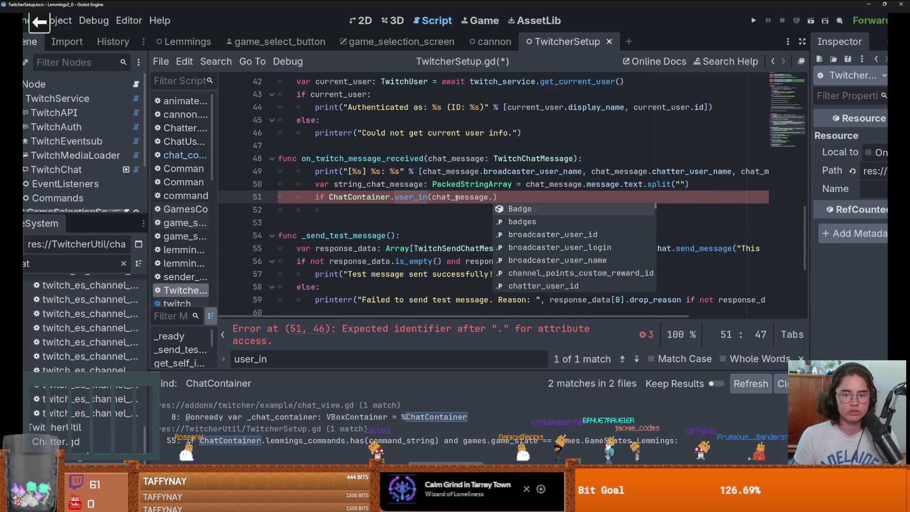
key("Down")
key("Down")
key("Down")
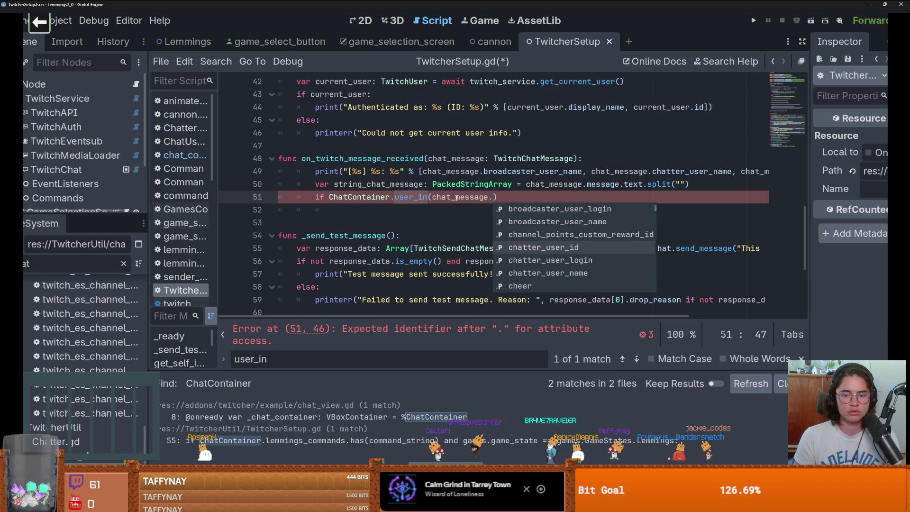
key("Down")
key("Down")
key("Return")
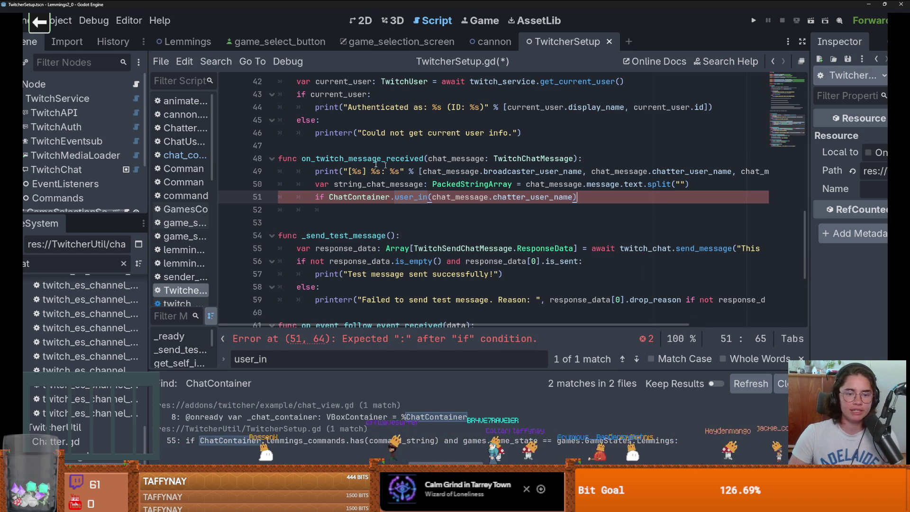
type("!")
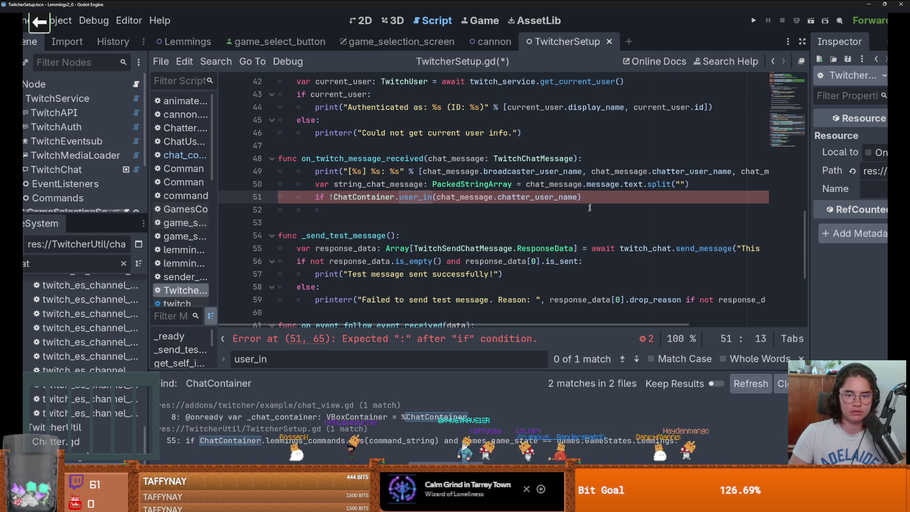
type(":")
Add an indented ChatContainer.add_user() call under the if check
key("Return")
type("C")
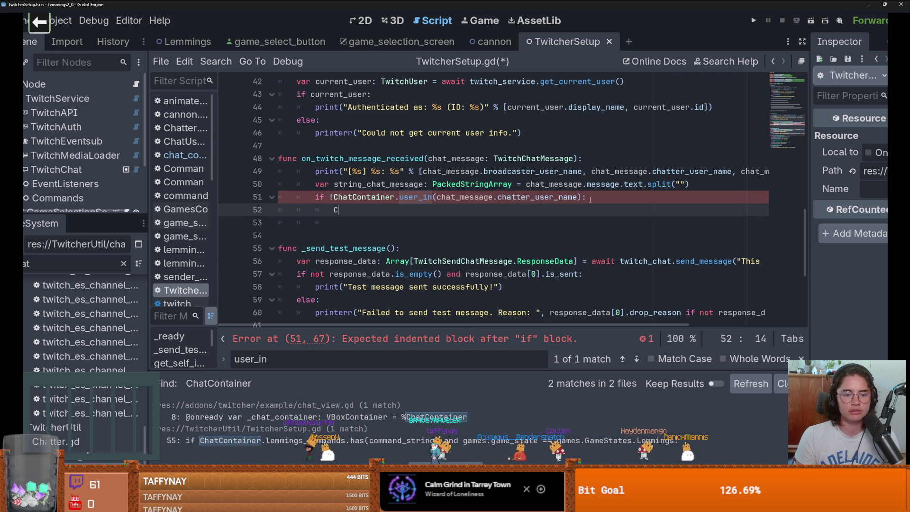
type("hatCon")
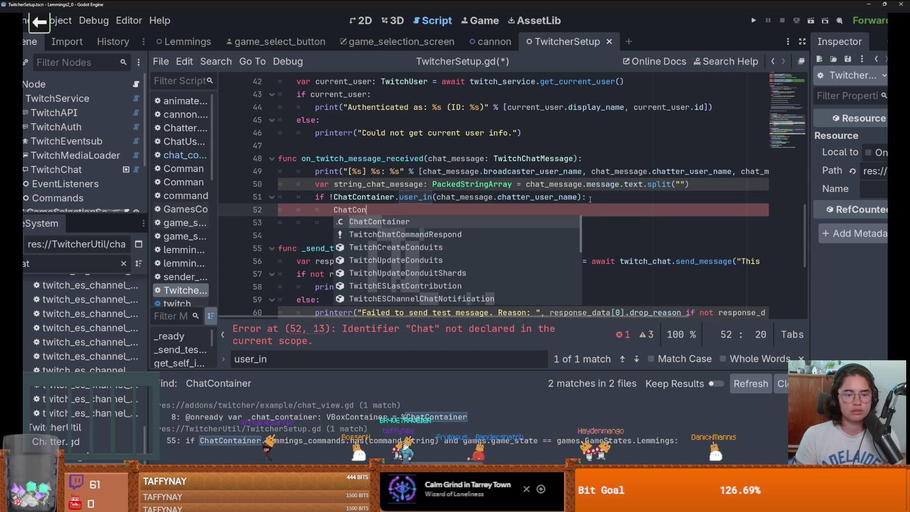
key("Return")
type(".")
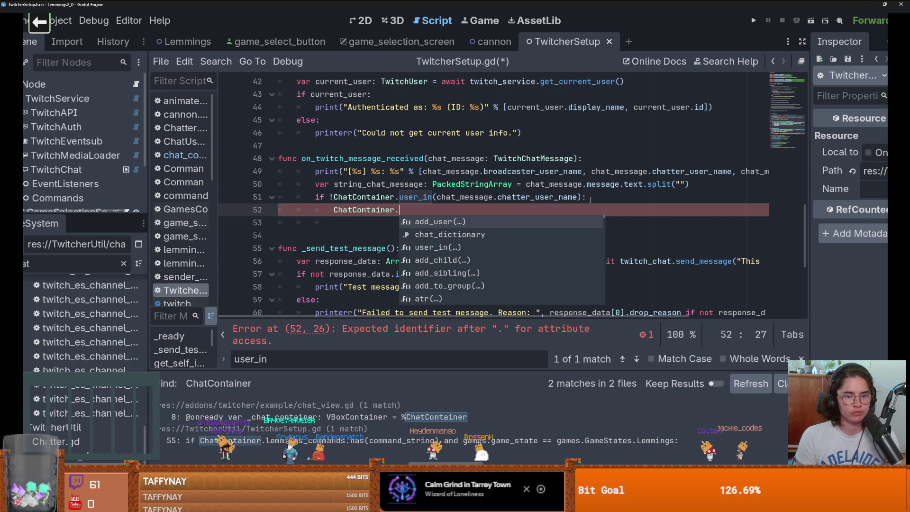
key("Return")
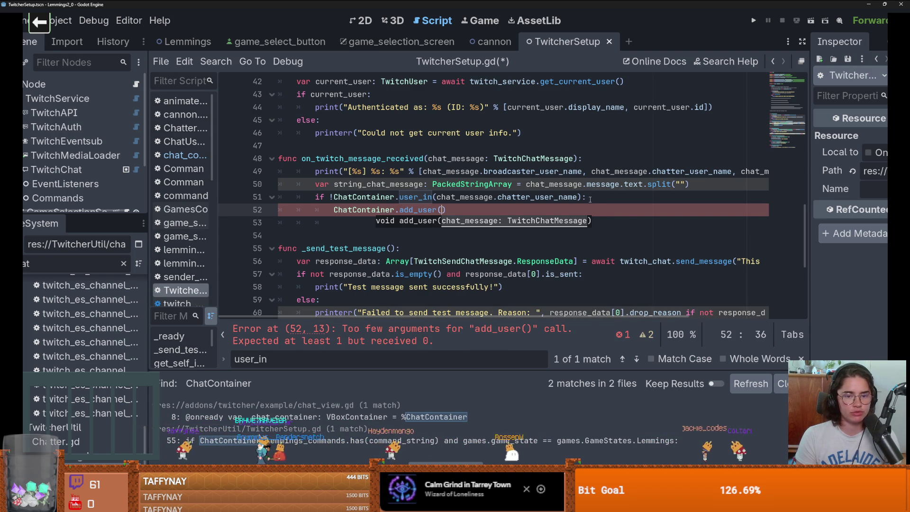
key("BackSpace")
key("BackSpace")
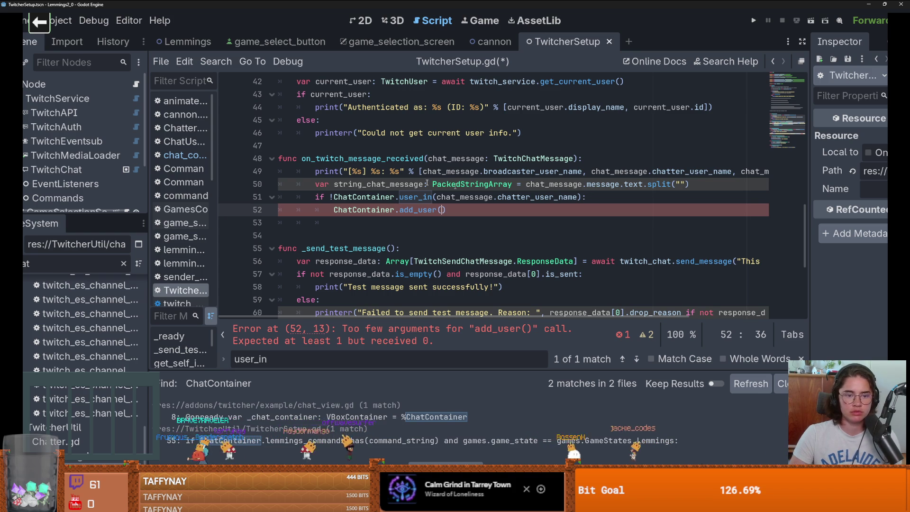
left_click(306, 196)
key("ctrl+shift+Return")
Declare var username : String = chat_message.chatter_user_name and pass username to user_in()
type("var us")
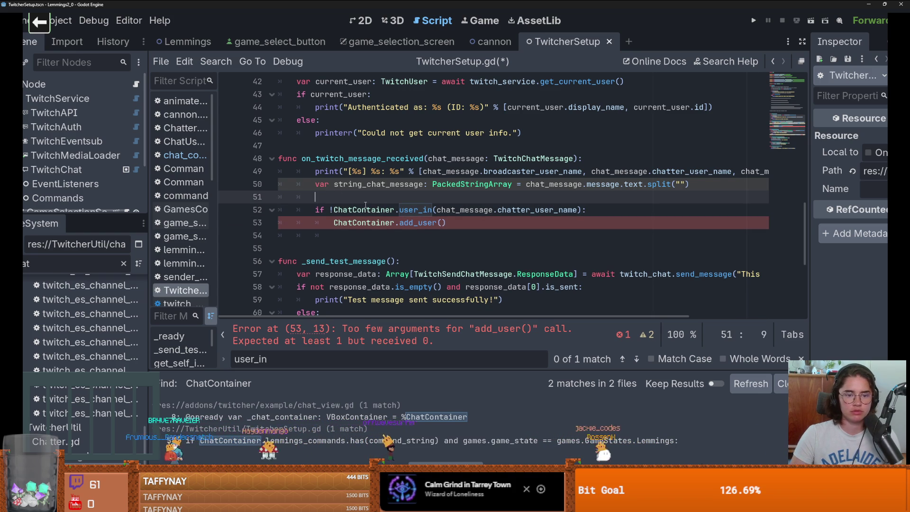
type("ername : String =")
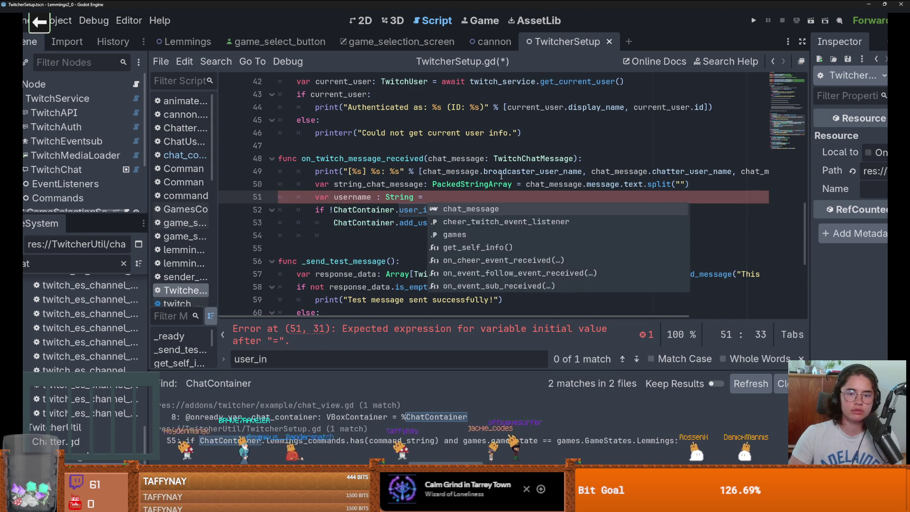
left_click_drag(577, 210, 453, 209)
key("ctrl+x")
left_click(427, 197)
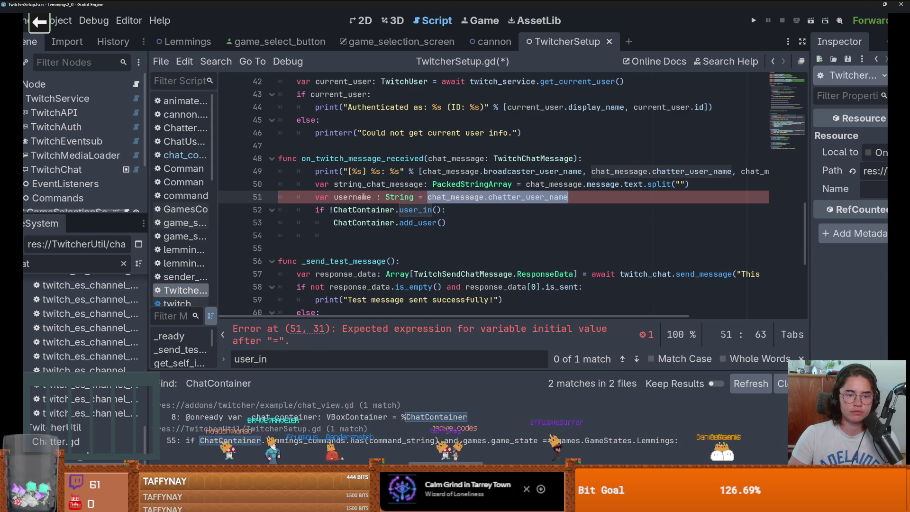
key("ctrl+v")
left_click(436, 209)
type("username")
left_click(441, 222)
type("username)")
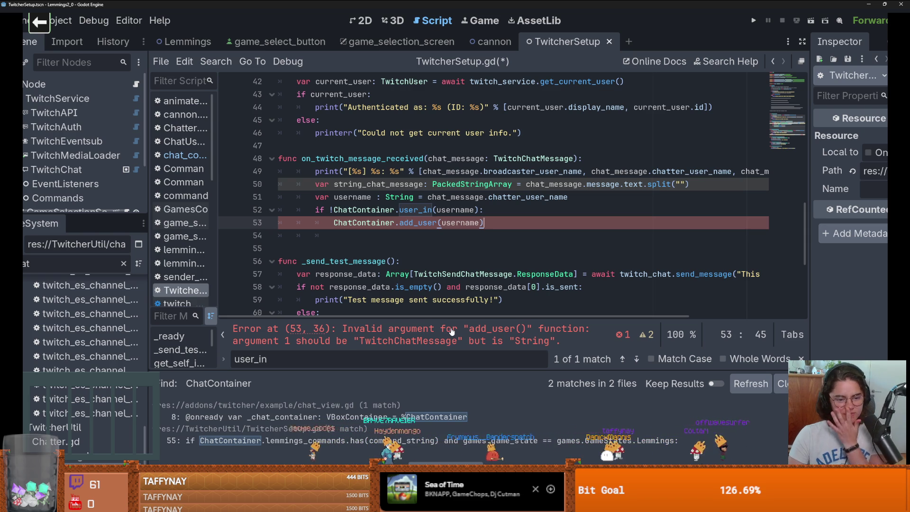
Check add_user's signature in chat_container.gd and change its argument to chat_message
left_click(438, 223, "ctrl")
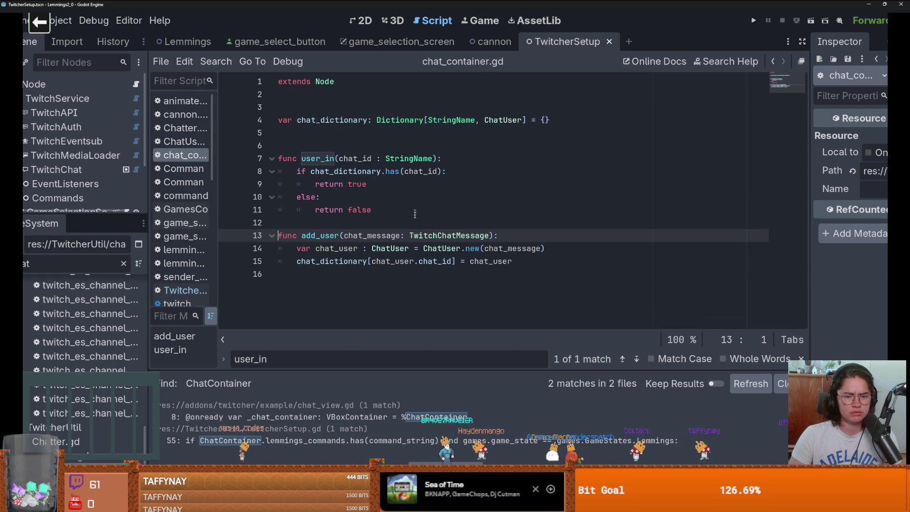
double_click(390, 237)
double_click(313, 239)
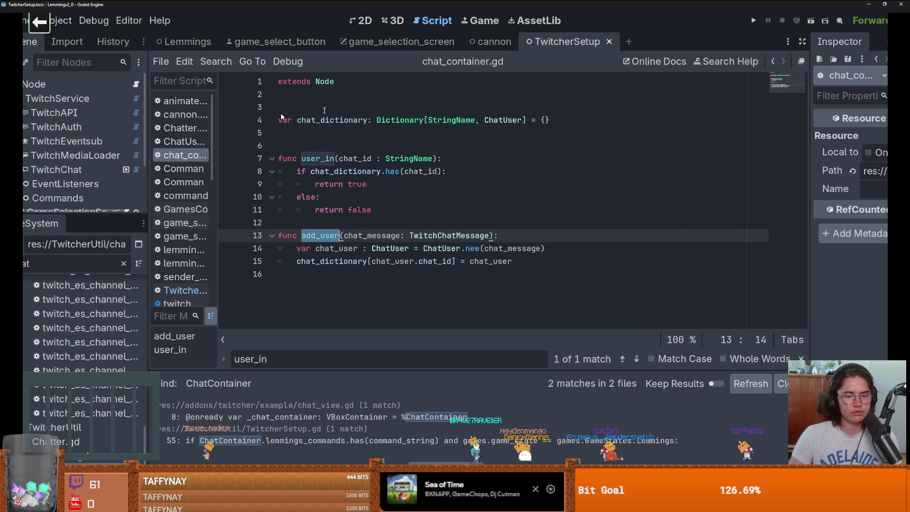
left_click(774, 61)
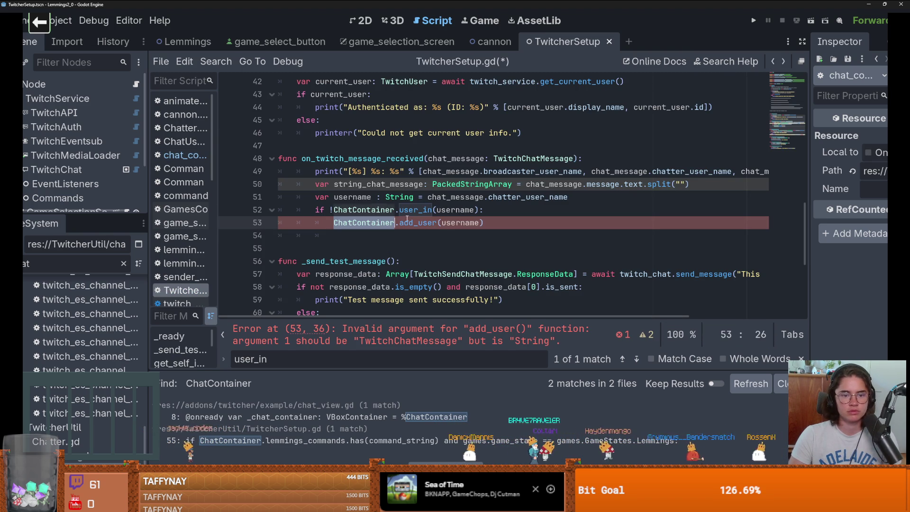
left_click(457, 226, "ctrl")
key("ctrl+c")
double_click(457, 223)
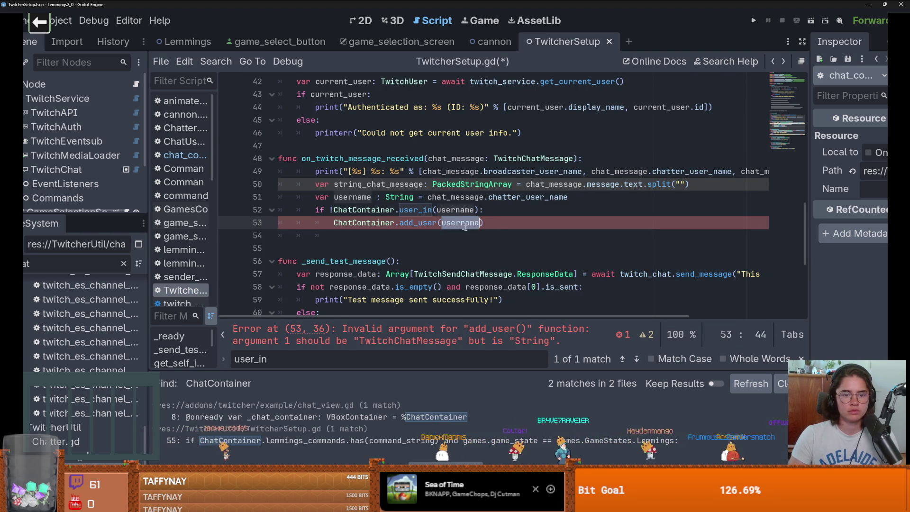
key("ctrl+v")
Review the new user-check lines and save TwitcherSetup.gd
left_click(523, 229)
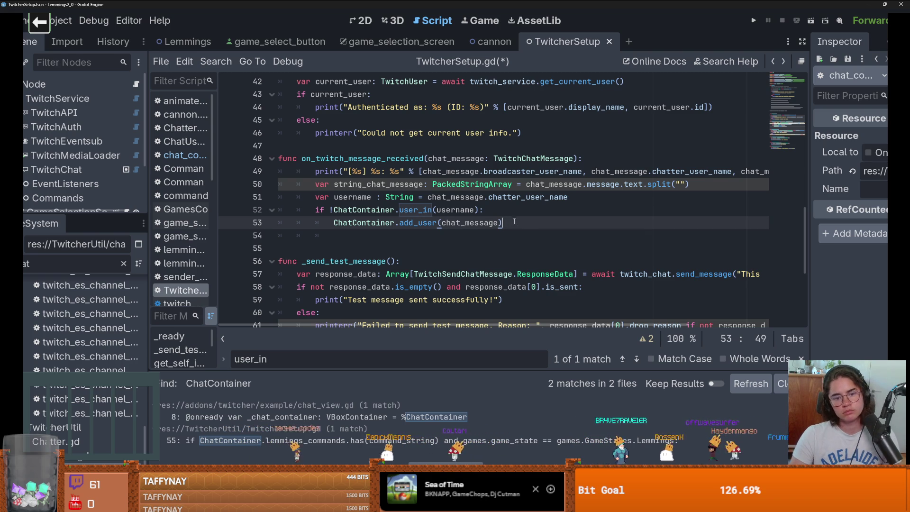
left_click_drag(515, 221, 315, 197)
double_click(408, 158)
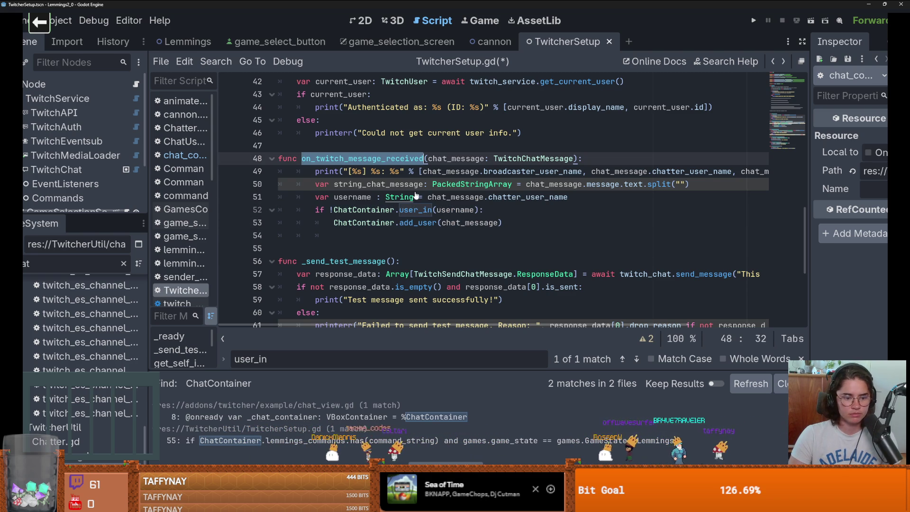
key("ctrl+s")
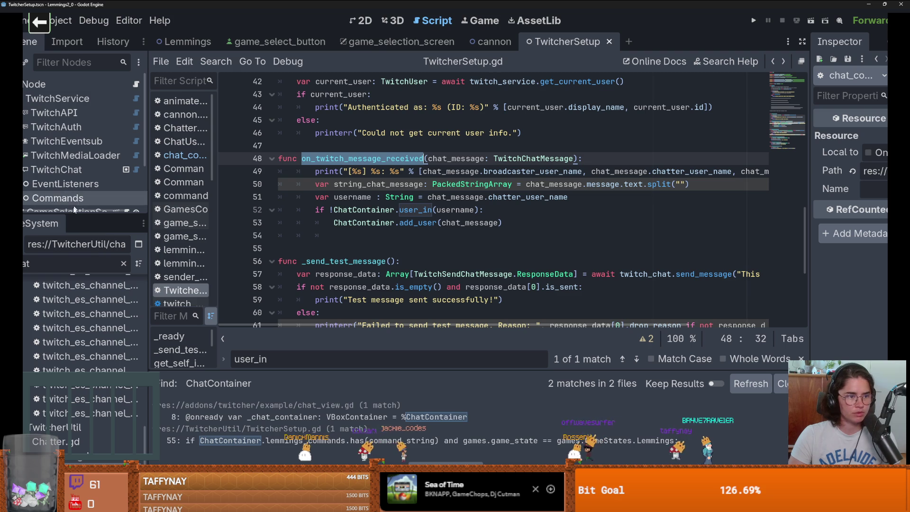
left_click(495, 41)
Scroll cannon.gd to on_viewer_fire and select the tags["color"] lookup on line 135
scroll(347, 241, "down", 2)
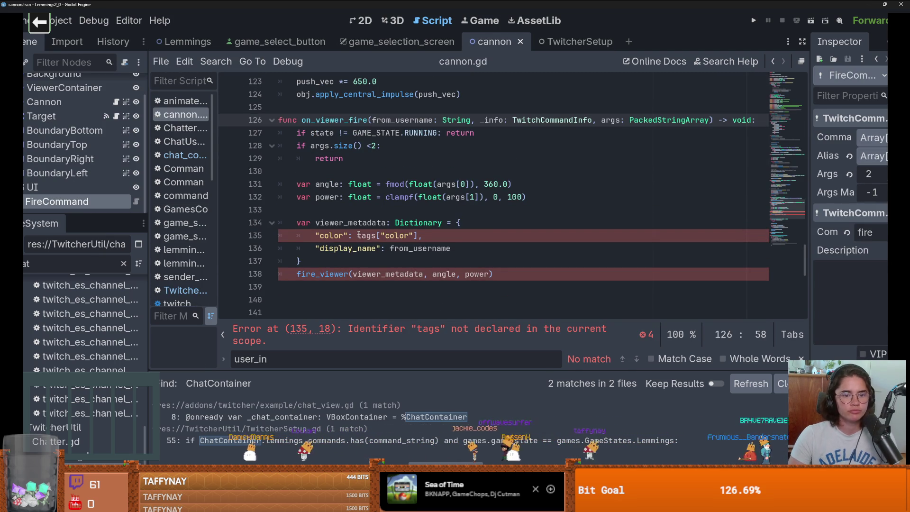
left_click(325, 239)
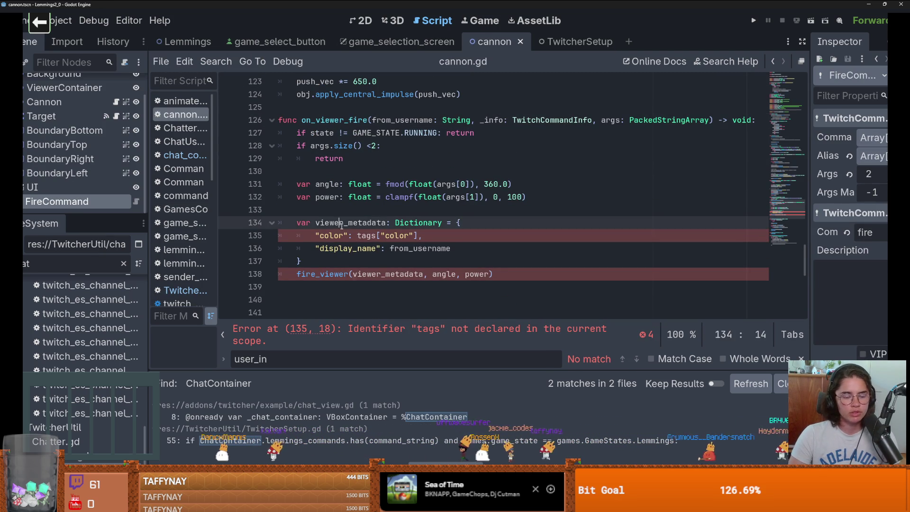
mouse_move(357, 236)
left_mouse_down()
mouse_move(423, 236)
mouse_move(359, 237)
left_mouse_up()
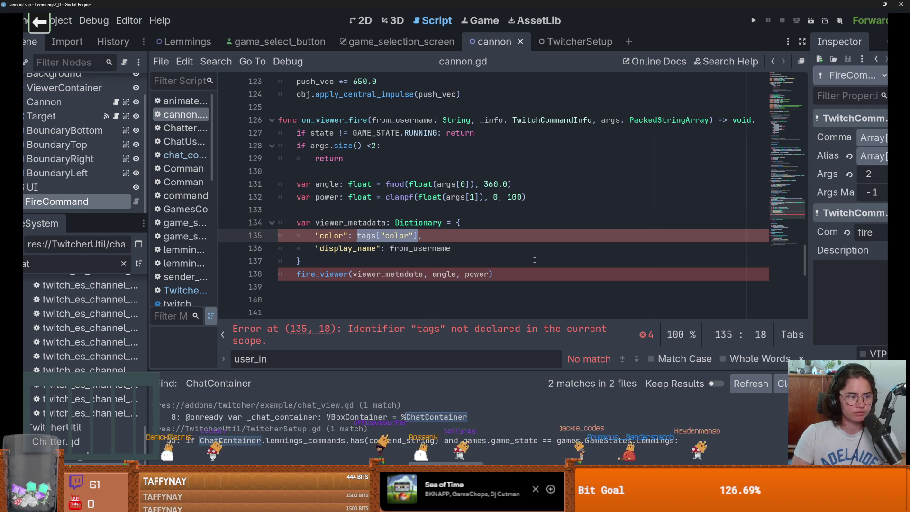
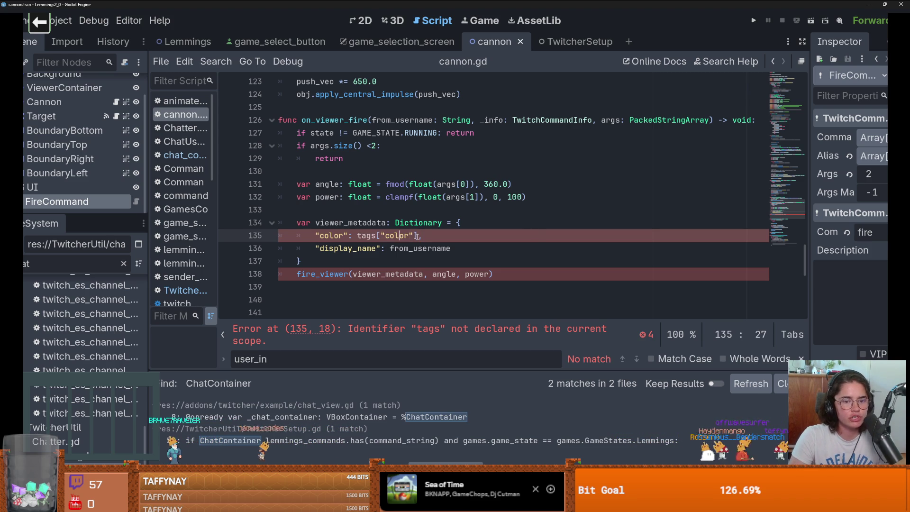
Open a blank indented line above viewer_metadata, keeping the tags["color"] lookup in place
key("shift+Left")
key("BackSpace")
key("ctrl+z")
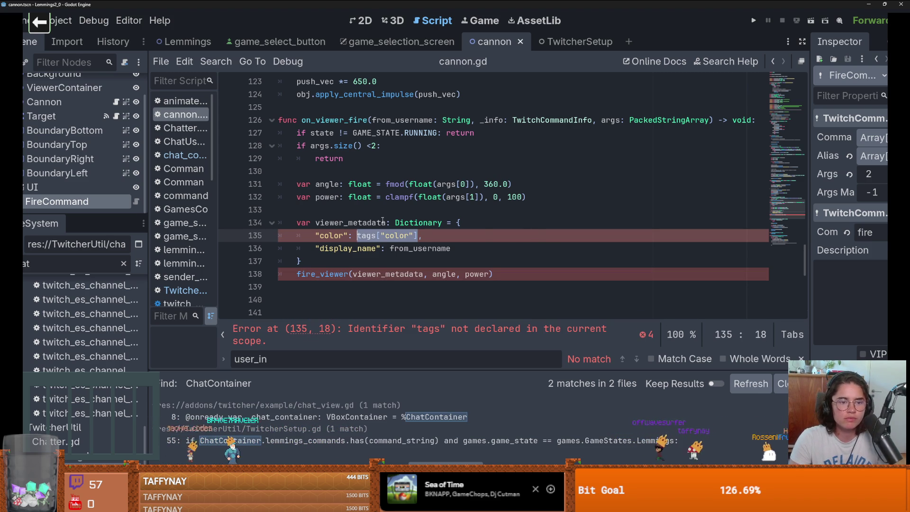
left_click(350, 210)
key("Return")
key("Return")
key("Up")
key("Up")
key("Return")
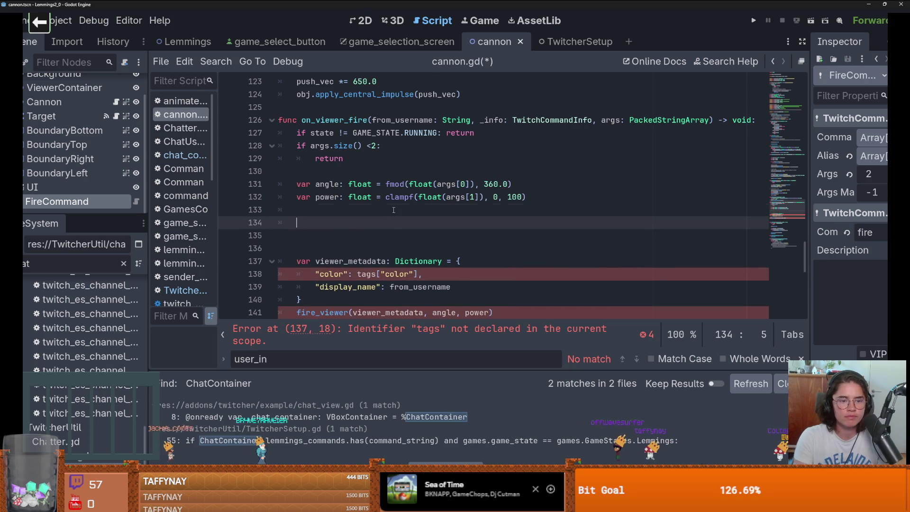
key("Delete")
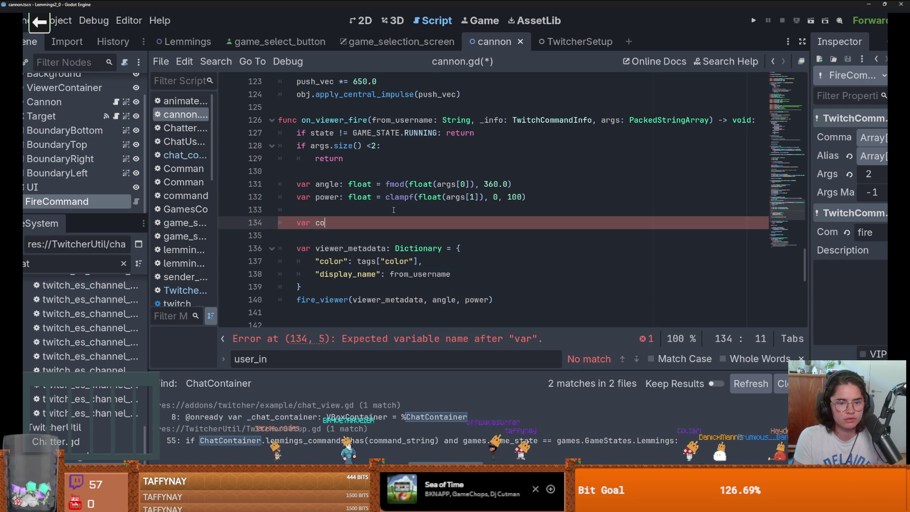
Write var color = ChatContainer.get_user_color(from_username) on the new line using autocompletion
type("color")
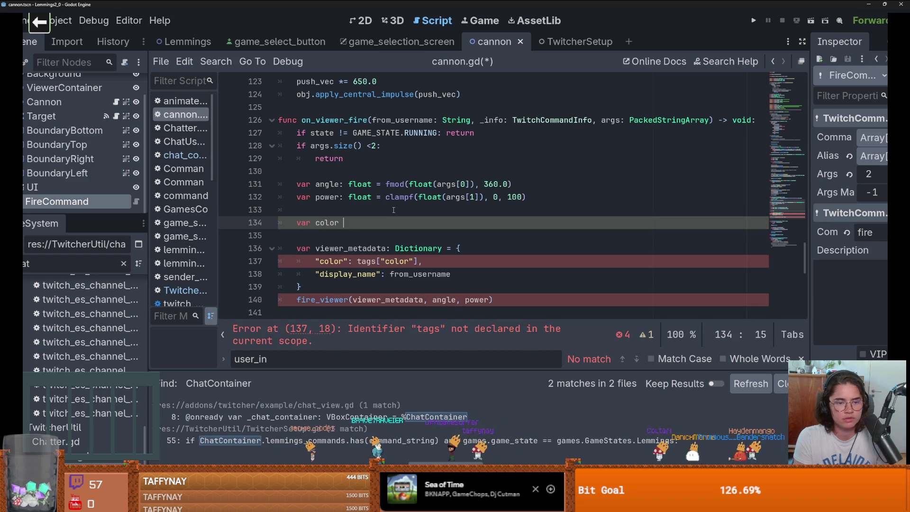
type(" = Chat")
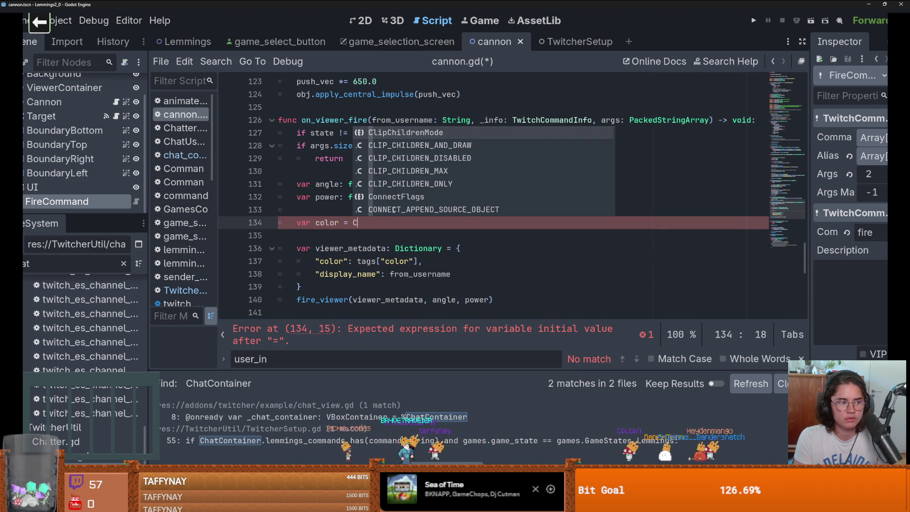
type("C")
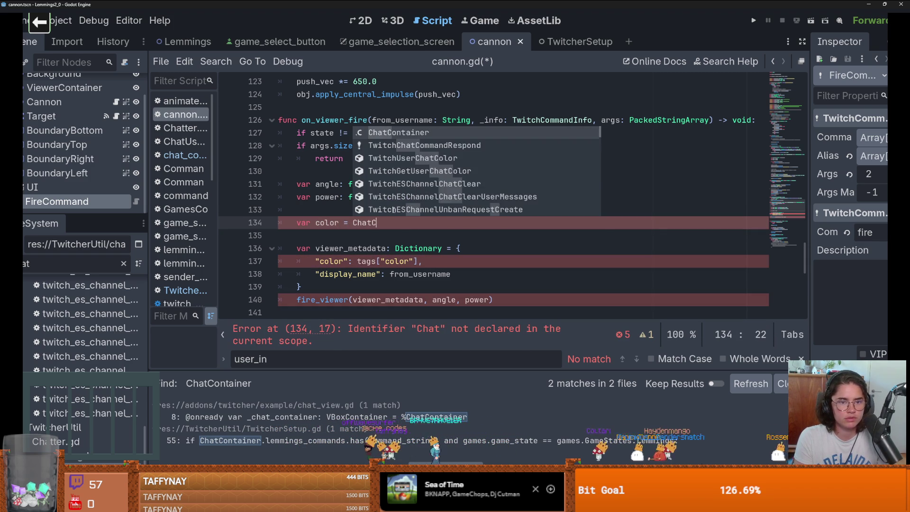
key("Return")
type(".get_uder")
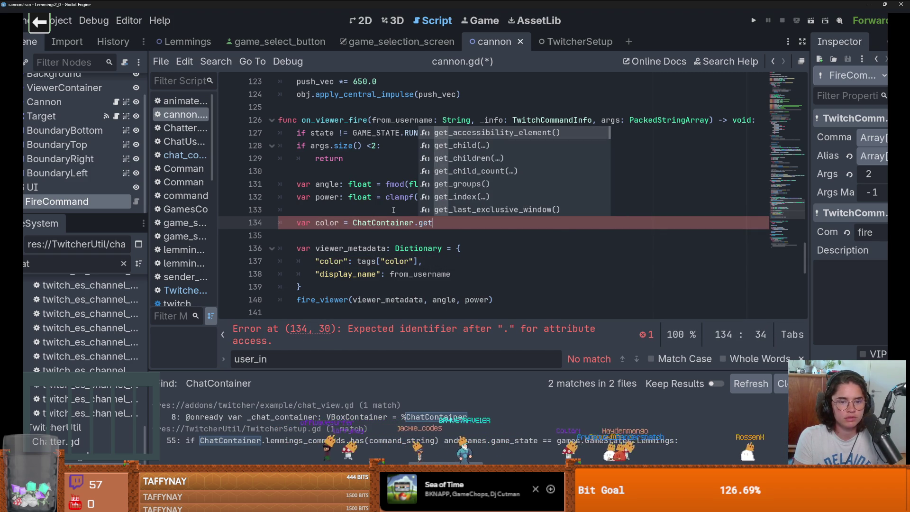
key("BackSpace")
key("BackSpace")
key("BackSpace")
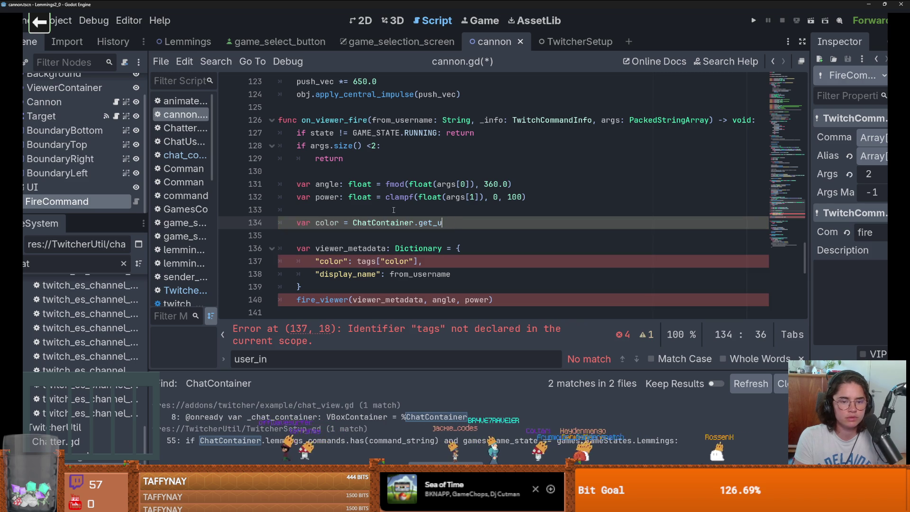
type("user_color(f")
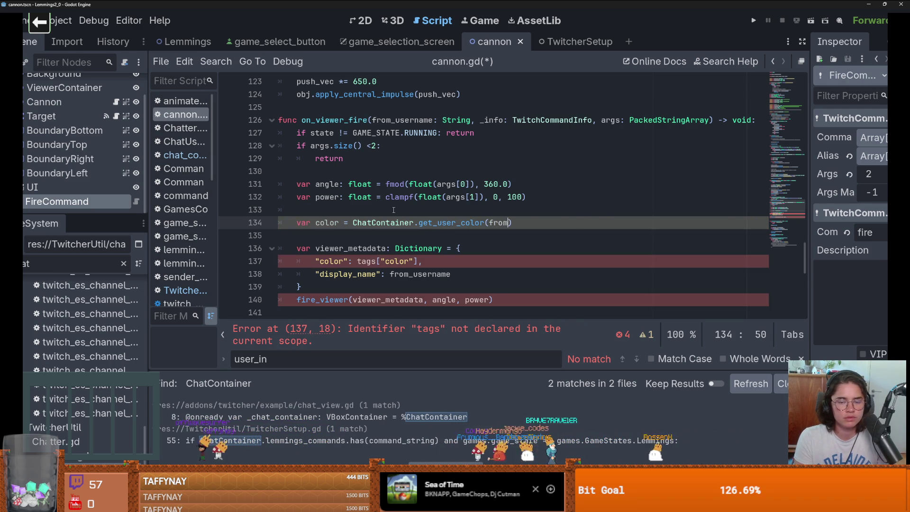
type("rom")
key("Return")
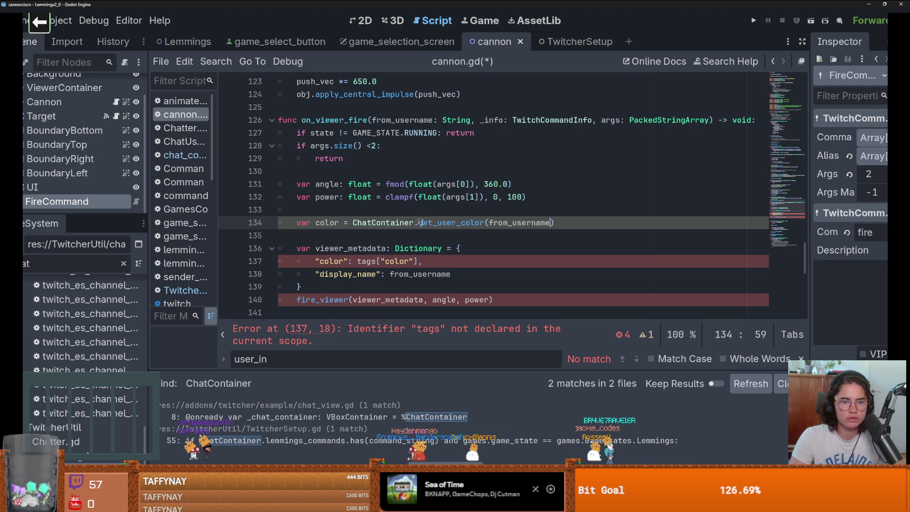
double_click(446, 223)
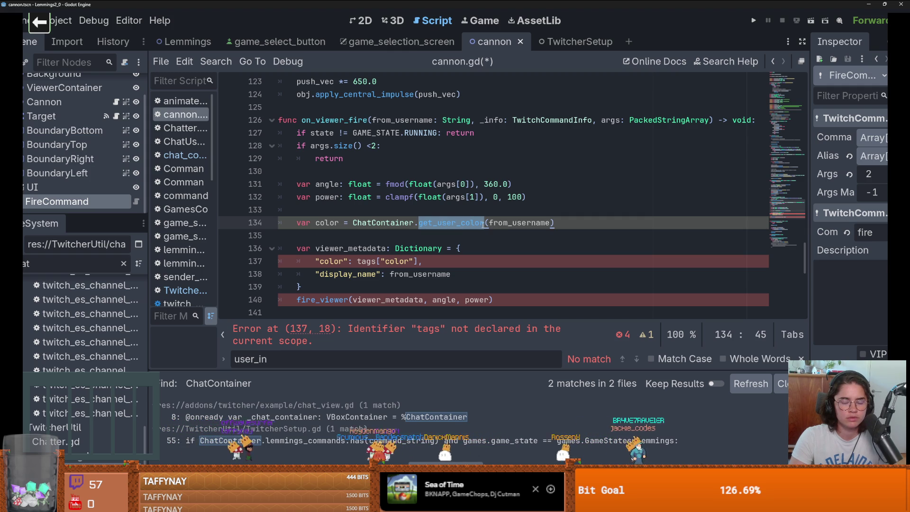
left_click(414, 223)
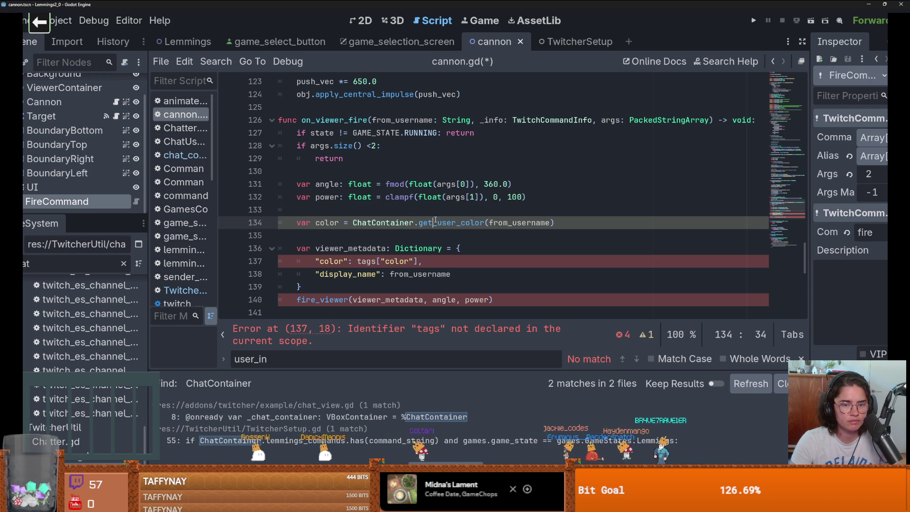
left_click(390, 223)
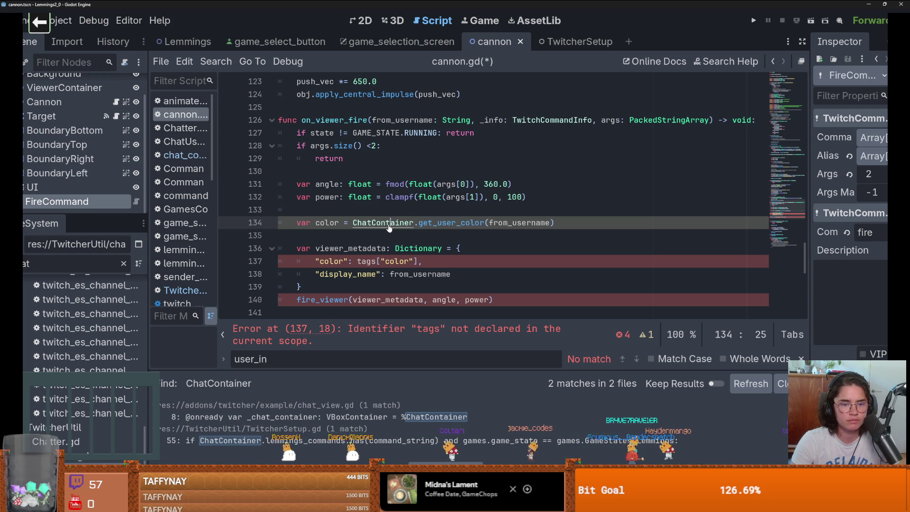
triple_click(389, 227)
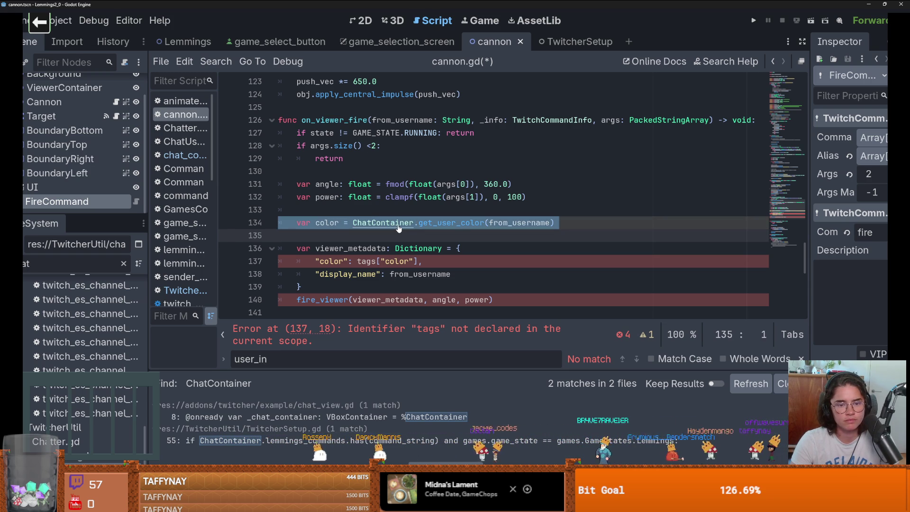
left_click(399, 229)
scroll(465, 212, "up", 1)
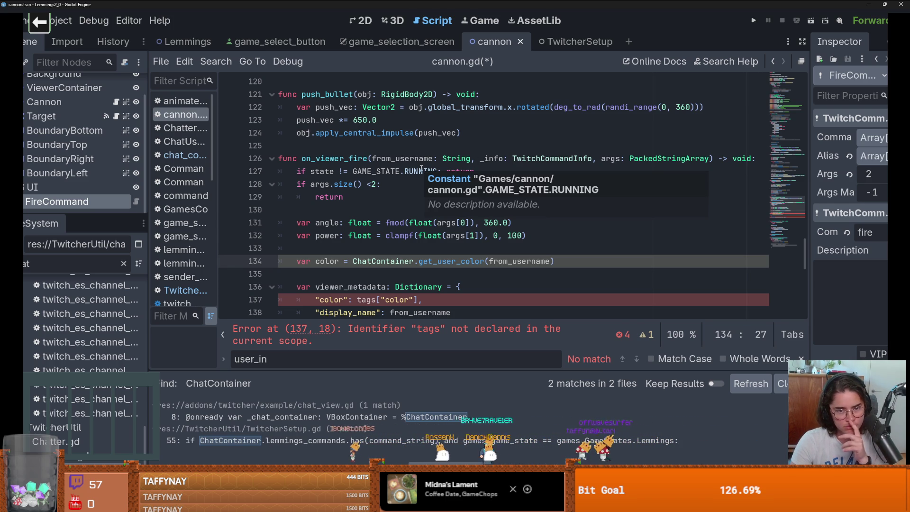
left_click(392, 159)
double_click(391, 158)
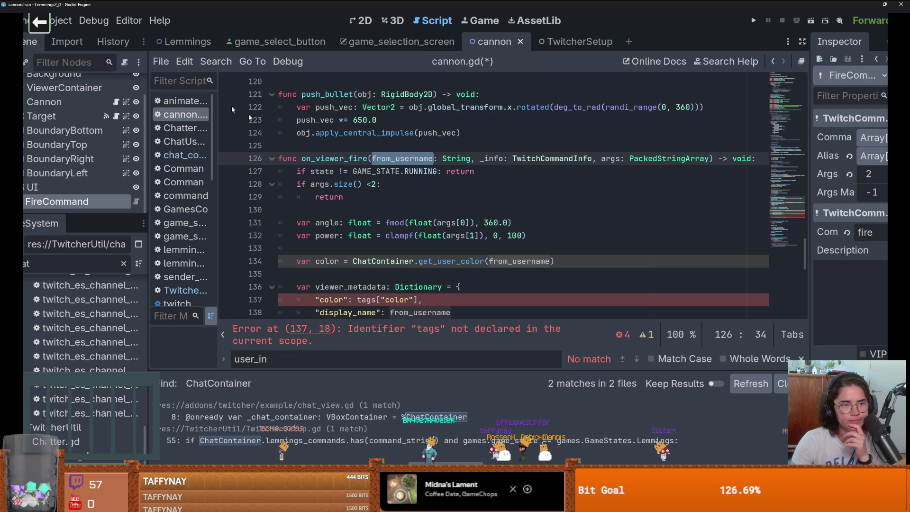
scroll(76, 142, "up", 2)
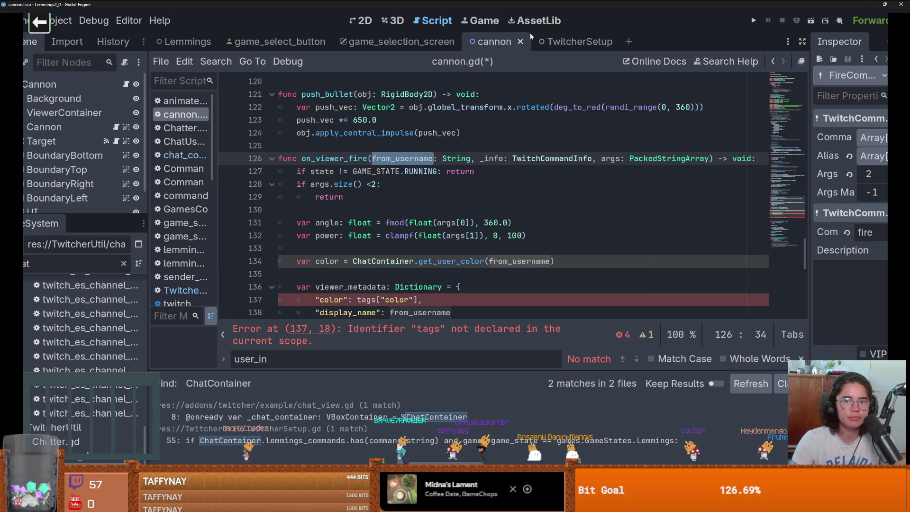
Open the TwitchCommandInfo definition, browse its fields, and clear the FileSystem filter
left_click(539, 158, "ctrl")
left_click(388, 159)
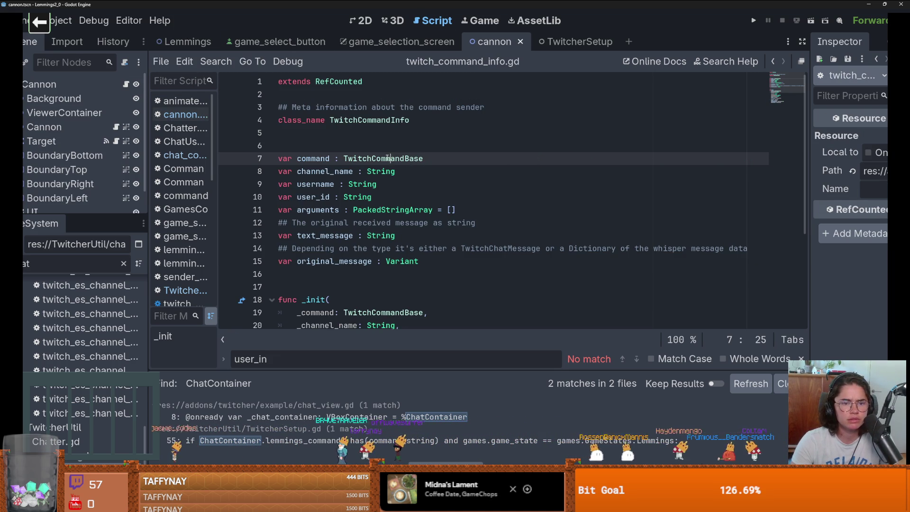
scroll(390, 152, "down", 3)
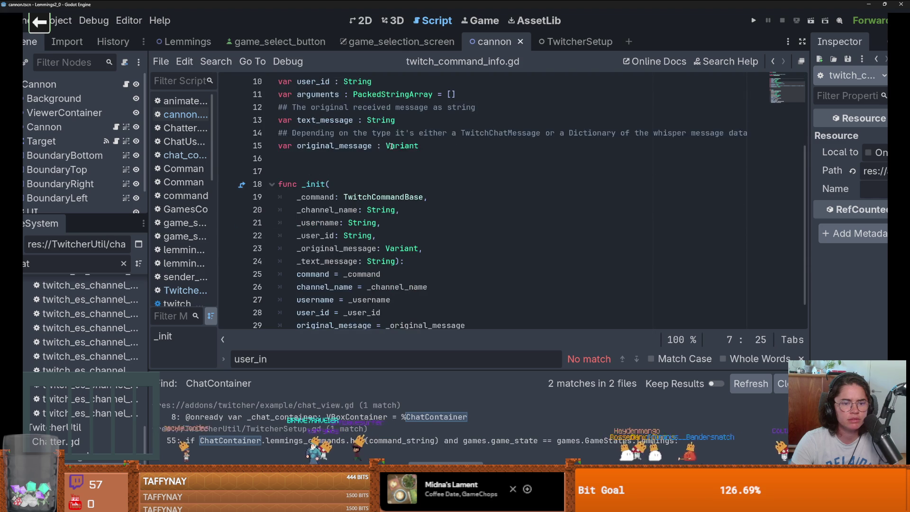
scroll(392, 146, "down", 1)
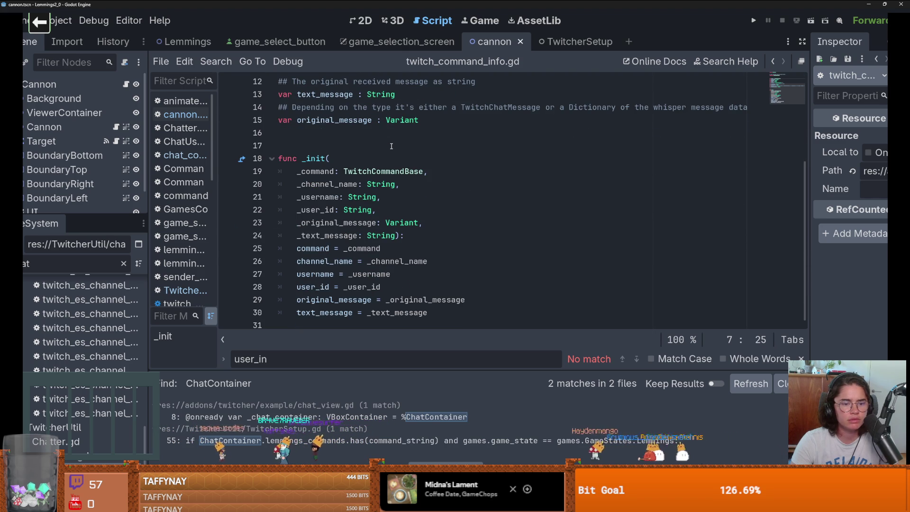
scroll(392, 146, "up", 4)
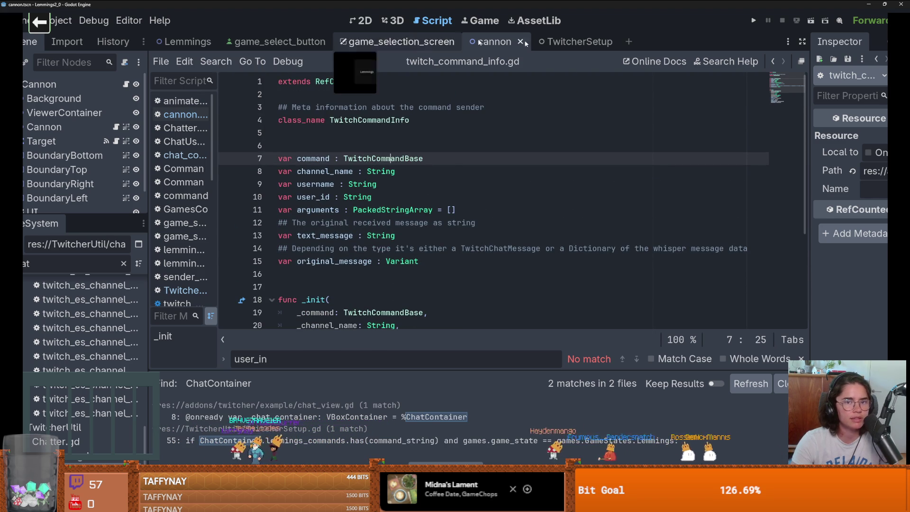
left_click(124, 264)
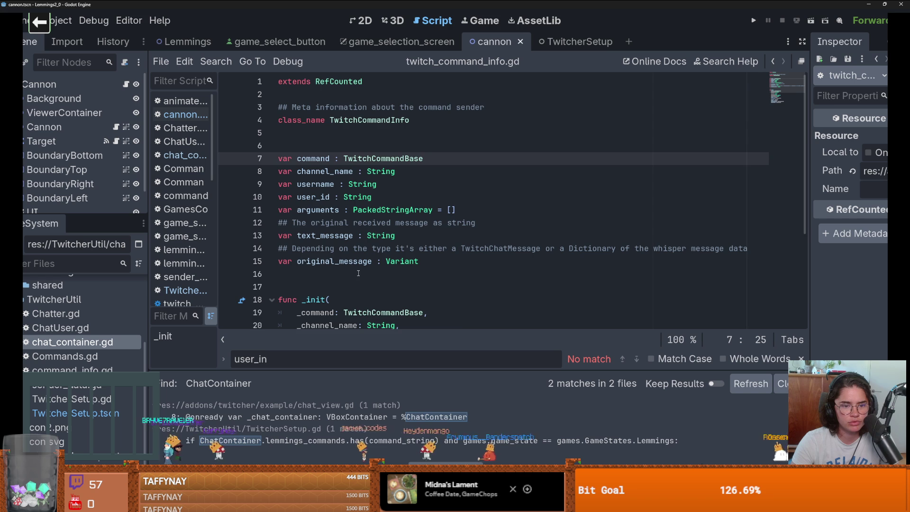
scroll(359, 273, "down", 3)
scroll(358, 273, "down", 1)
Open twitch_command_base.gd and scroll through its cooldown settings and create function
left_click(383, 171, "ctrl")
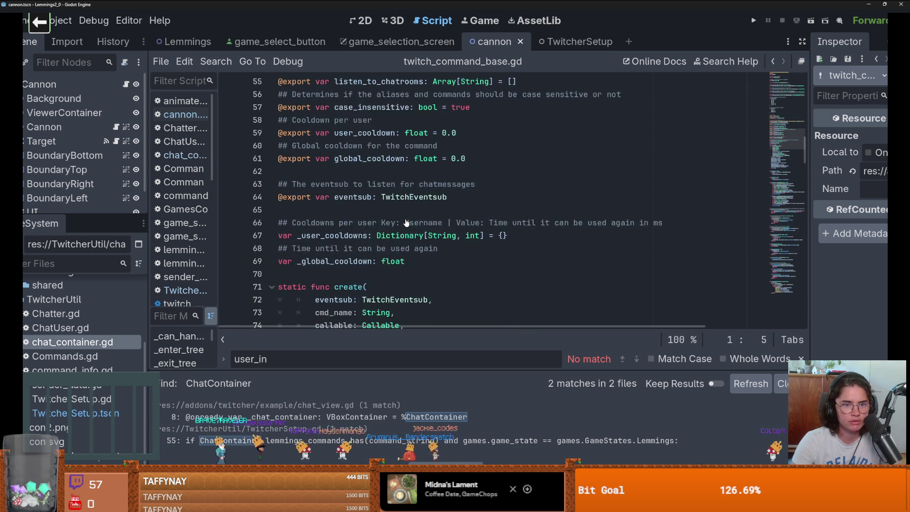
scroll(406, 223, "up", 10)
scroll(407, 223, "up", 4)
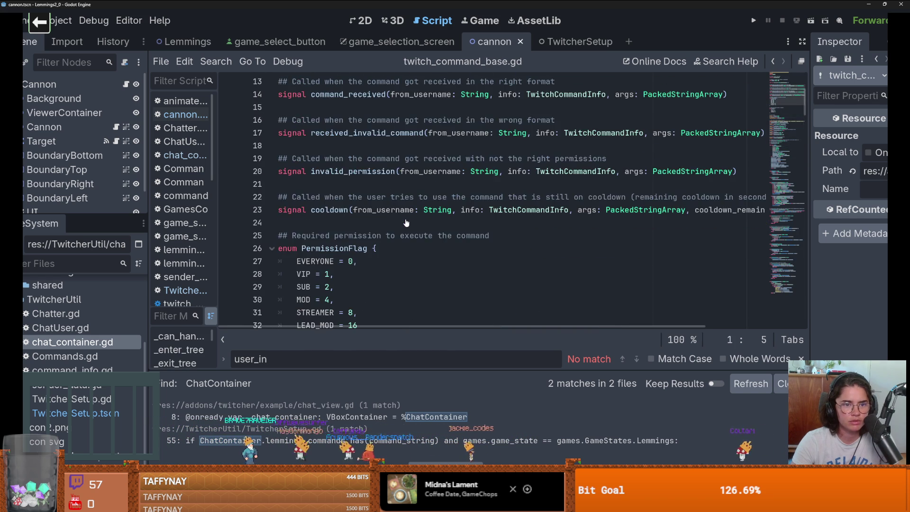
scroll(406, 223, "up", 4)
scroll(407, 223, "down", 11)
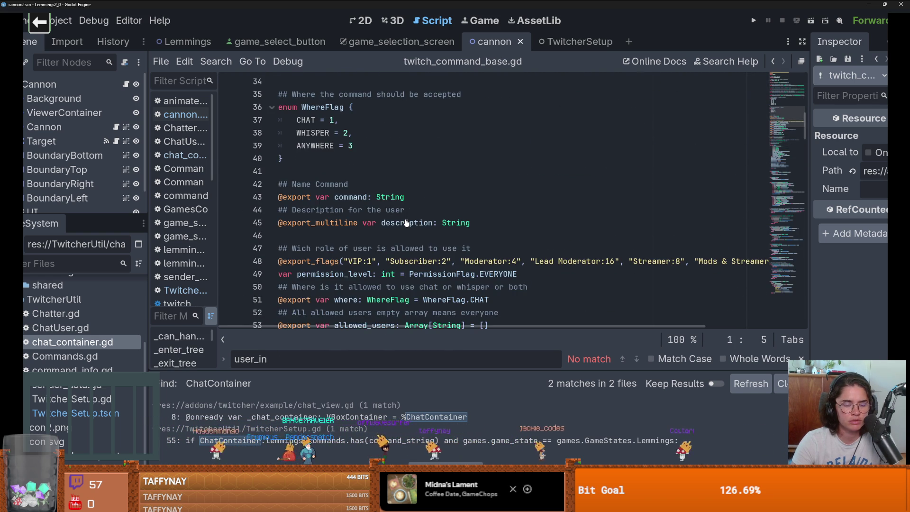
scroll(406, 222, "down", 4)
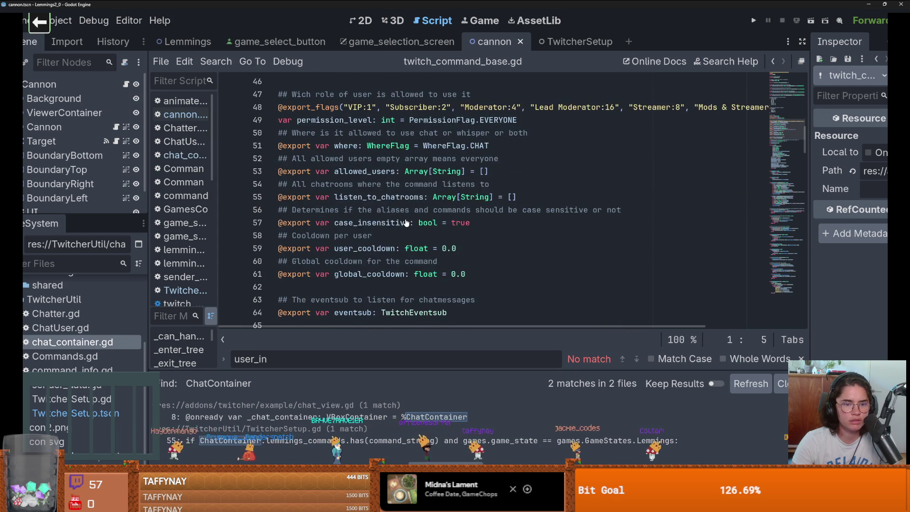
scroll(406, 223, "down", 7)
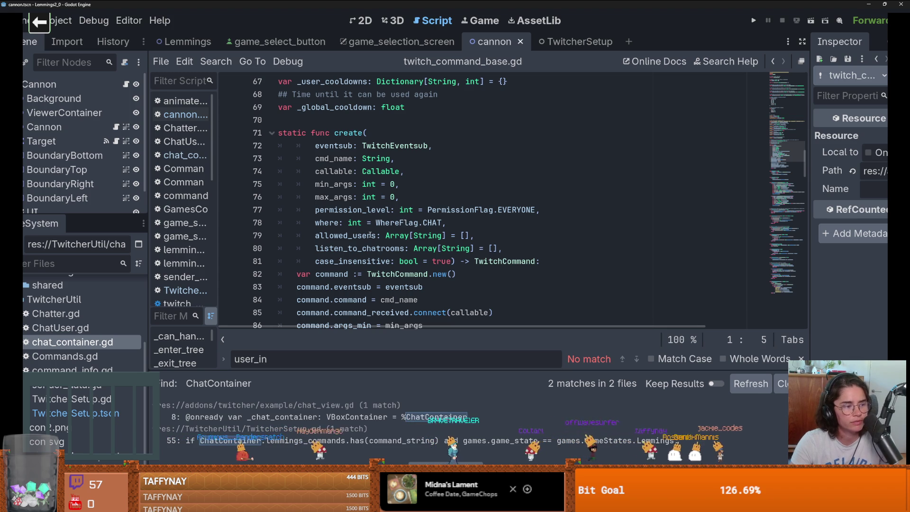
scroll(369, 235, "down", 3)
scroll(369, 235, "up", 2)
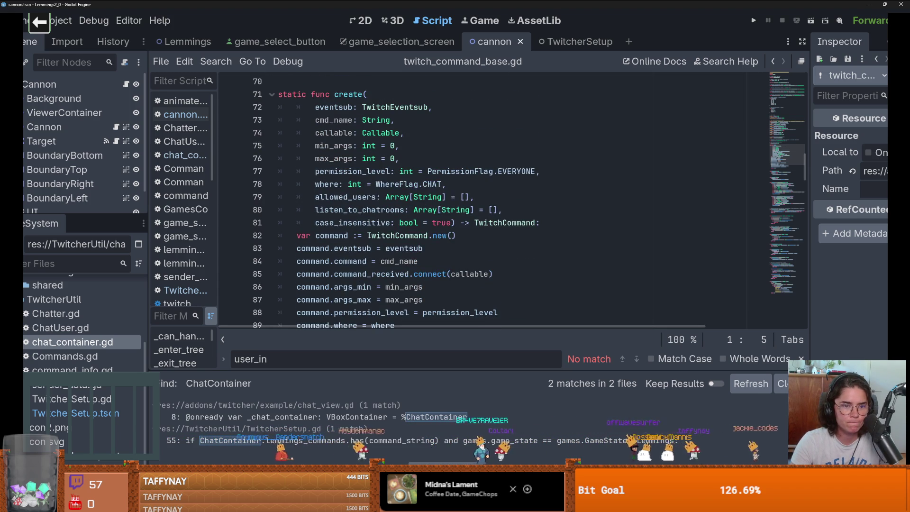
scroll(370, 235, "down", 19)
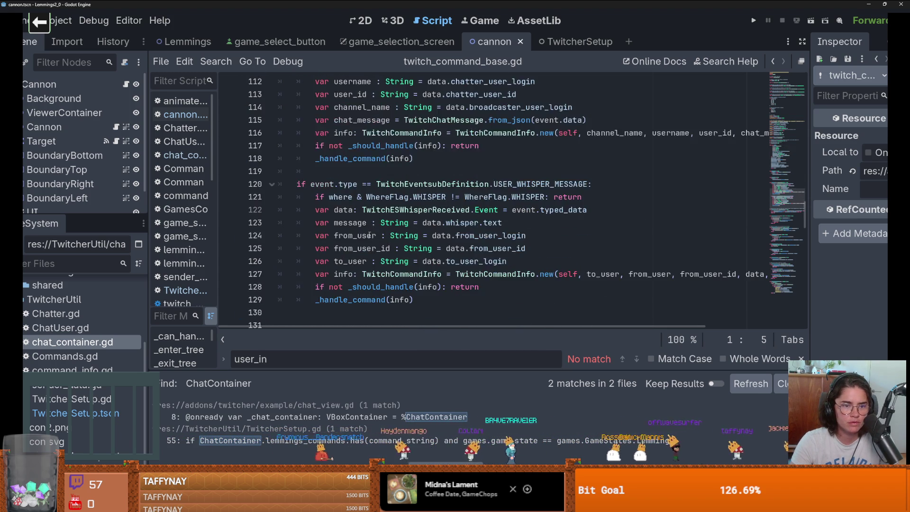
scroll(369, 235, "down", 14)
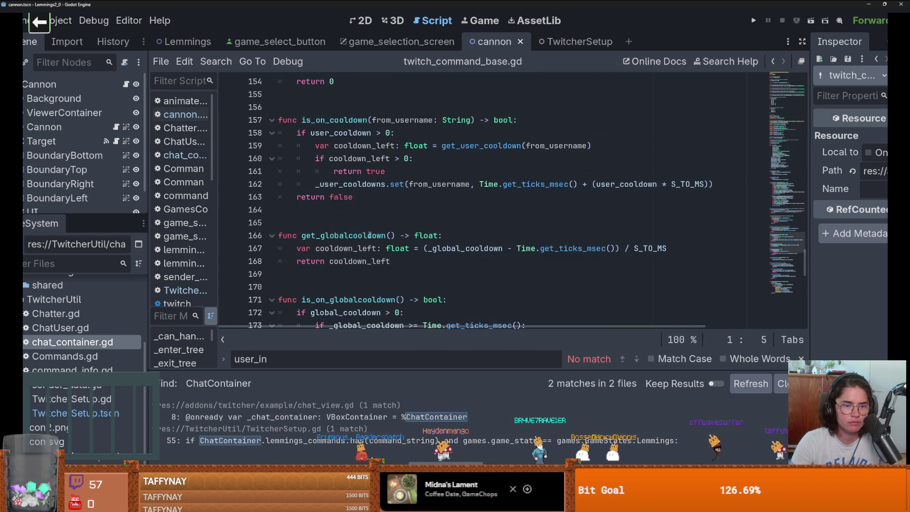
scroll(369, 235, "down", 4)
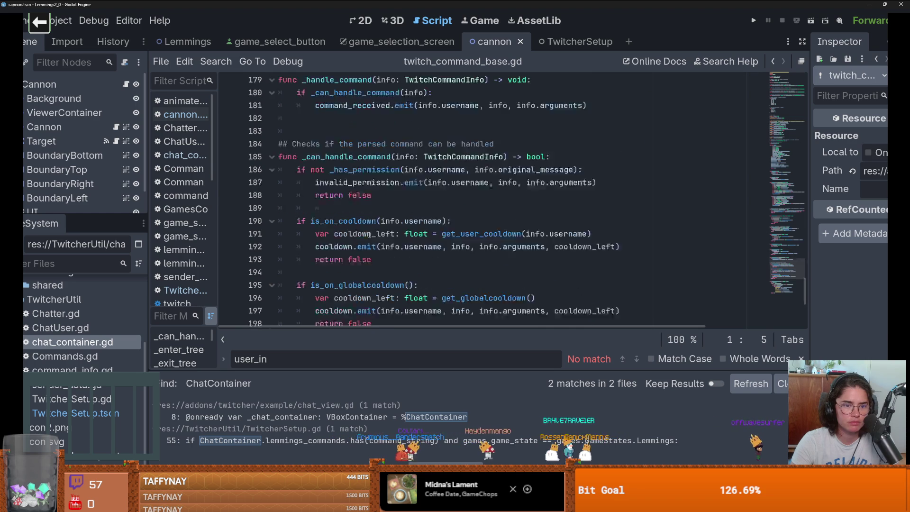
scroll(369, 235, "up", 3)
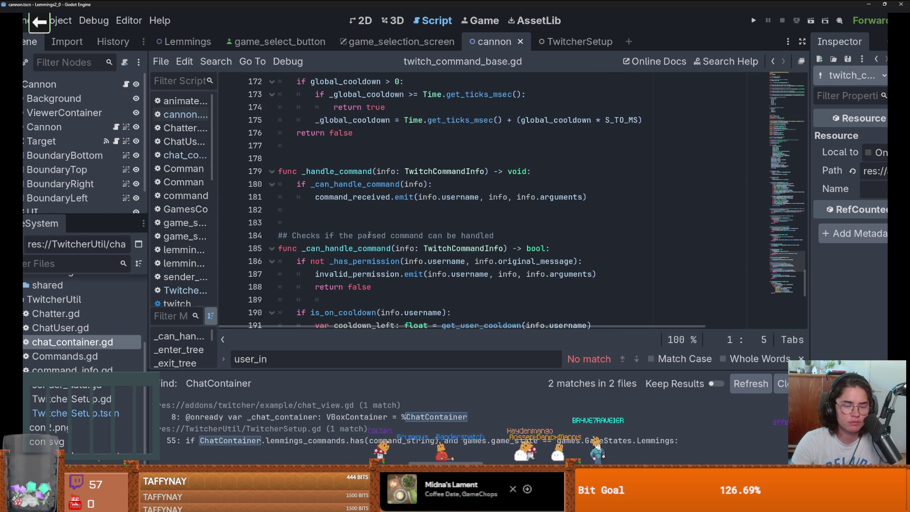
scroll(370, 235, "down", 8)
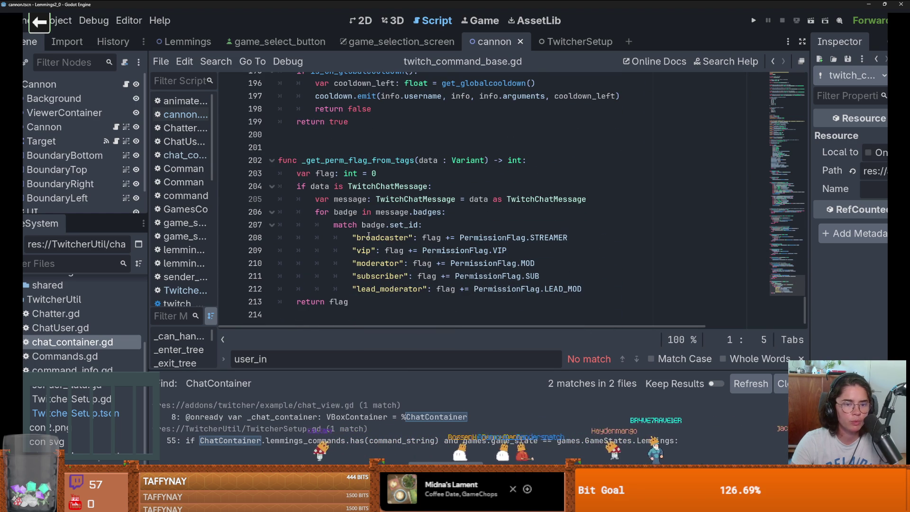
Select the TwitchChatMessage type on line 204 to look it up
double_click(376, 186)
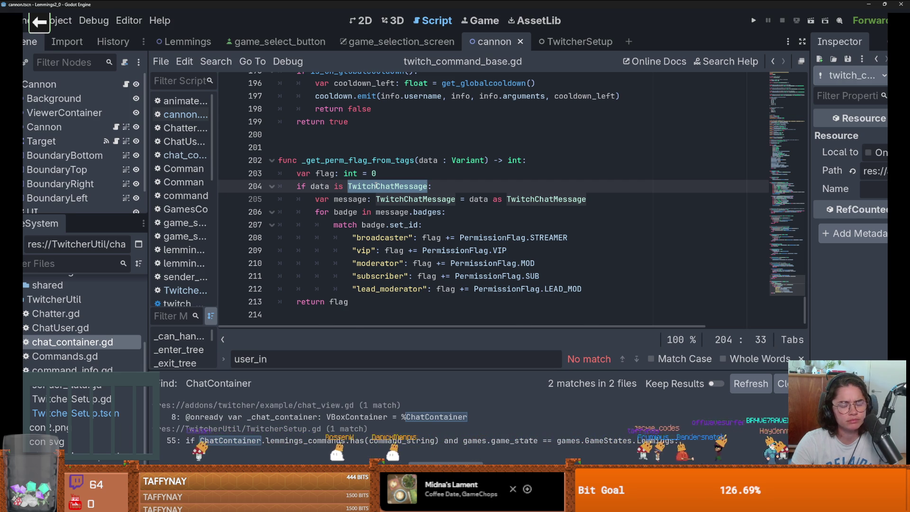
scroll(376, 237, "up", 7)
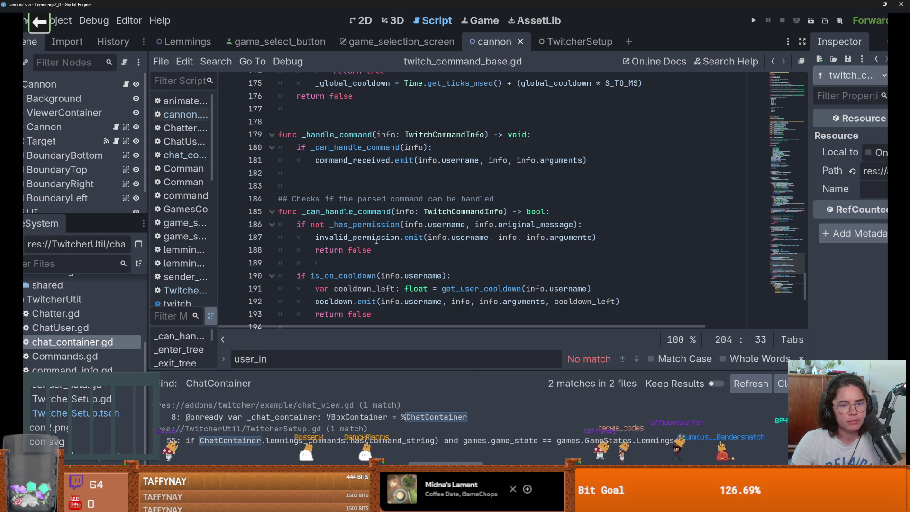
scroll(376, 240, "down", 4)
Search for TwitchChatMessage and inspect the from_json(event.data) call building chat_message on line 115
key("ctrl+f")
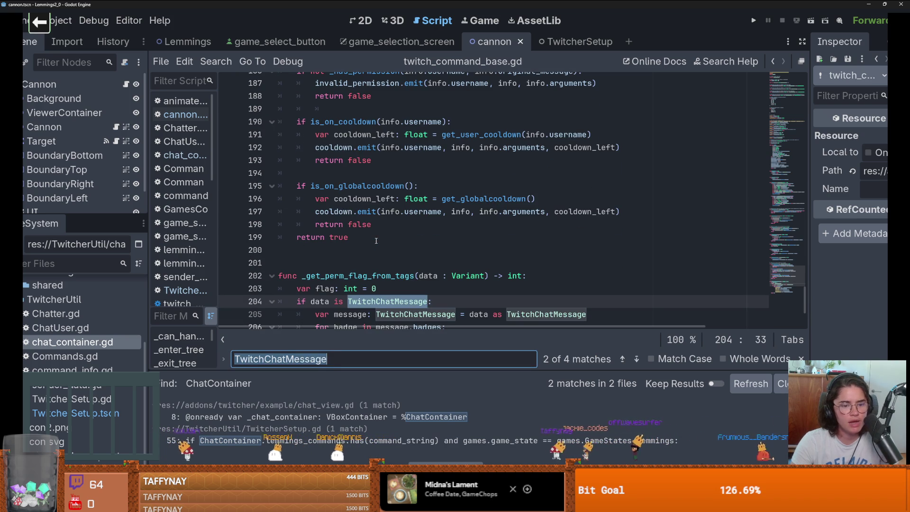
key("Return")
key("Return")
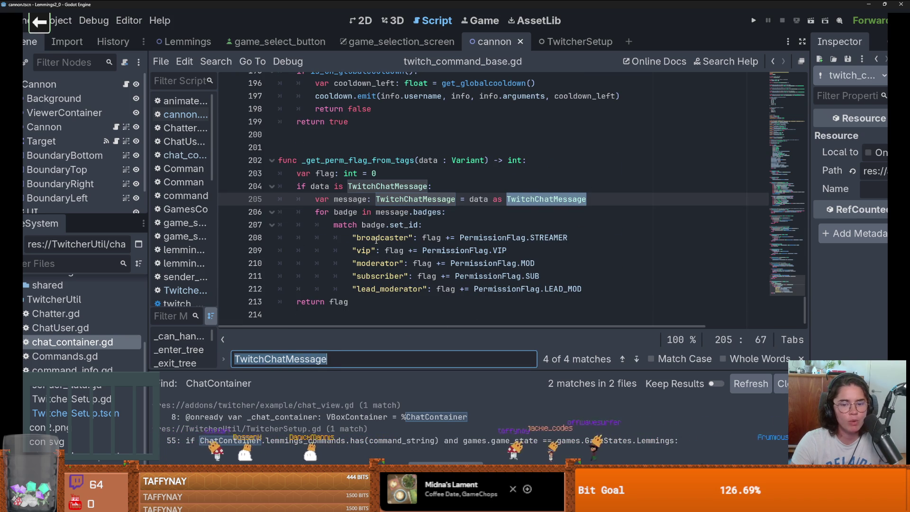
key("Return")
double_click(360, 198)
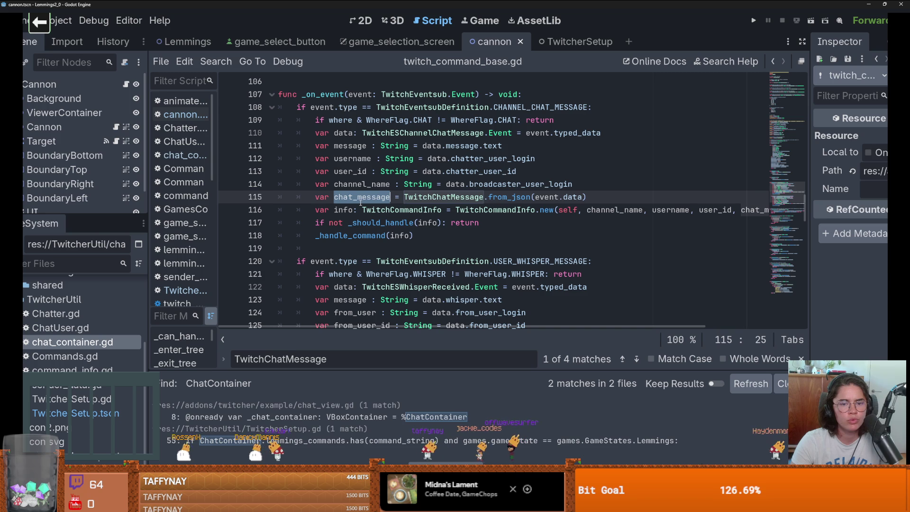
double_click(509, 197)
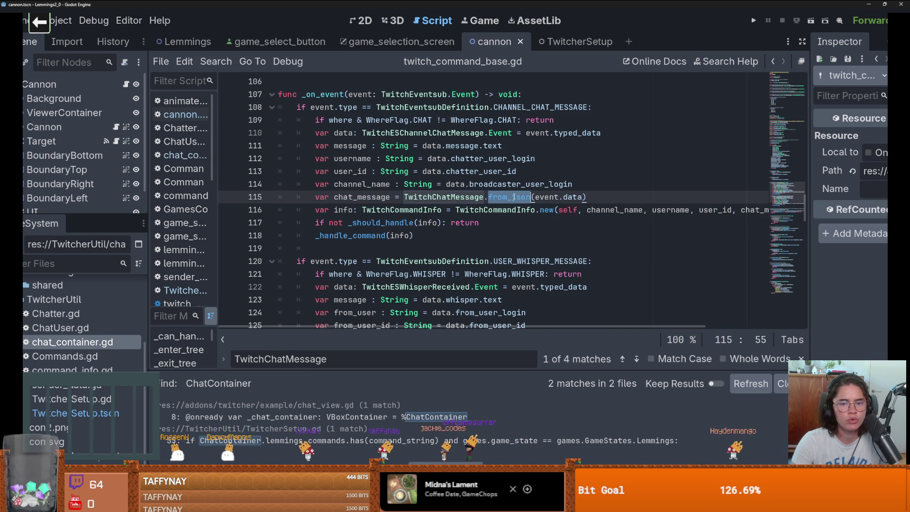
double_click(552, 198)
double_click(580, 198)
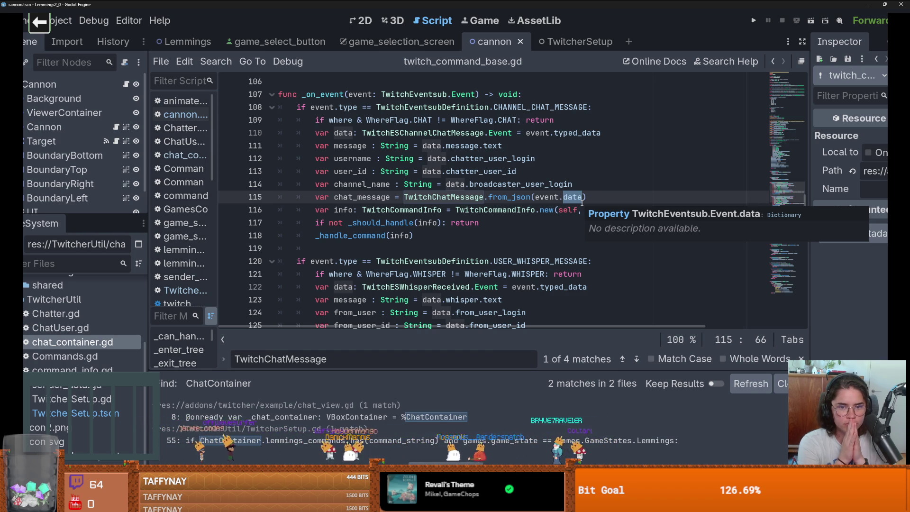
Search for chat_message to find where it is passed into TwitchCommandInfo
scroll(582, 201, "down", 5)
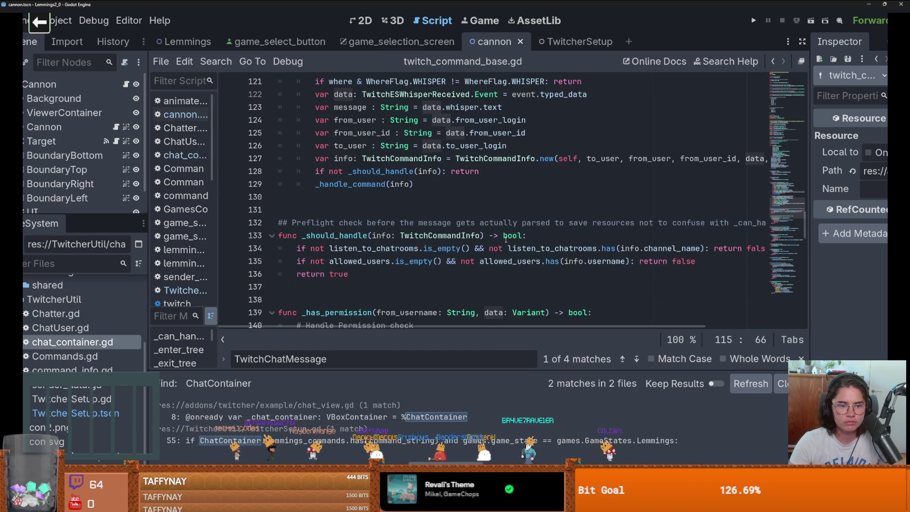
scroll(506, 240, "up", 3)
scroll(505, 240, "up", 4)
double_click(341, 236)
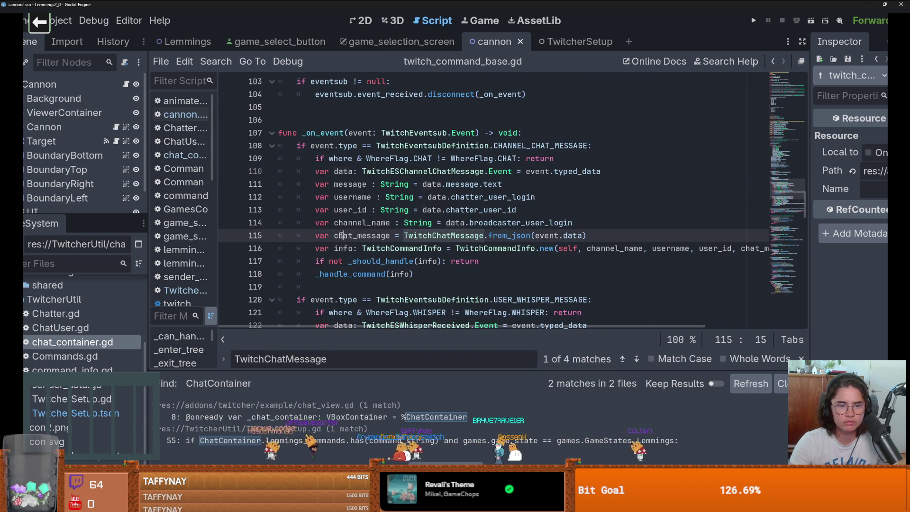
scroll(391, 252, "up", 5)
scroll(390, 251, "down", 4)
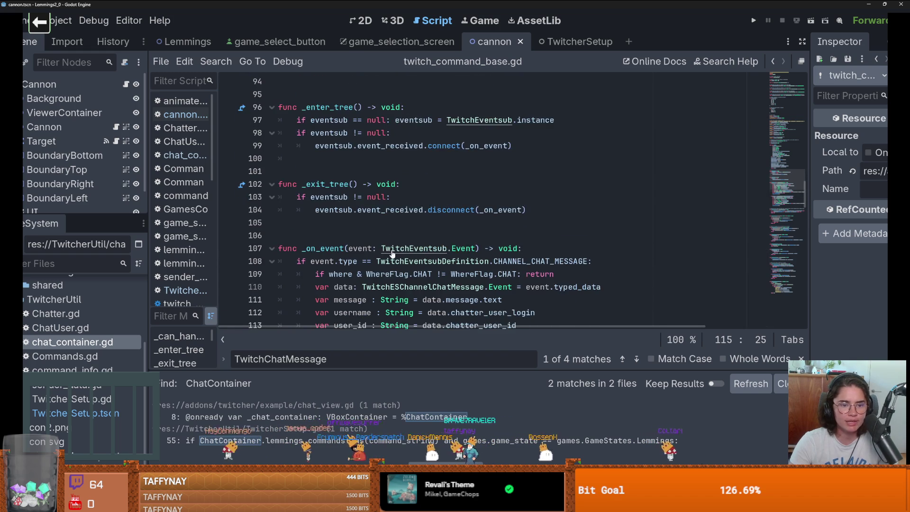
key("ctrl+f")
key("Return")
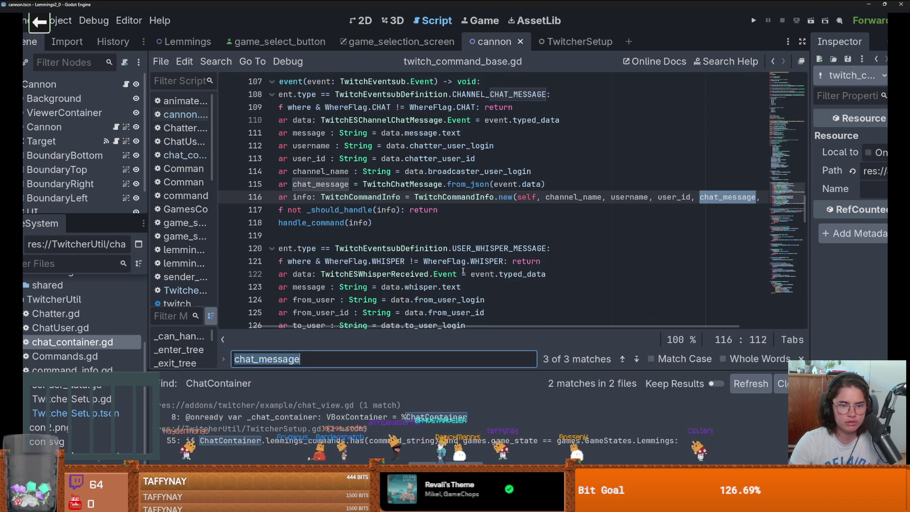
scroll(464, 270, "left", 2)
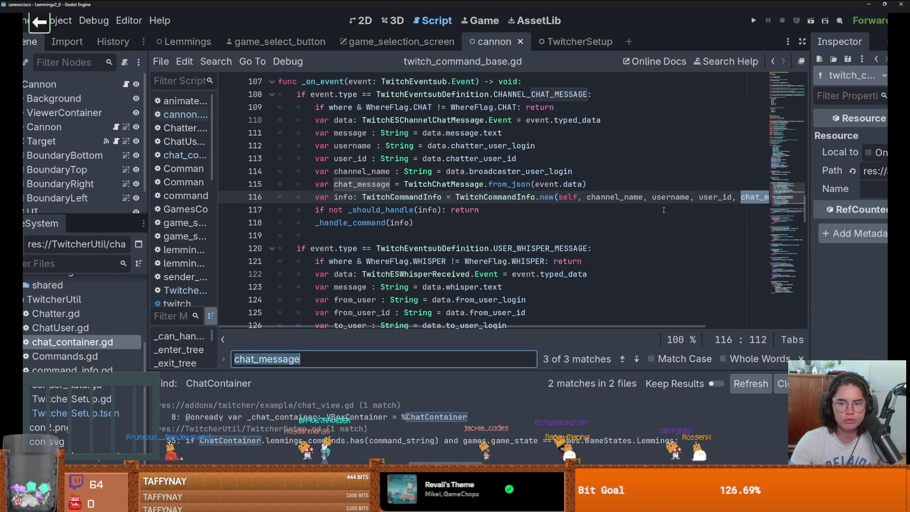
Open the TwitchCommandInfo definition and inspect the _original_message parameter of _init
left_click(403, 202, "ctrl")
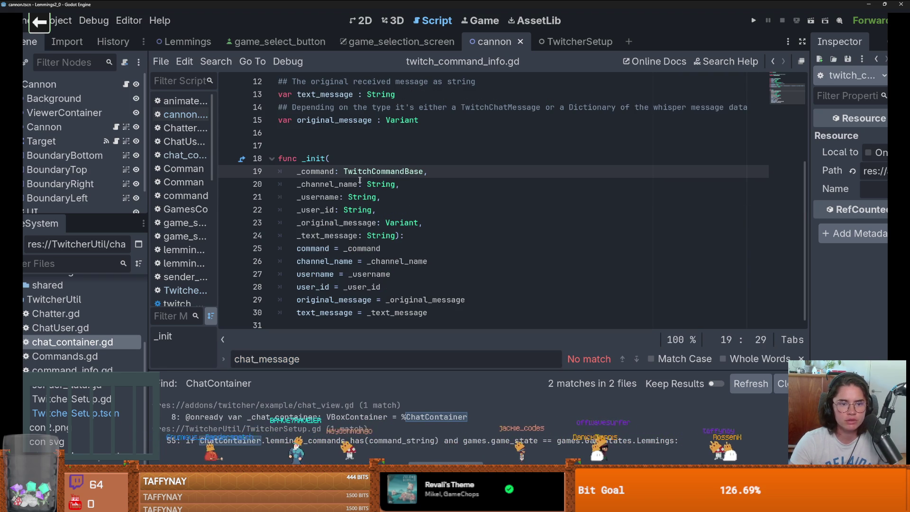
double_click(332, 223)
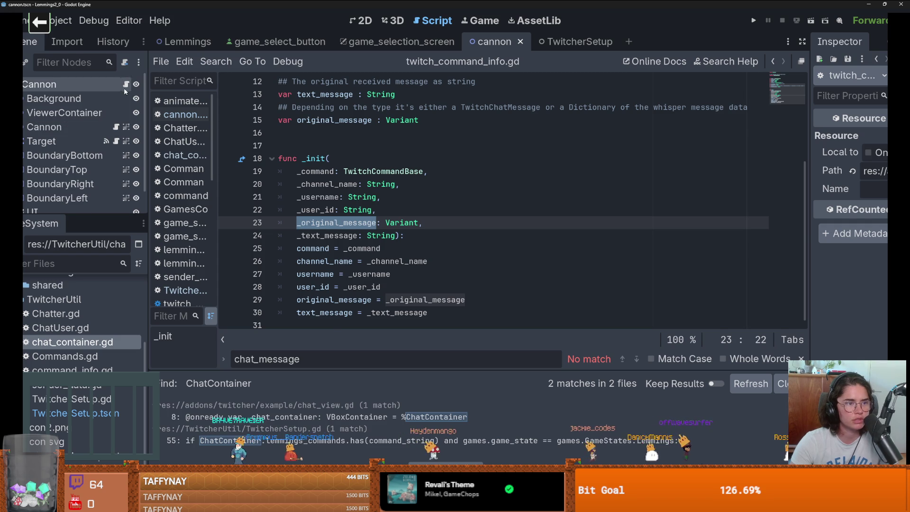
key("alt+Left")
Check original_message's declaration on line 15 of twitch_command_info.gd, then return to on_viewer_fire
left_click(532, 162, "ctrl")
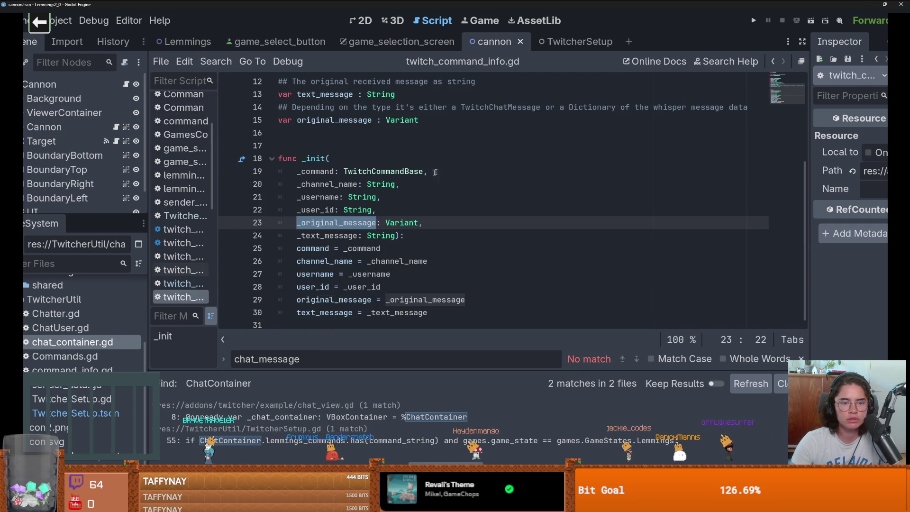
scroll(341, 173, "up", 4)
scroll(343, 175, "down", 2)
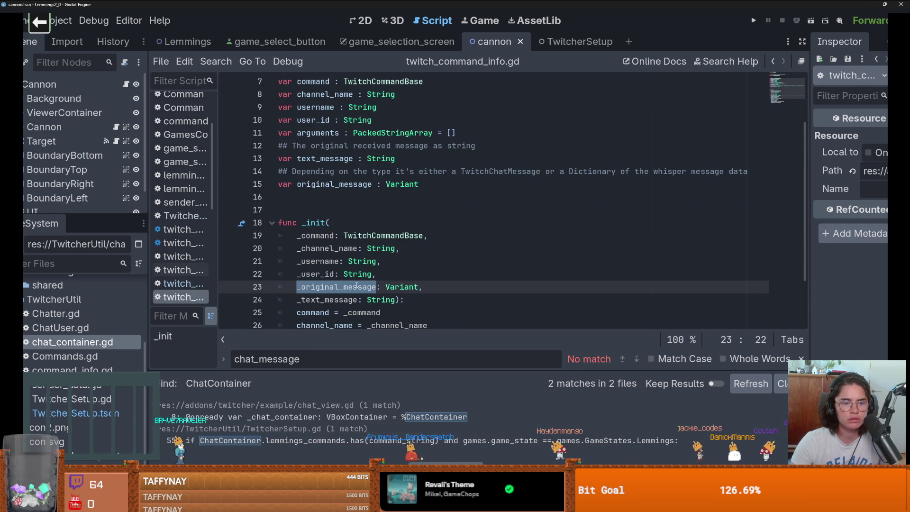
scroll(357, 252, "down", 1)
scroll(357, 251, "down", 1)
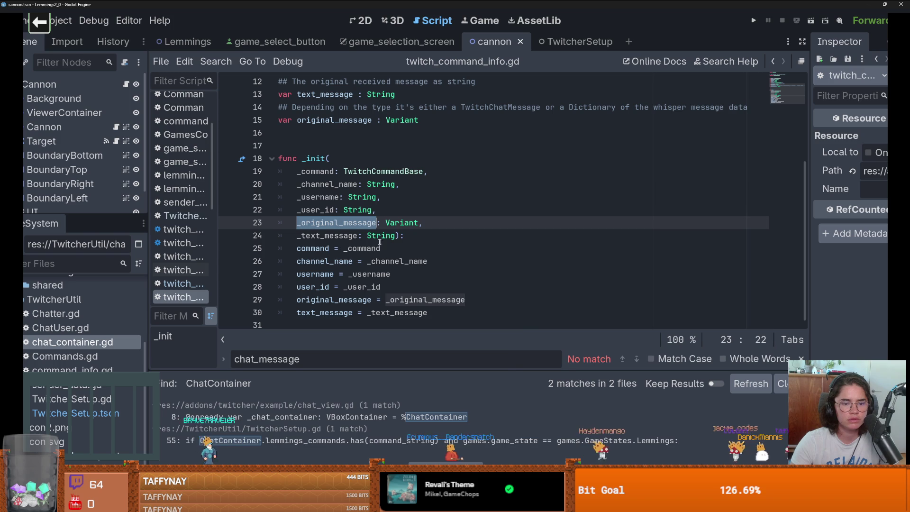
left_click(344, 304, "ctrl")
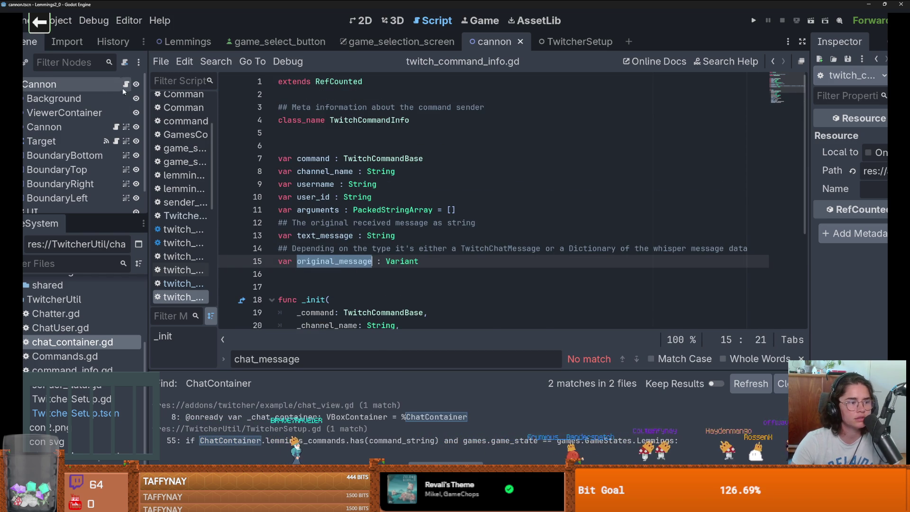
key("alt+Left")
scroll(450, 224, "down", 2)
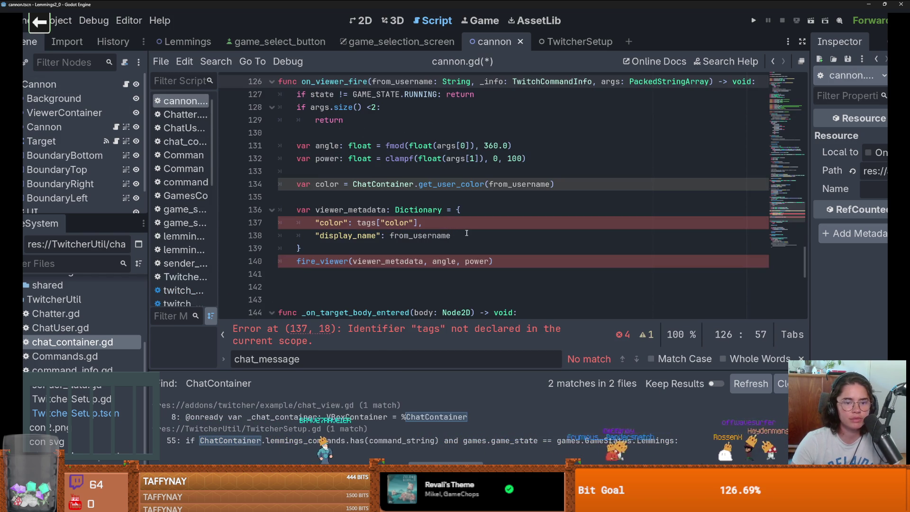
Change line 134 to pass _info.original_message to get_user_color and save cannon.gd
left_click(466, 233)
left_click_drag(420, 222, 350, 223)
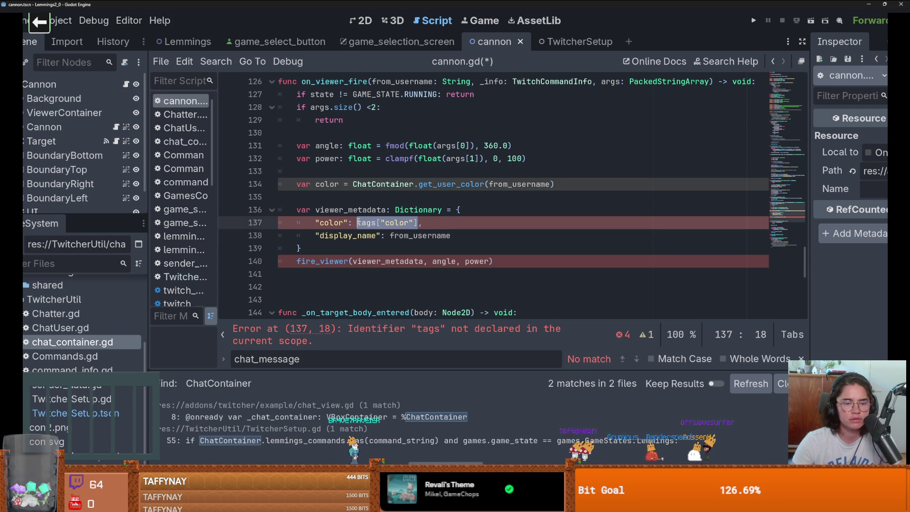
double_click(518, 188)
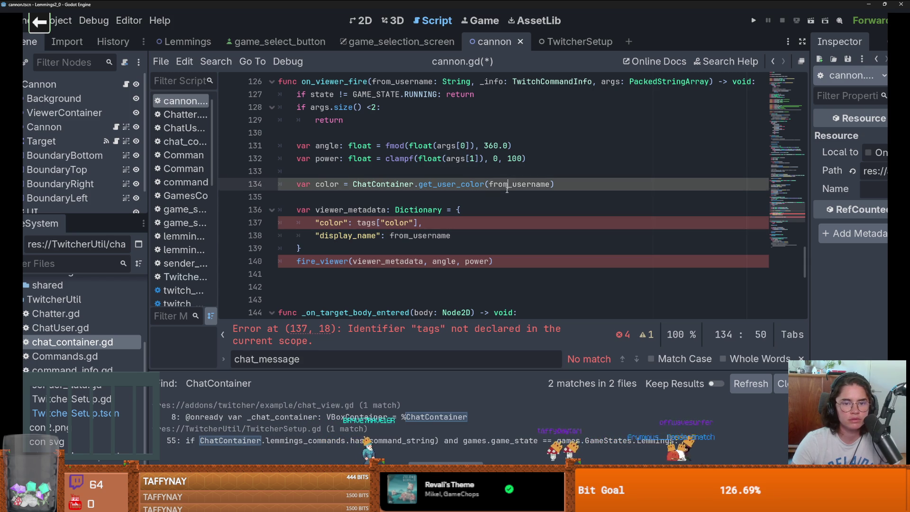
left_click(538, 183)
double_click(543, 188)
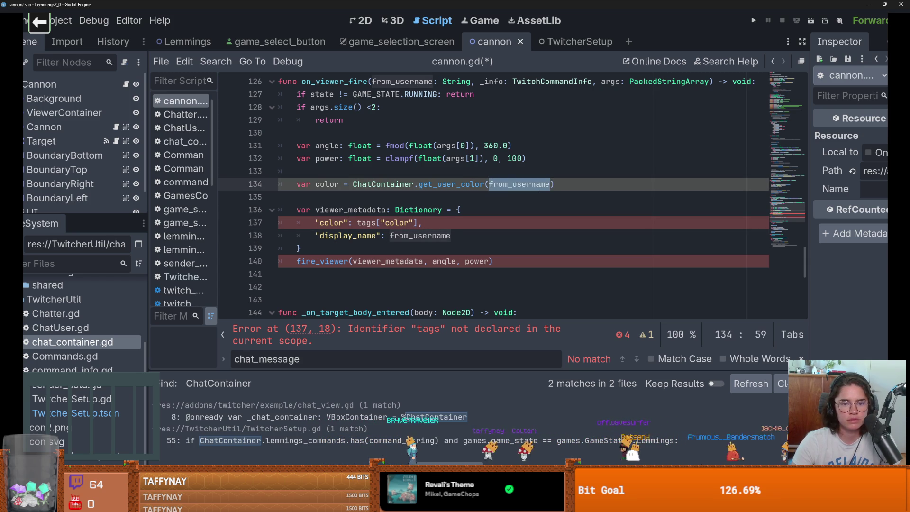
type("original_message")
scroll(546, 188, "up", 1)
key("ctrl+z")
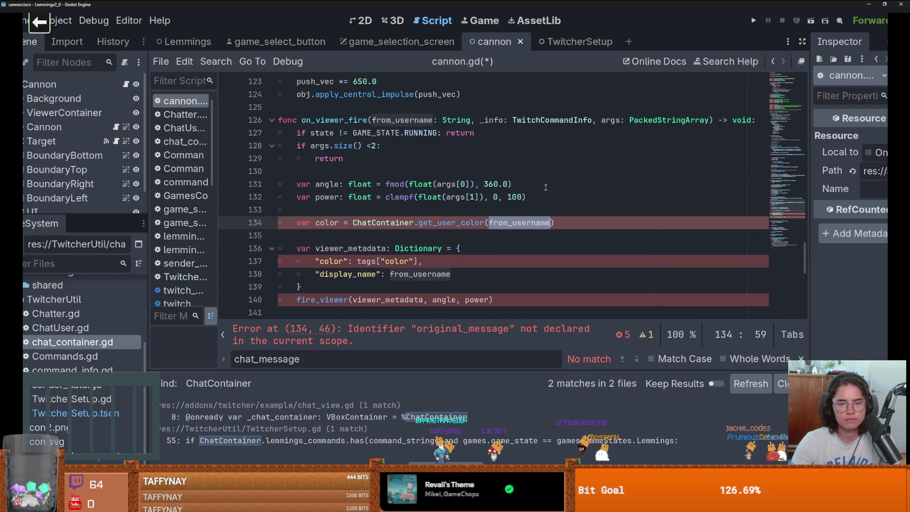
double_click(495, 122)
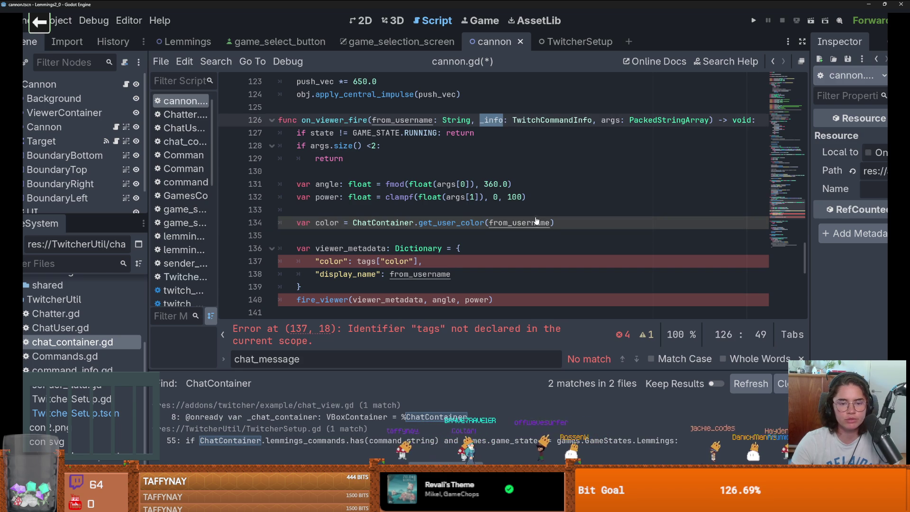
left_click(551, 223)
type(", _i")
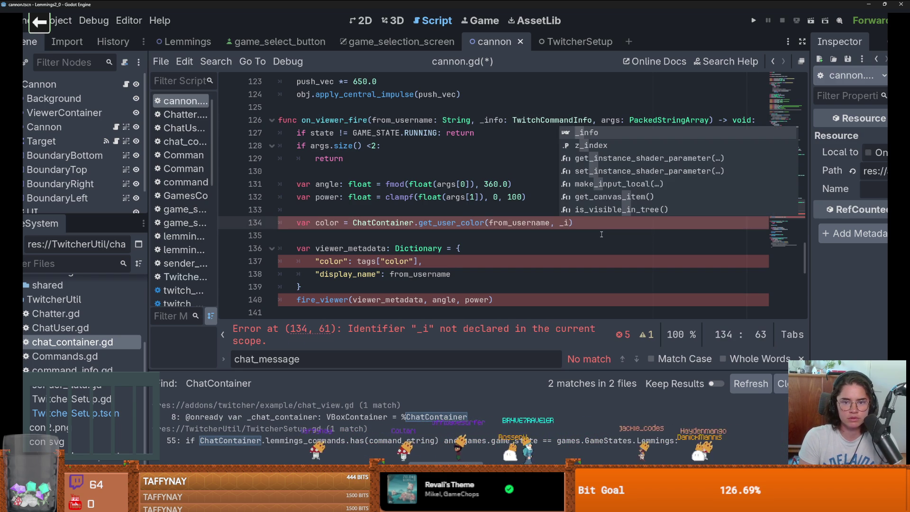
type("nfo.original_message")
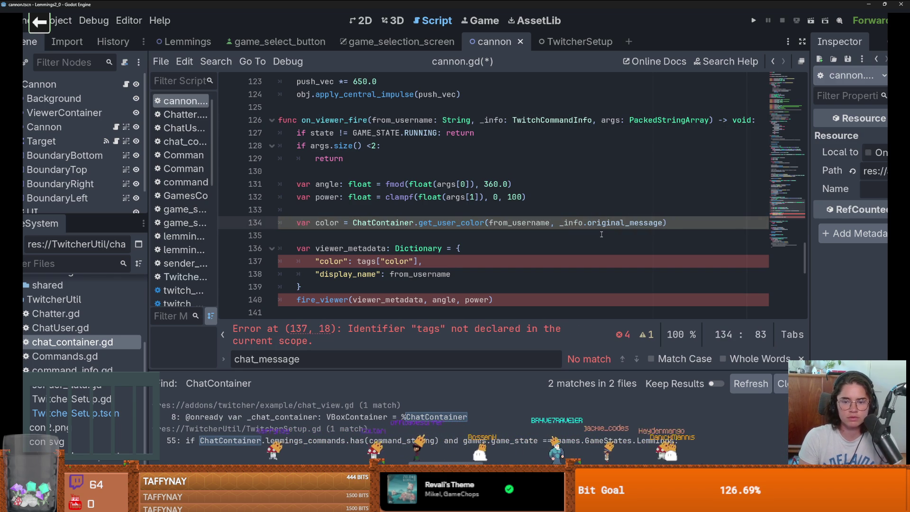
key("ctrl+s")
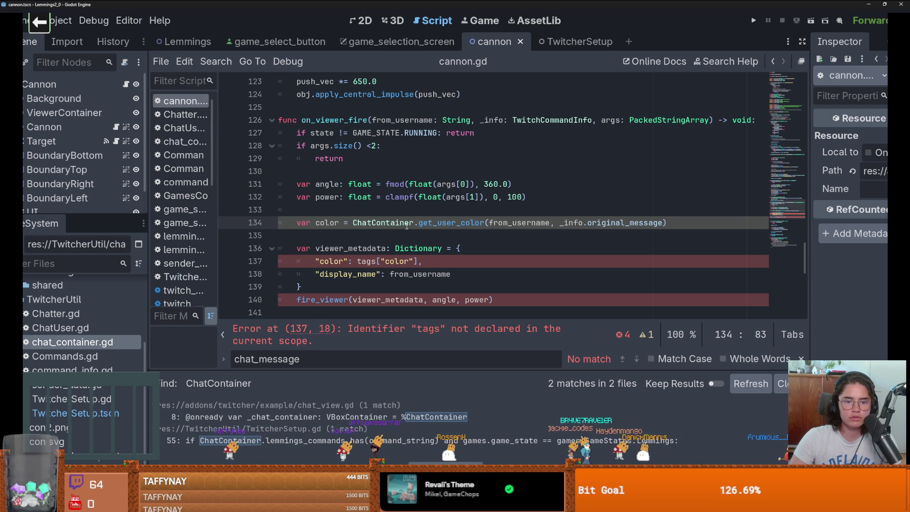
Open chat_container.gd from the script list to add the ChatContainer function
left_click(390, 223)
scroll(76, 190, "down", 1)
left_click(102, 202)
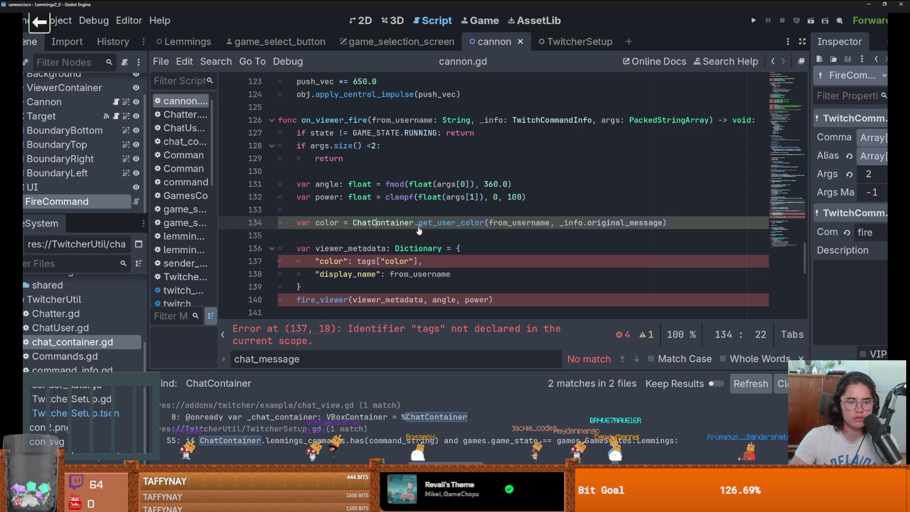
left_click(382, 223)
left_click(378, 223)
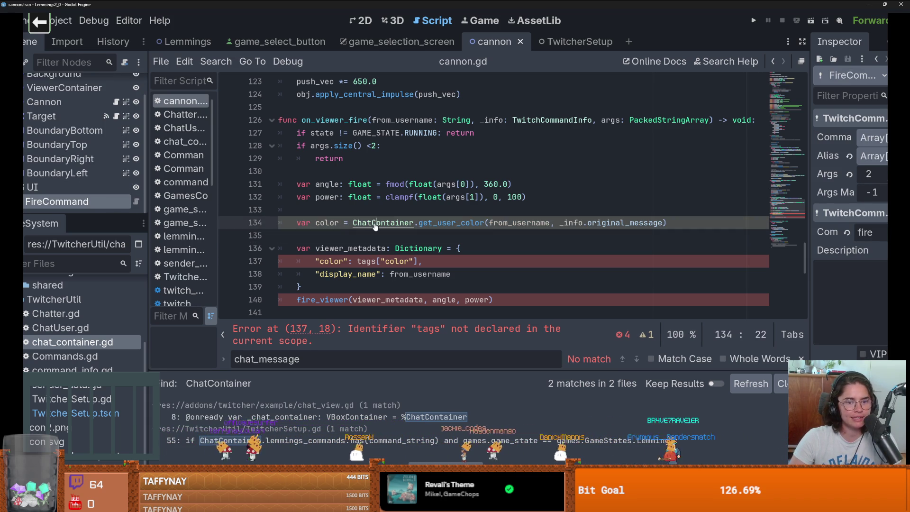
double_click(71, 342)
Start a get_user_color function taking a TwitchChatMessage at the end of chat_container.gd and save
left_click(326, 287)
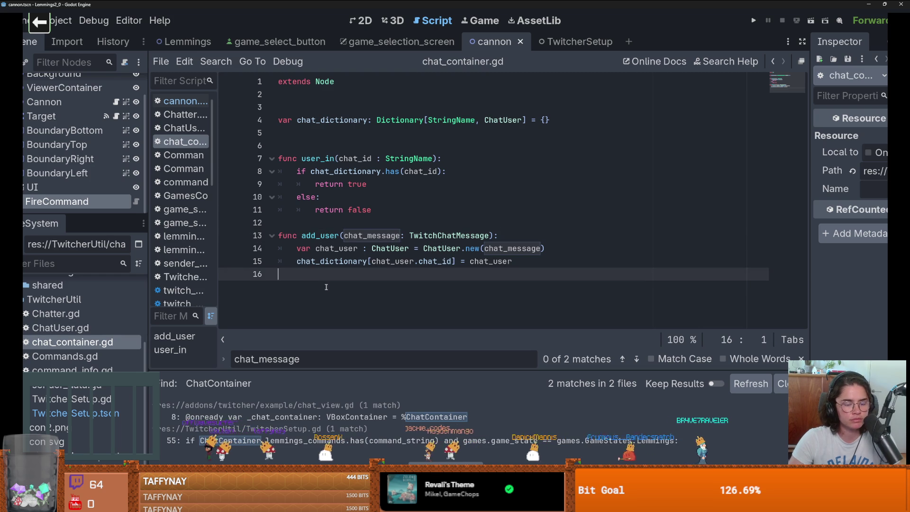
key("Return")
type("func get_user_color")
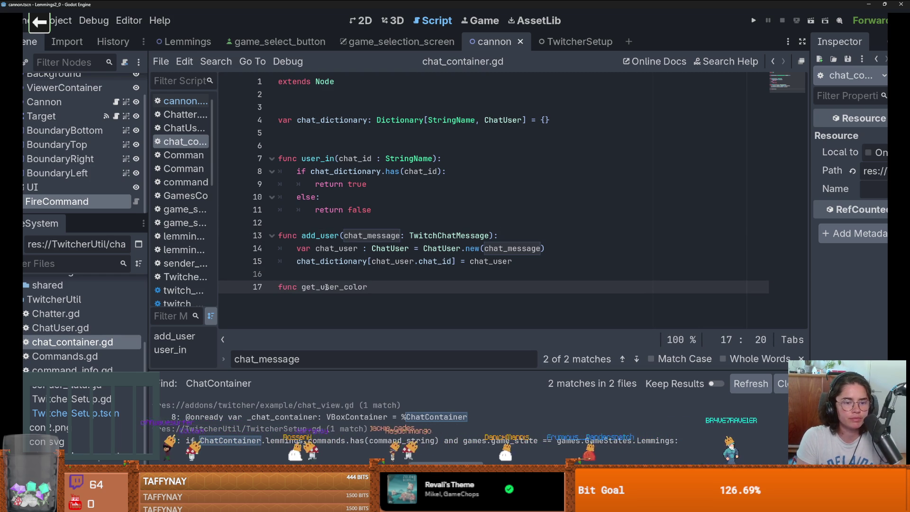
type("(u")
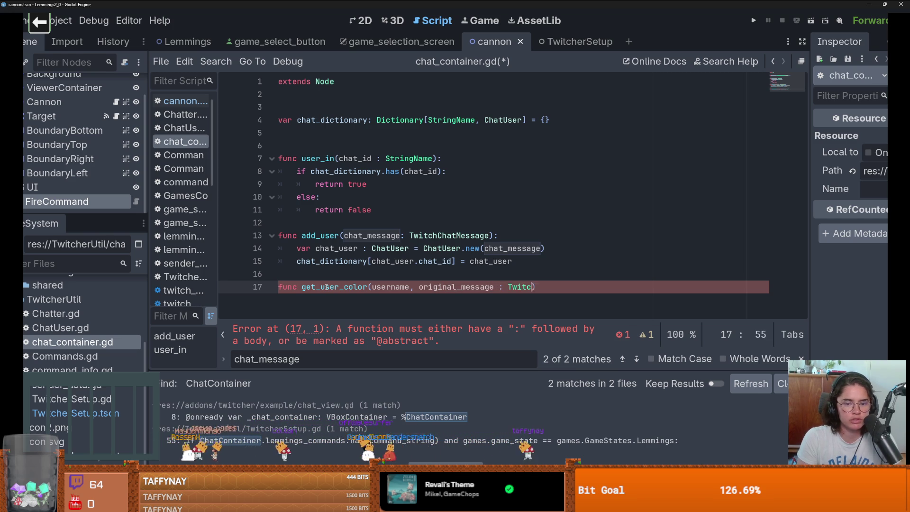
type("hCha")
type("tMe")
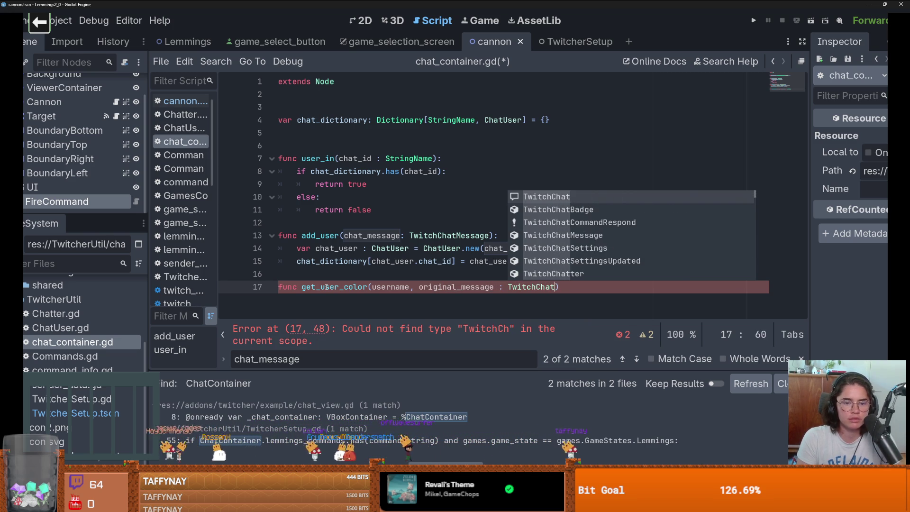
key("Return")
type(":")
key("Return")
type("pass")
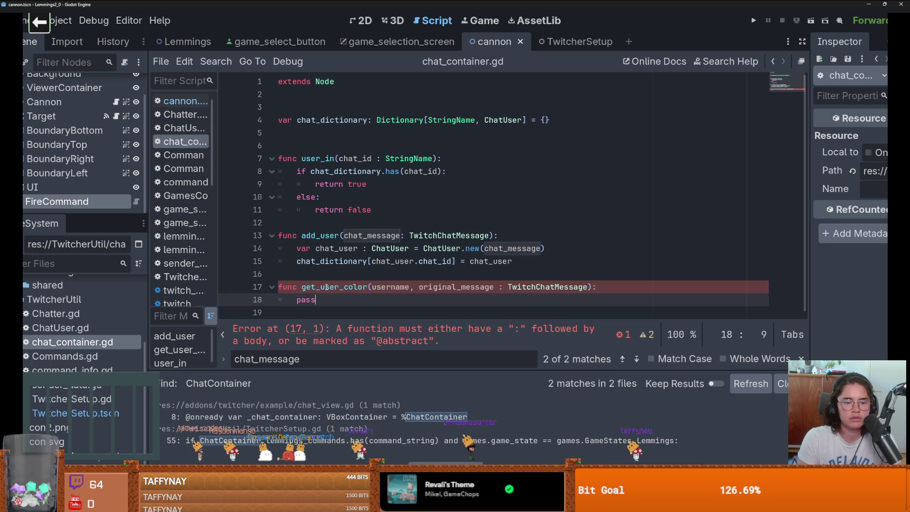
key("ctrl+s")
type("if u")
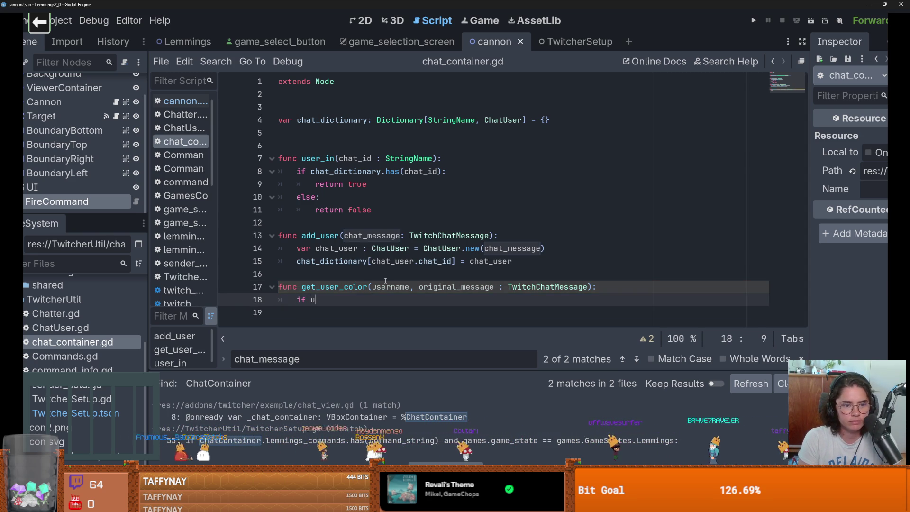
Return chat_dictionary[username].color when the sender's username is already known
type("ser")
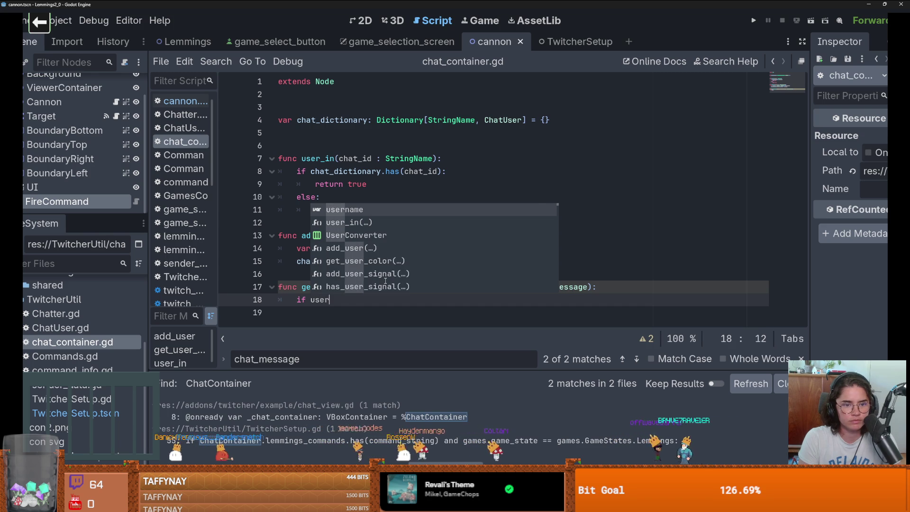
key("Return")
key("BackSpace")
key("BackSpace")
key("BackSpace")
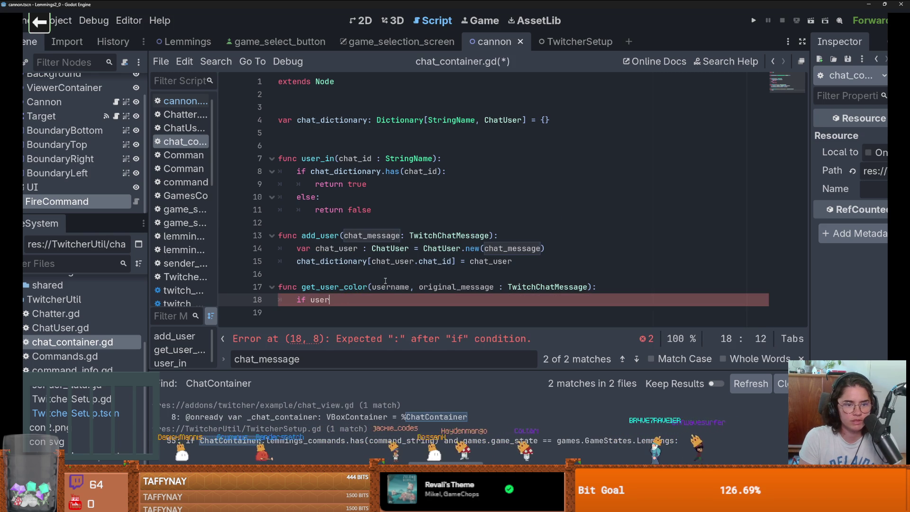
type("(username)")
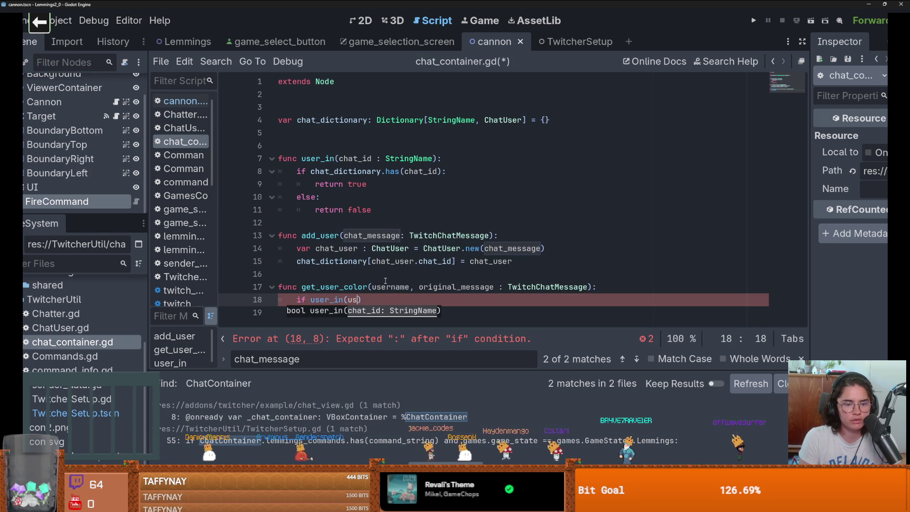
type(":")
key("Return")
type("return ch")
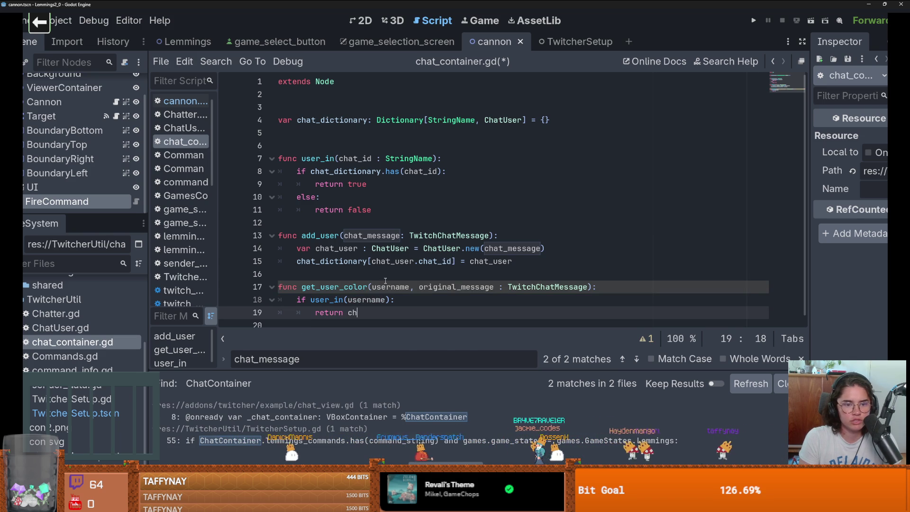
key("Return")
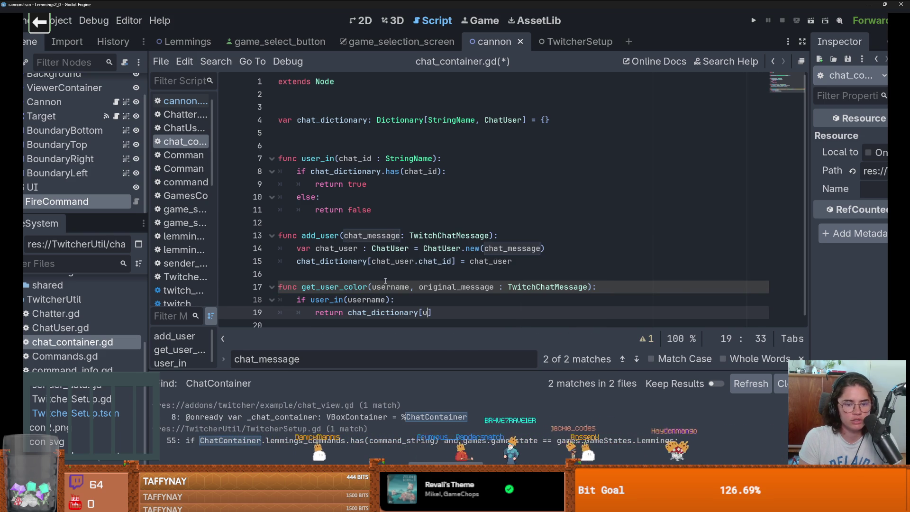
type("sername].")
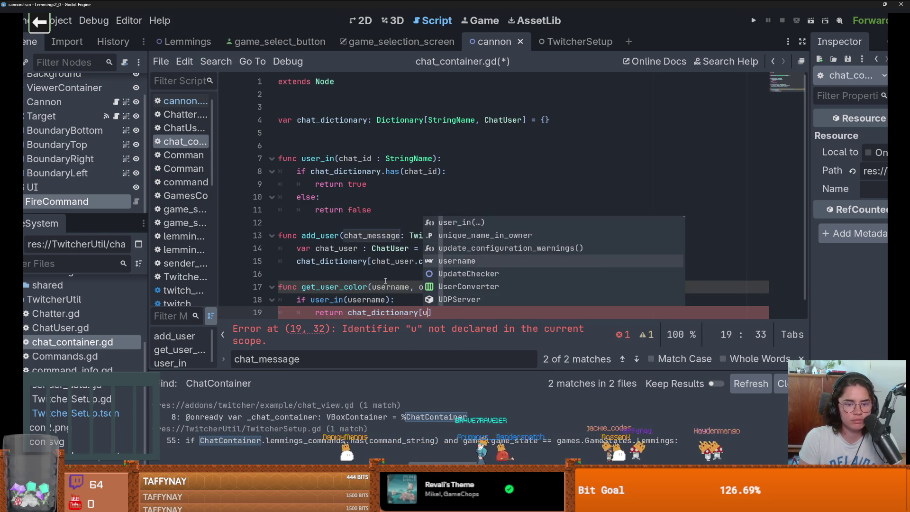
type("co")
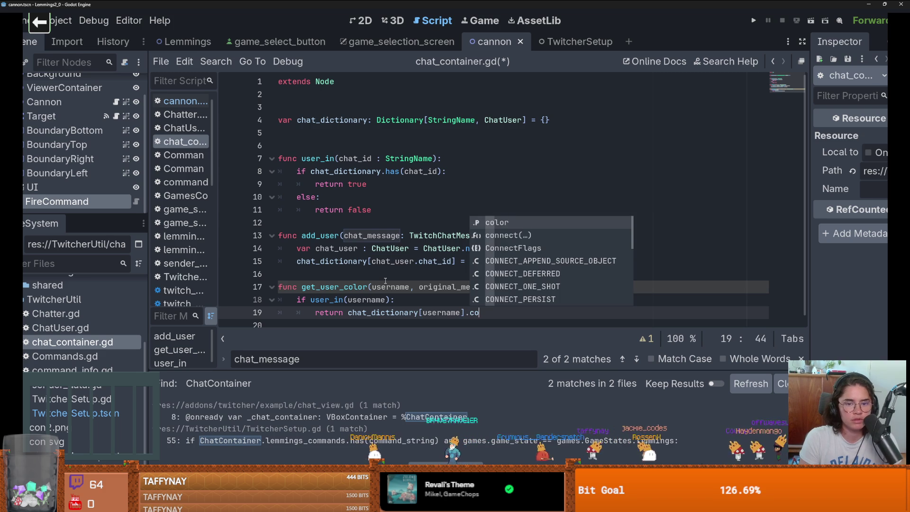
key("Return")
Add an else branch that calls add_user with original_message
key("Return")
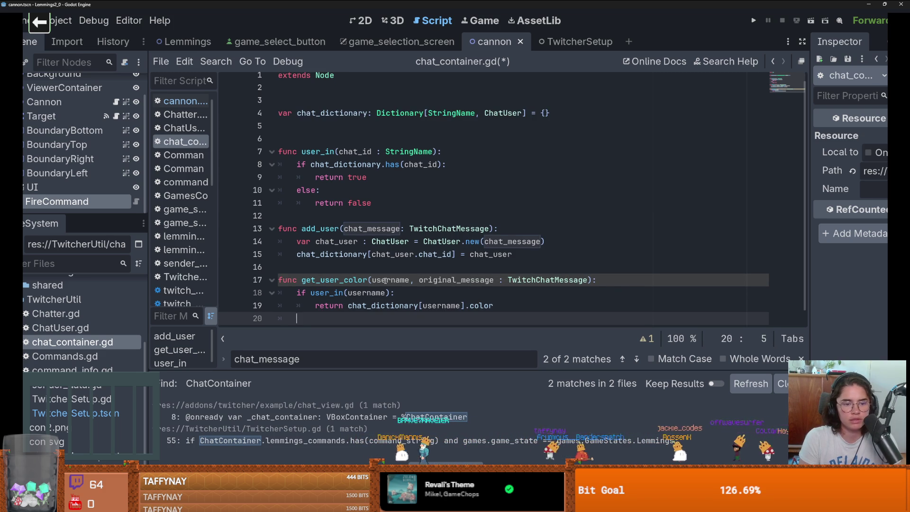
key("BackSpace")
type("else:")
key("Return")
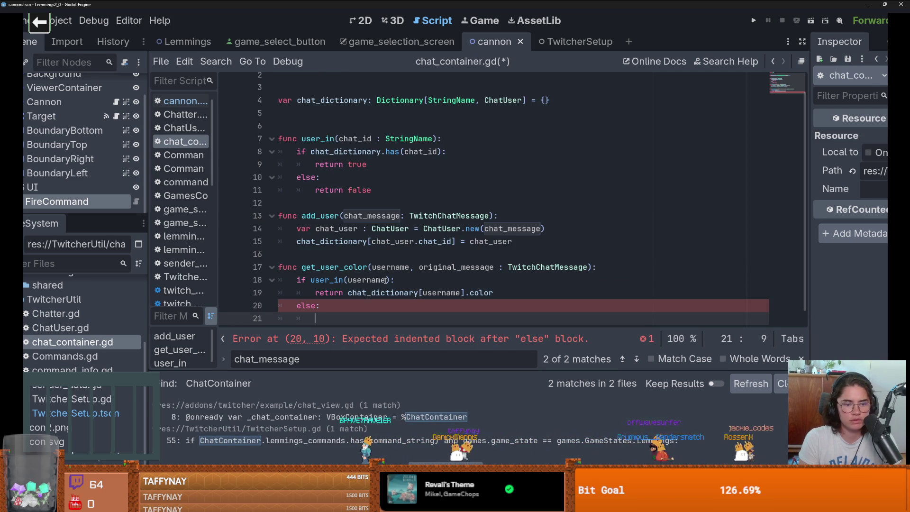
type("add")
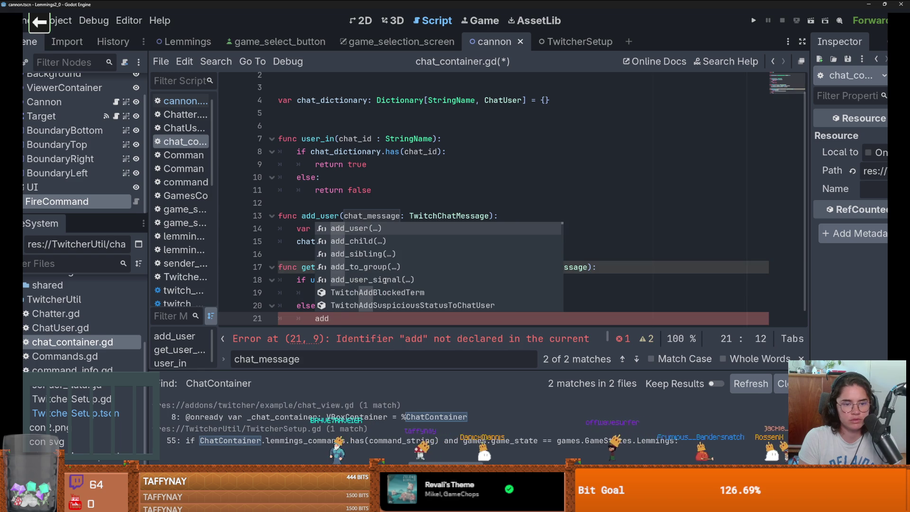
key("Return")
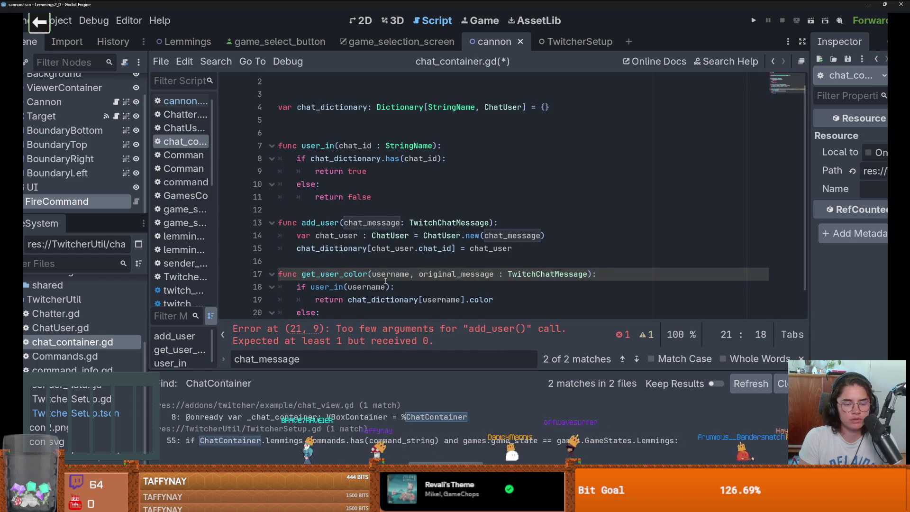
scroll(510, 285, "down", 1)
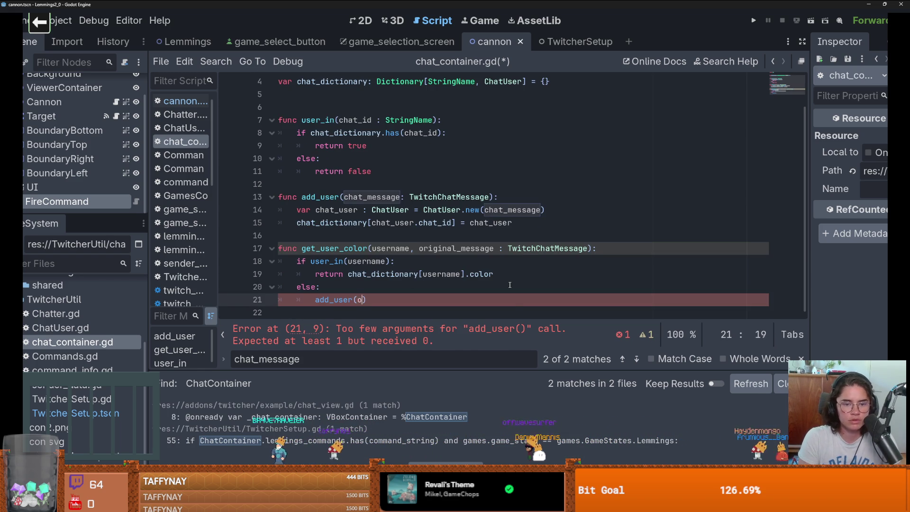
type("origin")
type("al_message")
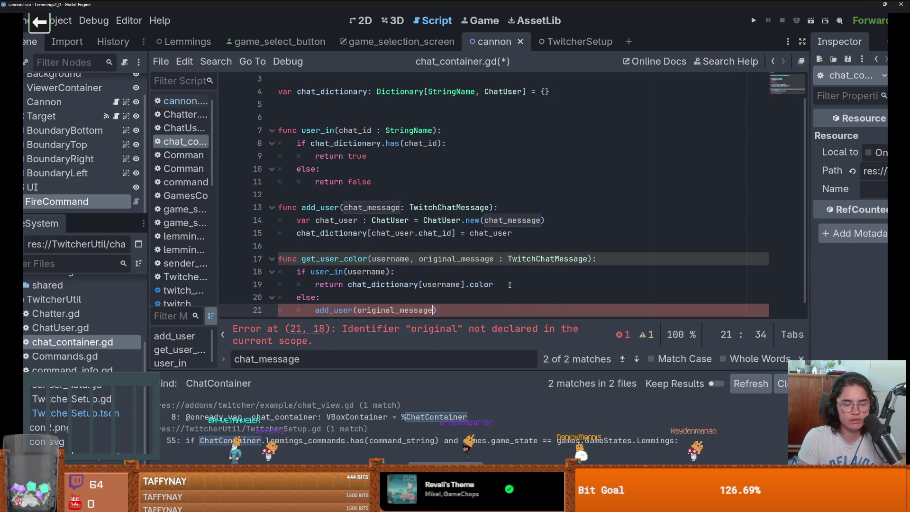
key("Return")
key("End")
key("Return")
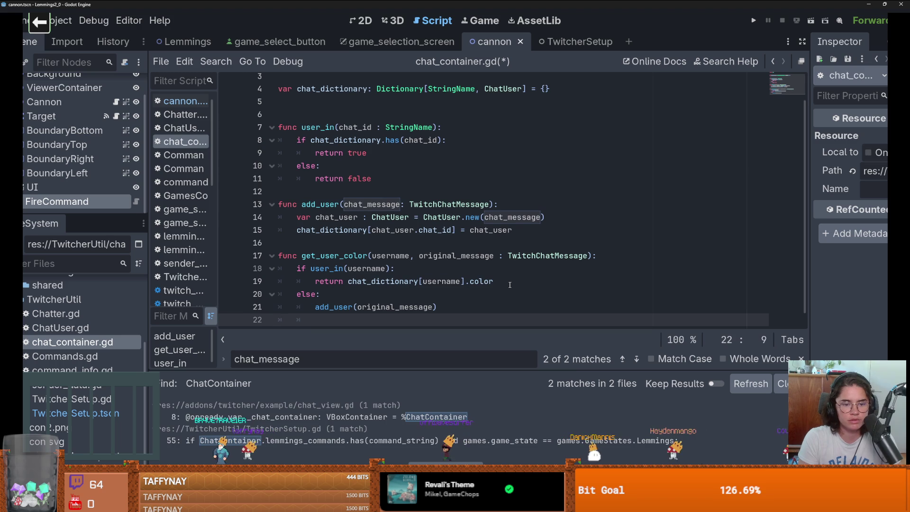
Return original_message.color after add_user by copying and adapting the color return line
left_click_drag(513, 281, 350, 283)
left_click(454, 307)
key("Down")
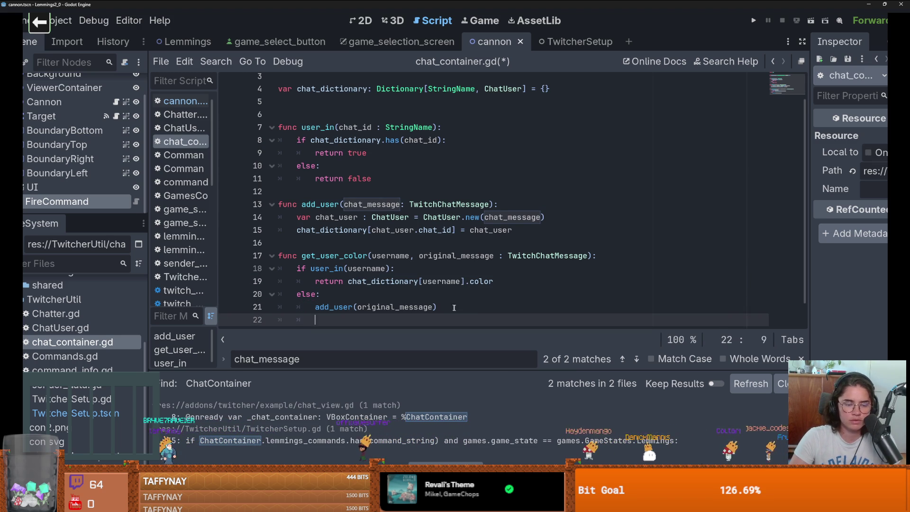
left_click_drag(501, 284, 315, 282)
key("ctrl+c")
left_click(408, 319)
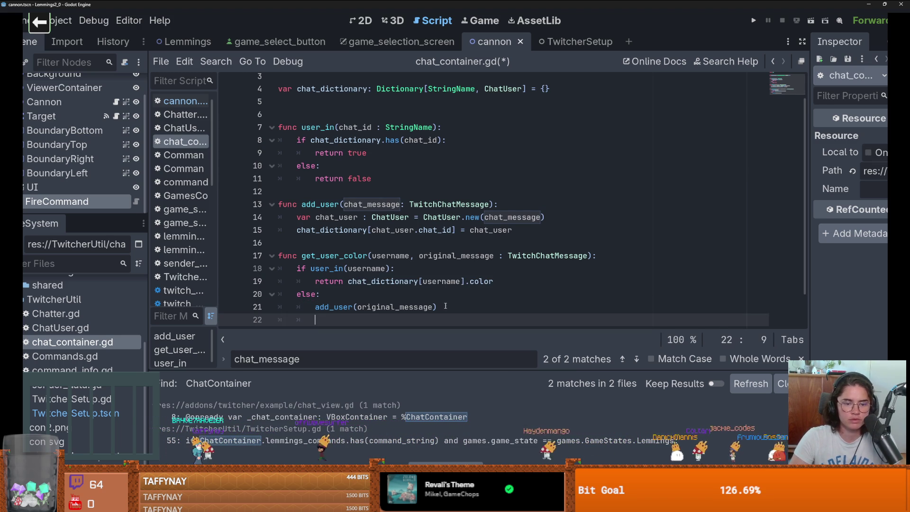
key("ctrl+v")
left_click(374, 288)
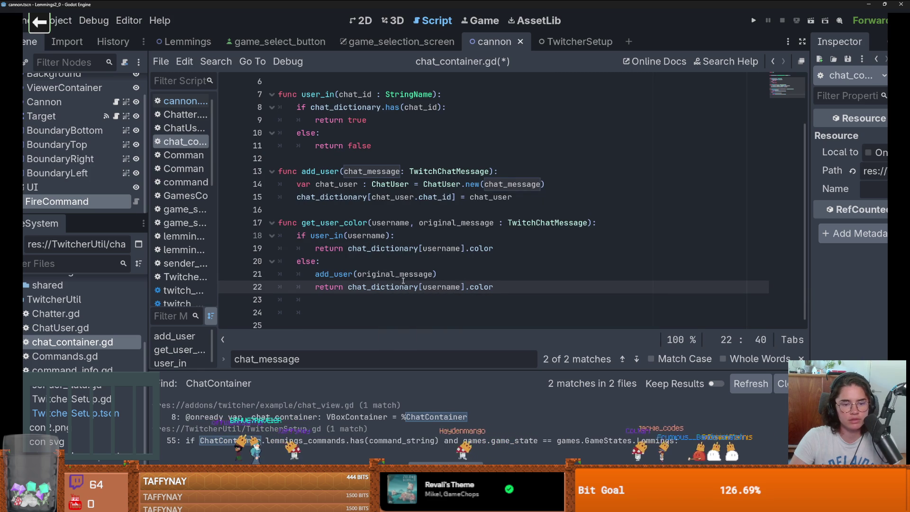
key("Up")
key("ctrl+d")
key("ctrl+c")
left_click_drag(501, 285, 348, 287)
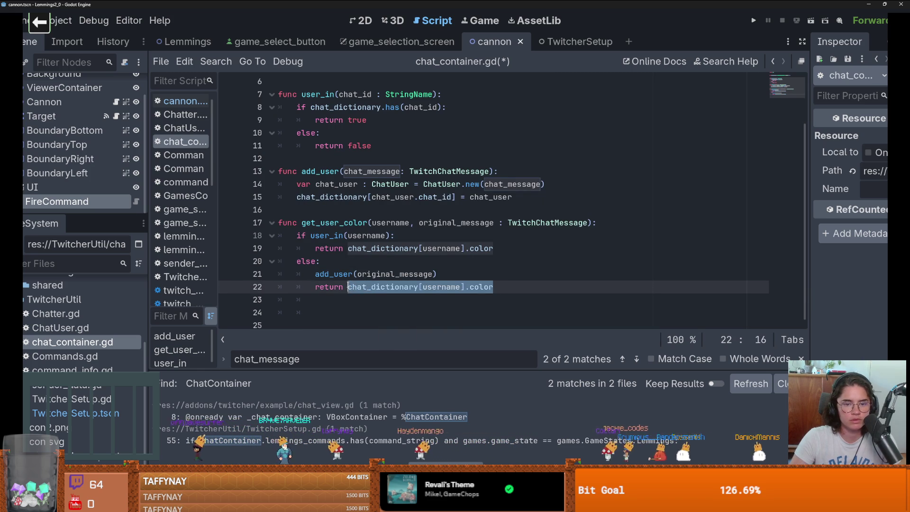
key("ctrl+v")
type(".color")
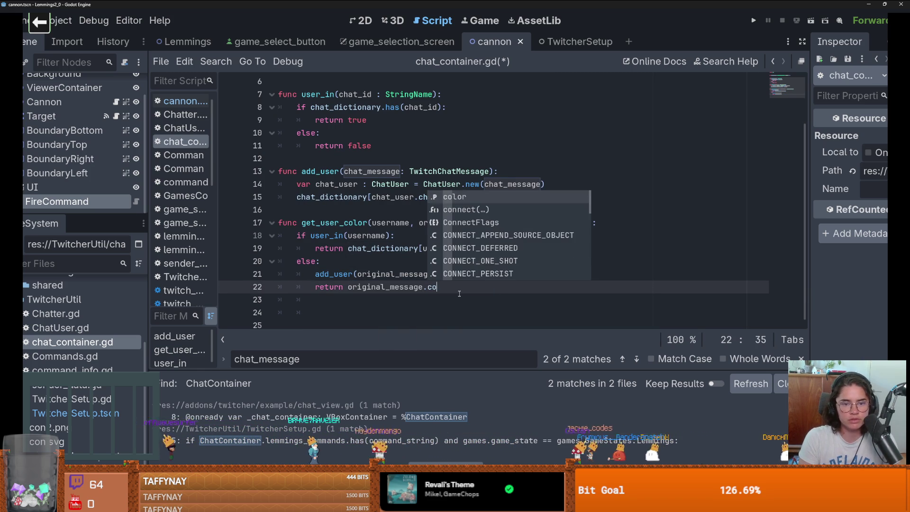
Review the username check and add_user call in the new get_user_color function
left_click(436, 257)
scroll(331, 238, "up", 2)
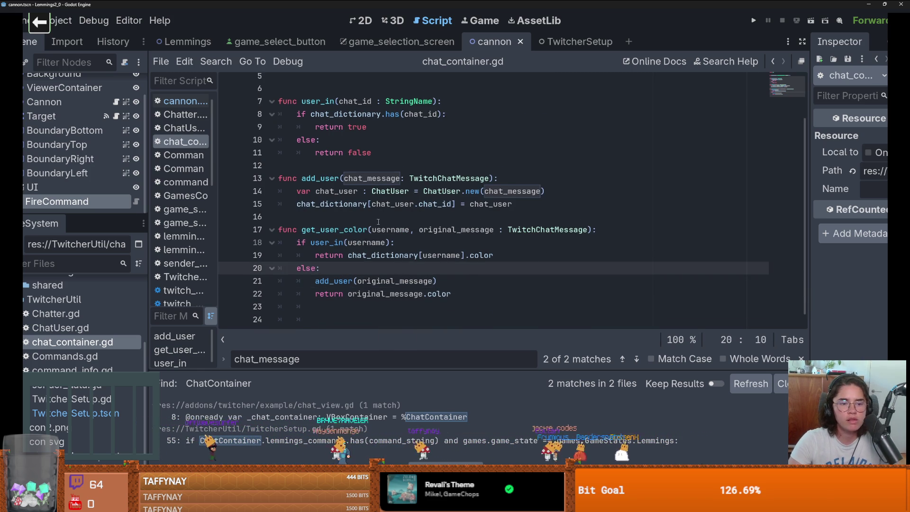
scroll(331, 238, "down", 2)
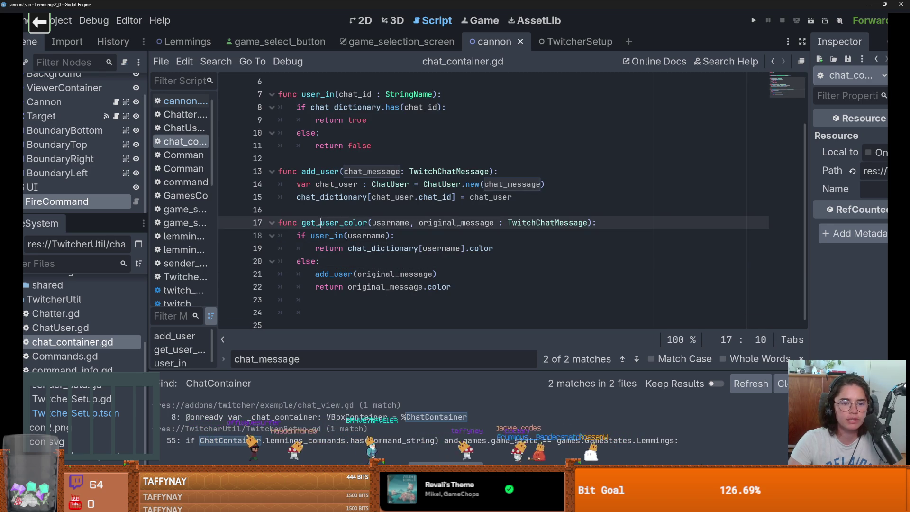
left_click(437, 248)
double_click(437, 248)
double_click(334, 274)
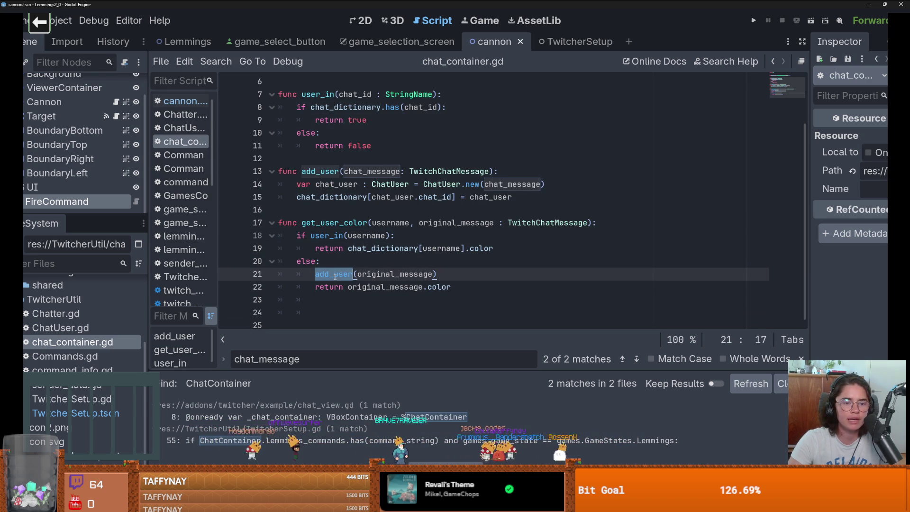
scroll(180, 157, "up", 1)
scroll(89, 201, "up", 2)
In cannon.gd, replace tags["color"] with the color variable on line 137
left_click(125, 84)
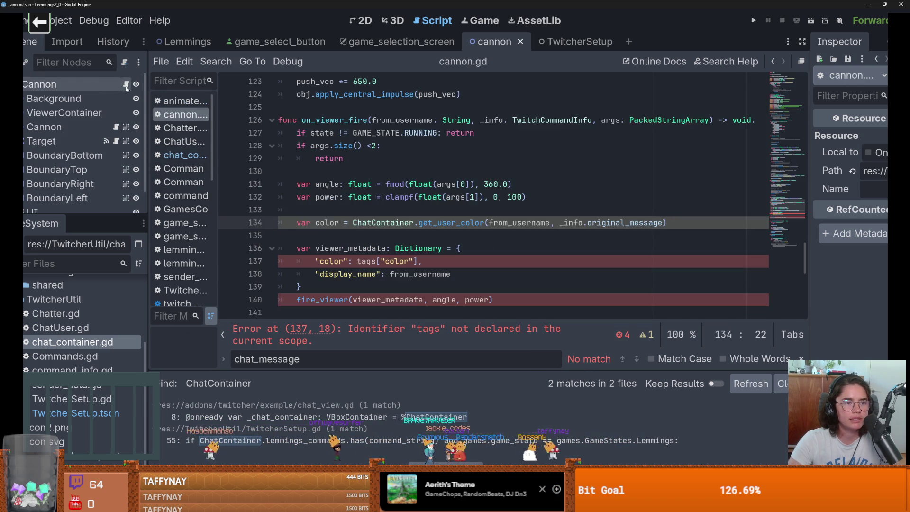
scroll(368, 234, "down", 1)
left_click(368, 235)
left_click(416, 222)
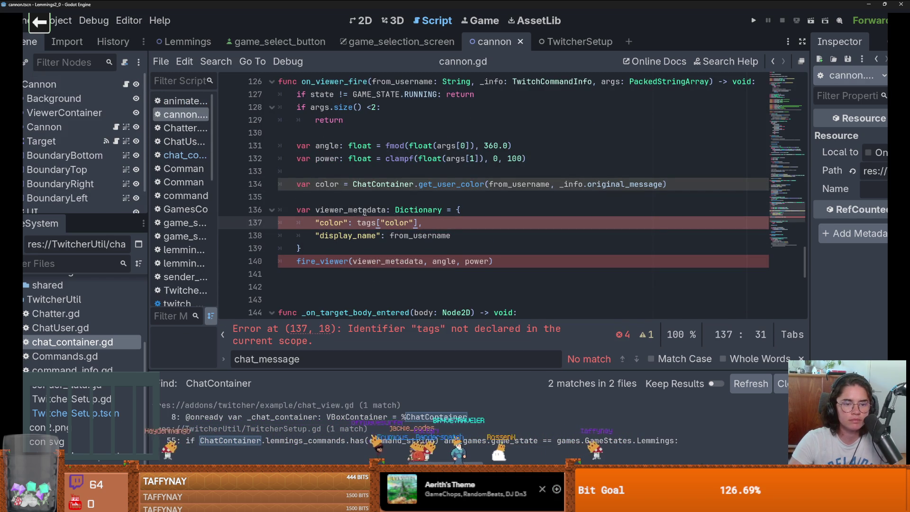
double_click(328, 184)
double_click(388, 223)
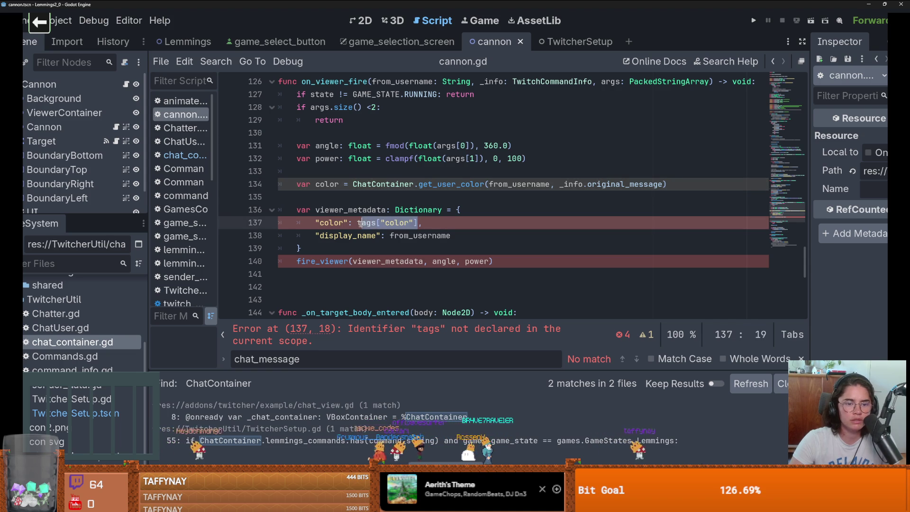
key("ctrl+v")
Jump from the fire_viewer call on line 140 to its definition
double_click(385, 262)
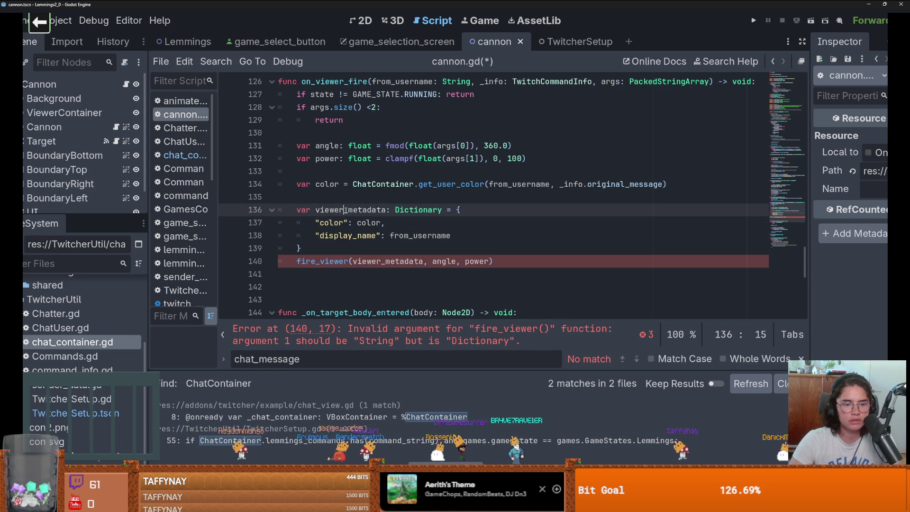
key("Right")
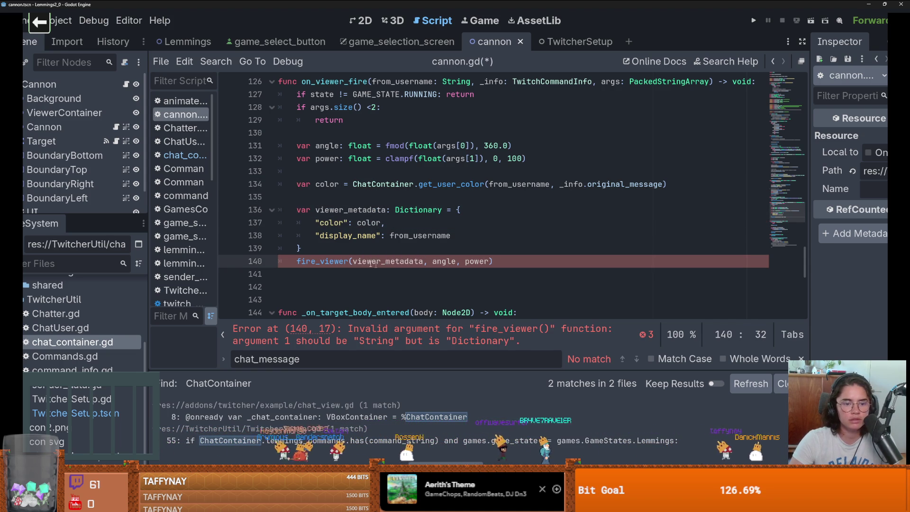
left_click(325, 261, "ctrl")
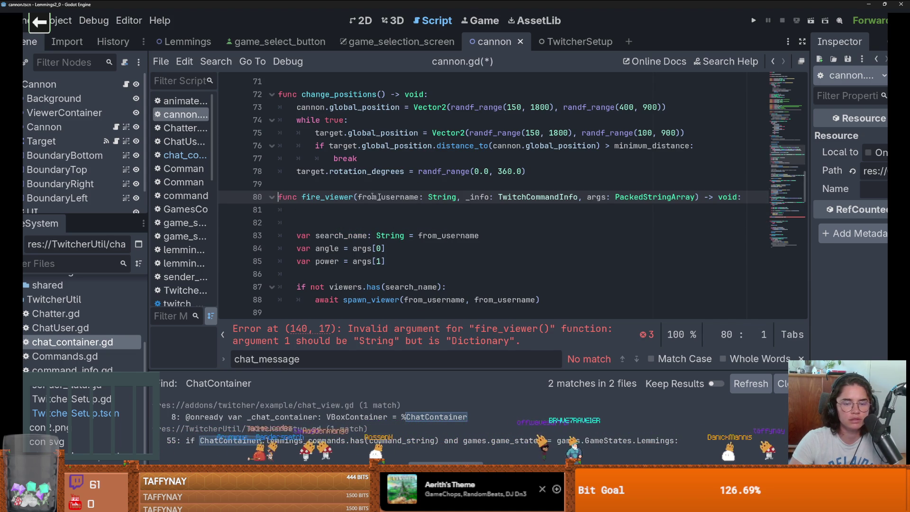
mouse_move(730, 502)
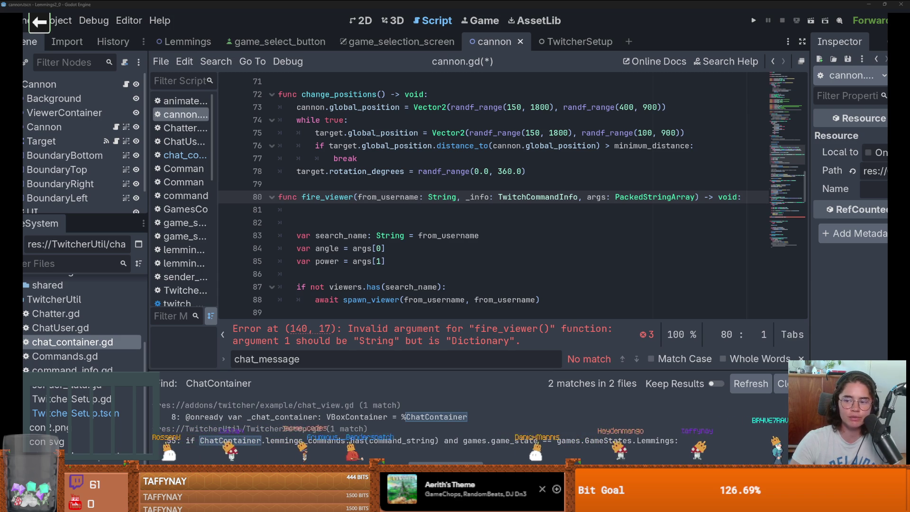
Launch Paint and draw a box outline left of the figure
key("super")
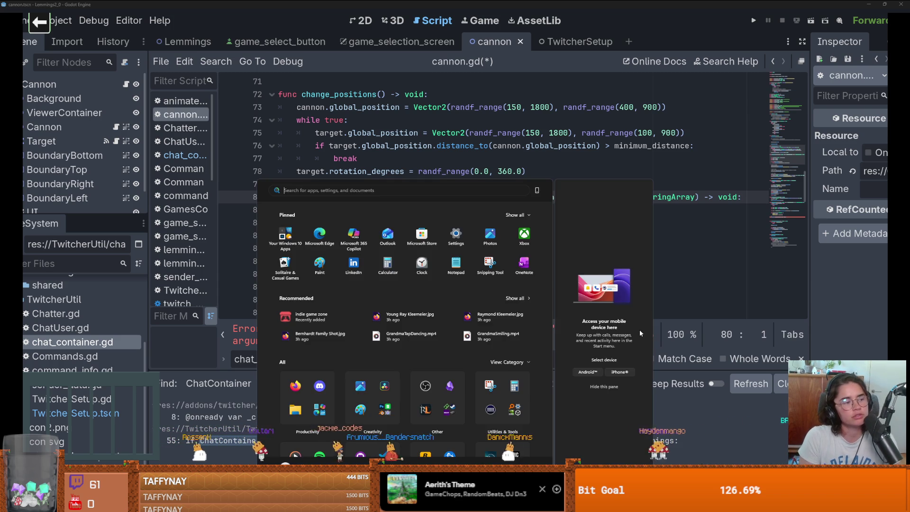
type("paint")
key("Return")
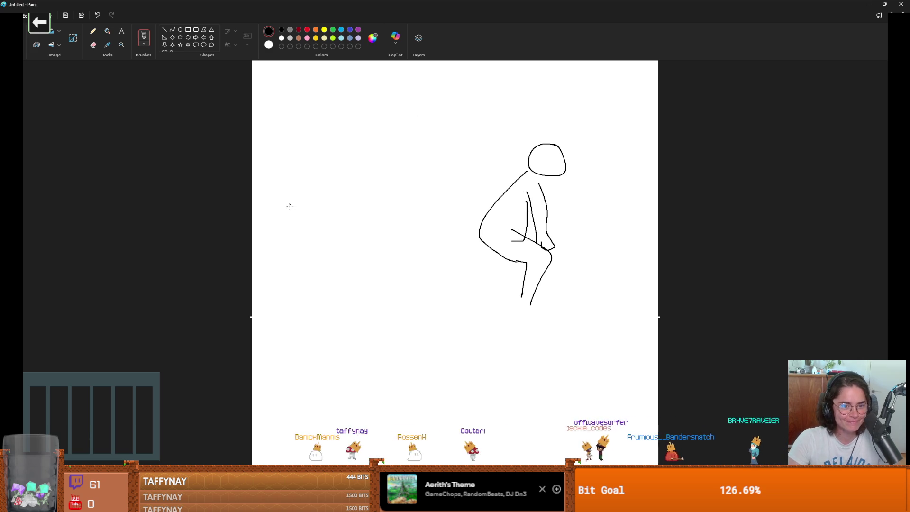
mouse_move(416, 137)
left_mouse_down()
mouse_move(416, 350)
mouse_move(270, 354)
mouse_move(257, 221)
mouse_move(268, 164)
left_mouse_up()
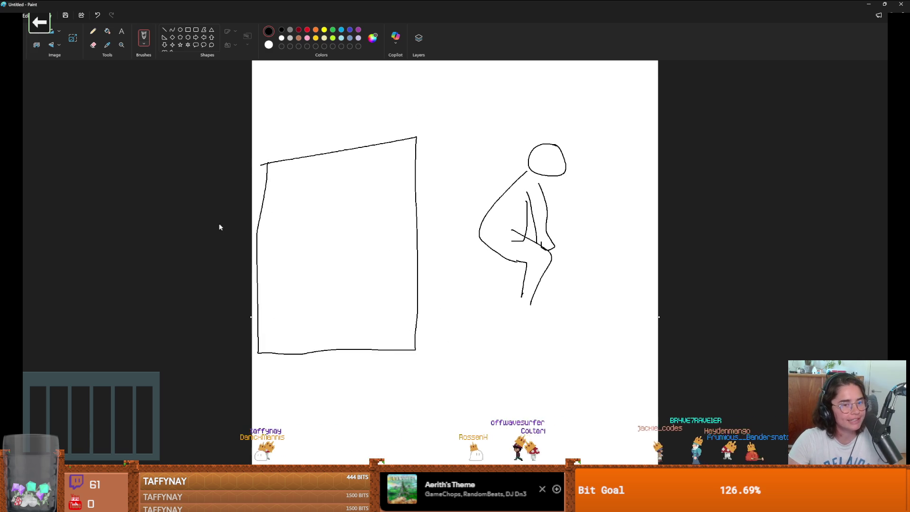
Add a brown zigzag stream into the box, widen the canvas, and draw a red right-pointing arrow
left_click(299, 38)
mouse_move(475, 225)
left_mouse_down()
mouse_move(319, 151)
mouse_move(273, 304)
mouse_move(502, 250)
left_mouse_up()
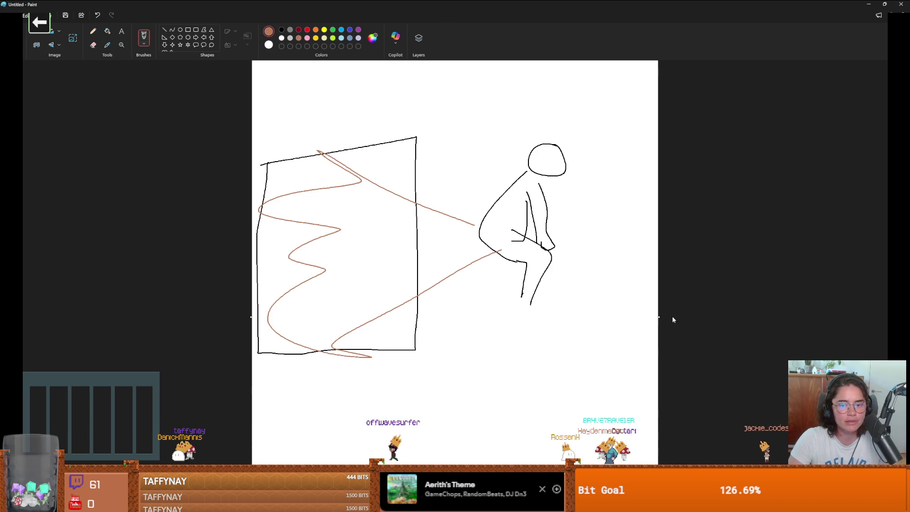
left_click_drag(660, 317, 908, 316)
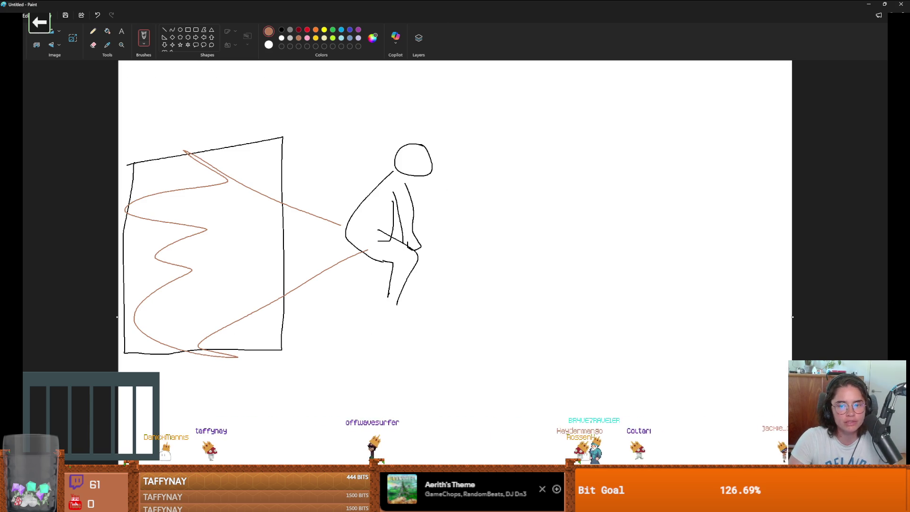
left_click(307, 30)
mouse_move(469, 246)
left_mouse_down()
mouse_move(469, 208)
mouse_move(513, 190)
mouse_move(538, 244)
left_mouse_up()
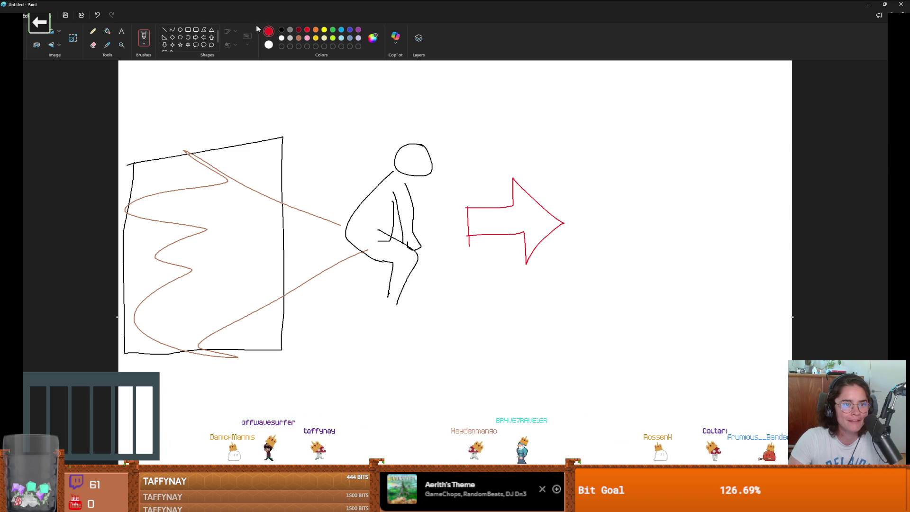
Draw a second black box right of the red arrow, widening the canvas and undoing a stray brown stroke
left_click(281, 29)
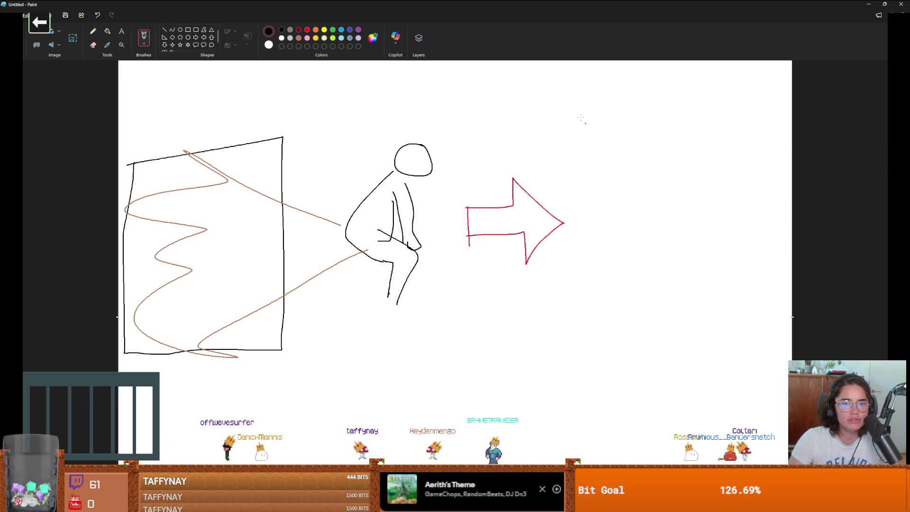
mouse_move(581, 118)
left_mouse_down()
mouse_move(712, 302)
mouse_move(635, 127)
mouse_move(566, 128)
left_mouse_up()
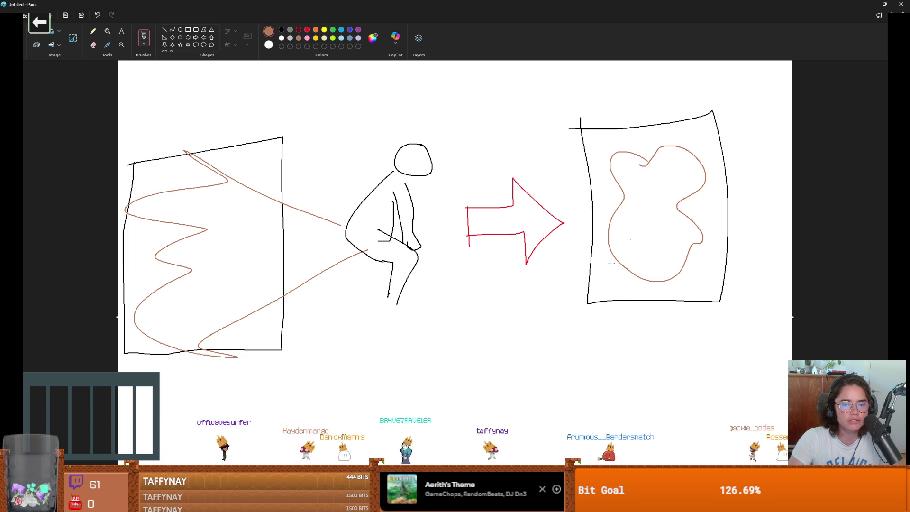
left_click_drag(793, 316, 896, 316)
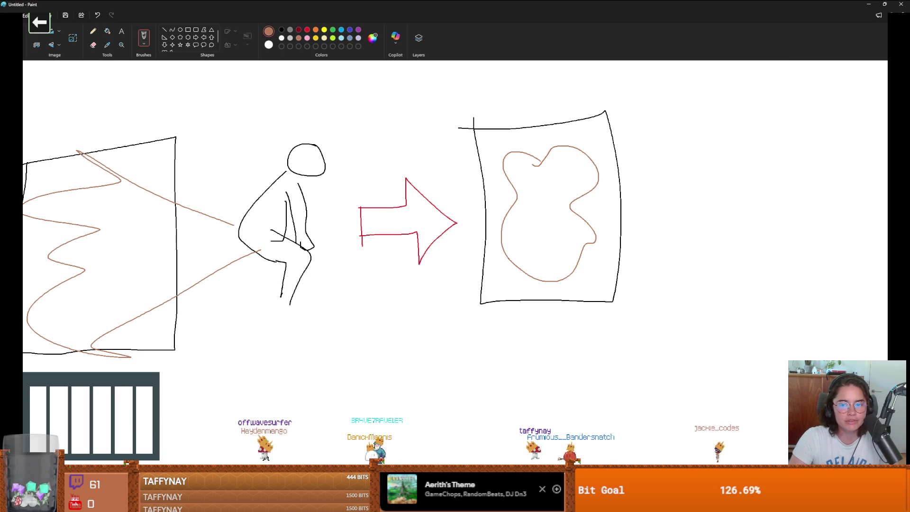
left_click_drag(718, 235, 511, 234)
key("ctrl+z")
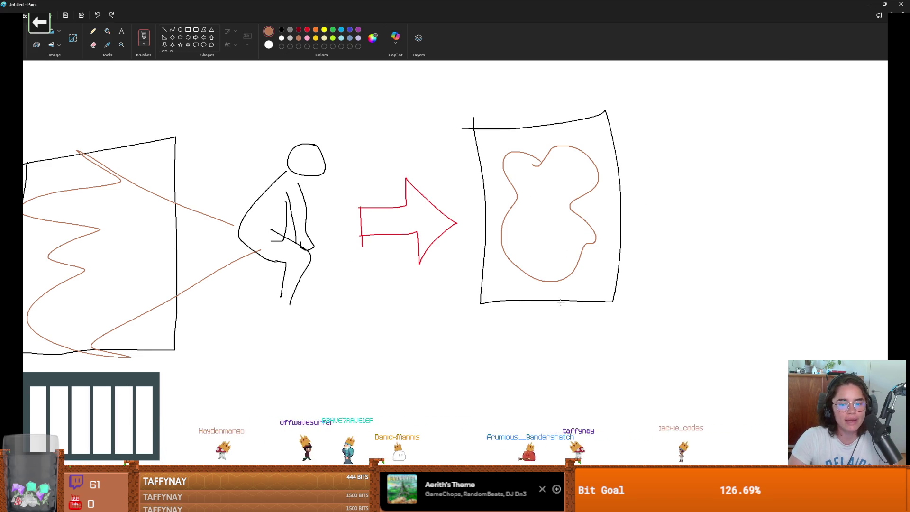
scroll(561, 304, "right", 2)
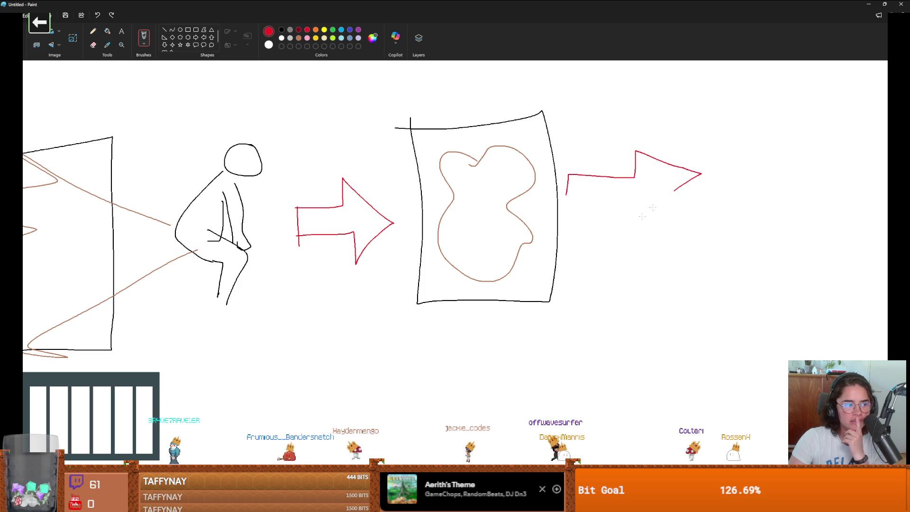
Draw a third black box at the far right of the canvas
left_click(282, 30)
mouse_move(730, 123)
left_mouse_down()
mouse_move(759, 308)
mouse_move(874, 300)
left_mouse_up()
left_click_drag(699, 148, 874, 299)
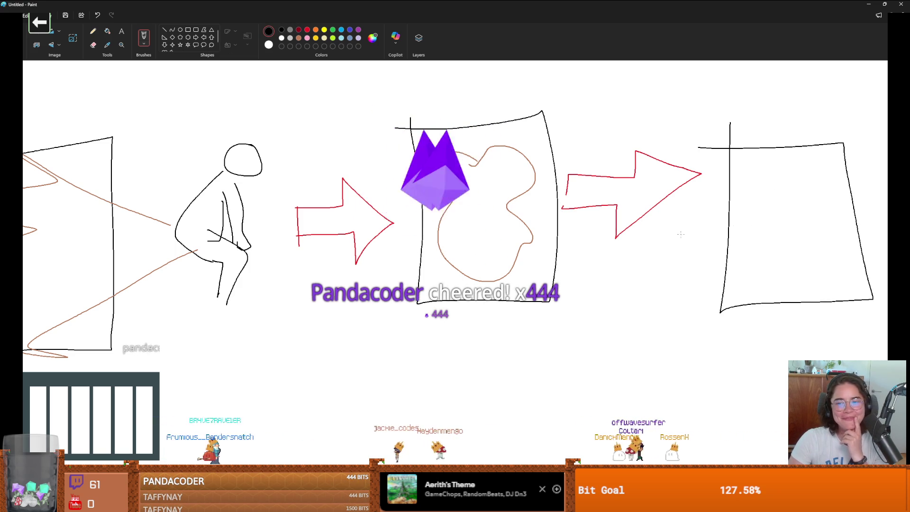
Draw a swirled brown pile inside the third box and a red arrow pointing back down-left
left_click(299, 38)
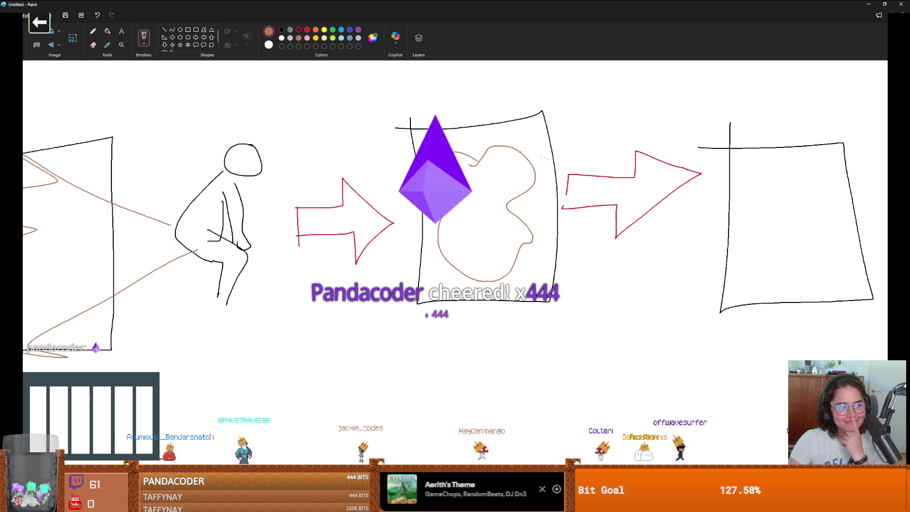
left_click_drag(776, 210, 785, 262)
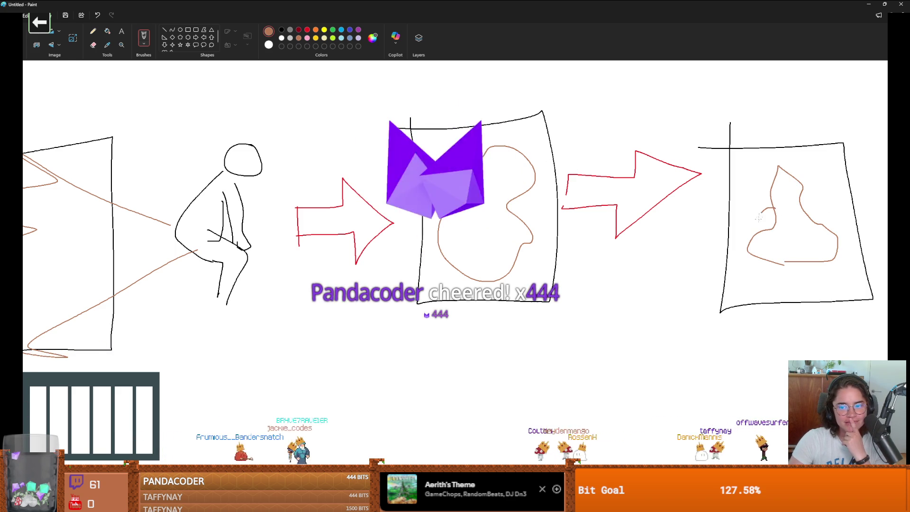
left_click_drag(804, 212, 781, 249)
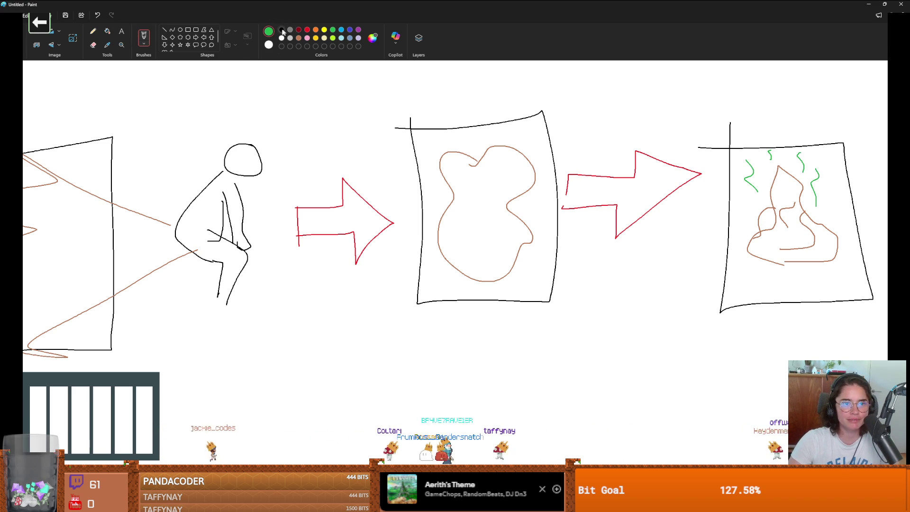
mouse_move(680, 349)
left_mouse_down()
mouse_move(700, 375)
mouse_move(647, 398)
mouse_move(653, 437)
mouse_move(596, 421)
mouse_move(617, 355)
mouse_move(708, 355)
left_mouse_up()
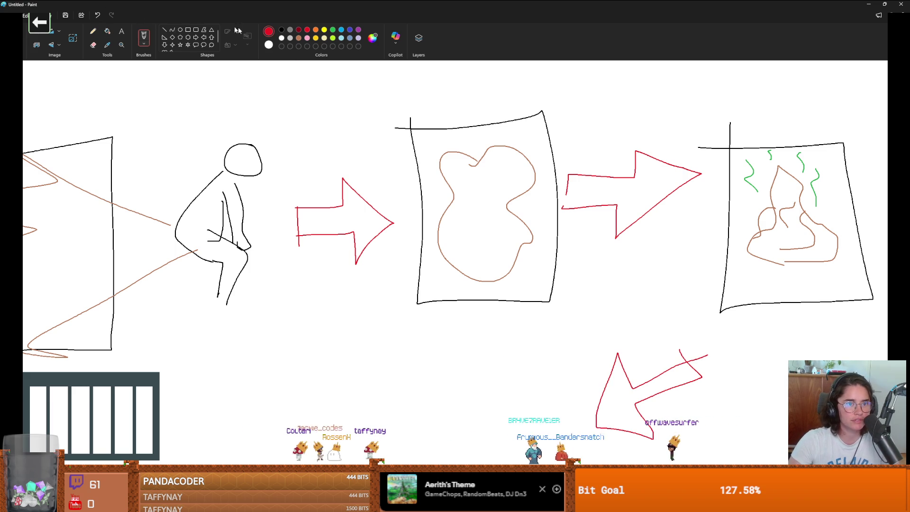
Draw a fourth box below the middle one holding a brown-filled cone-shaped pile
left_click_drag(427, 326, 559, 401)
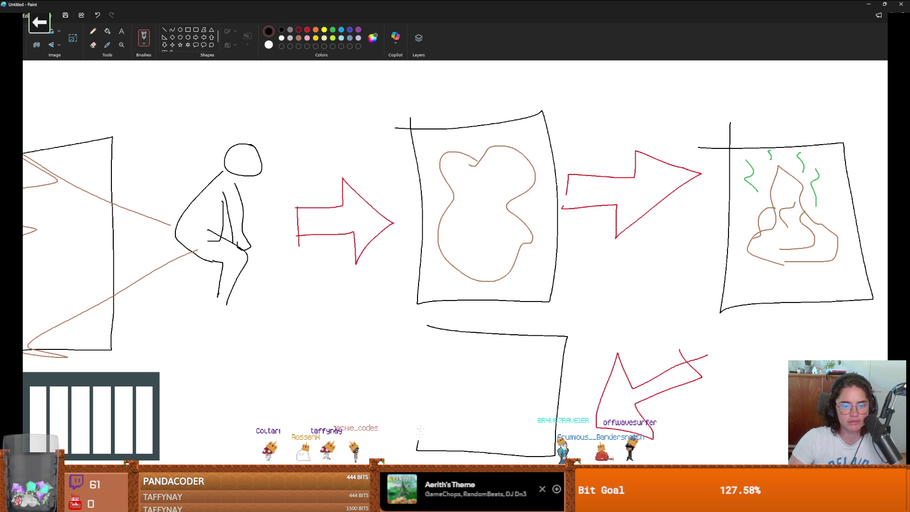
left_click_drag(419, 430, 432, 329)
mouse_move(478, 393)
left_mouse_down()
mouse_move(472, 418)
mouse_move(506, 391)
mouse_move(484, 348)
mouse_move(513, 392)
left_mouse_up()
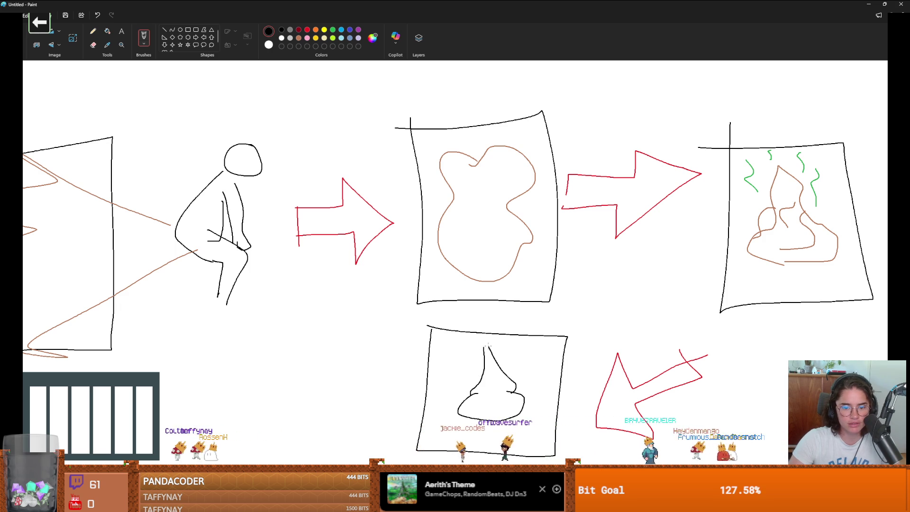
left_click_drag(484, 350, 486, 340)
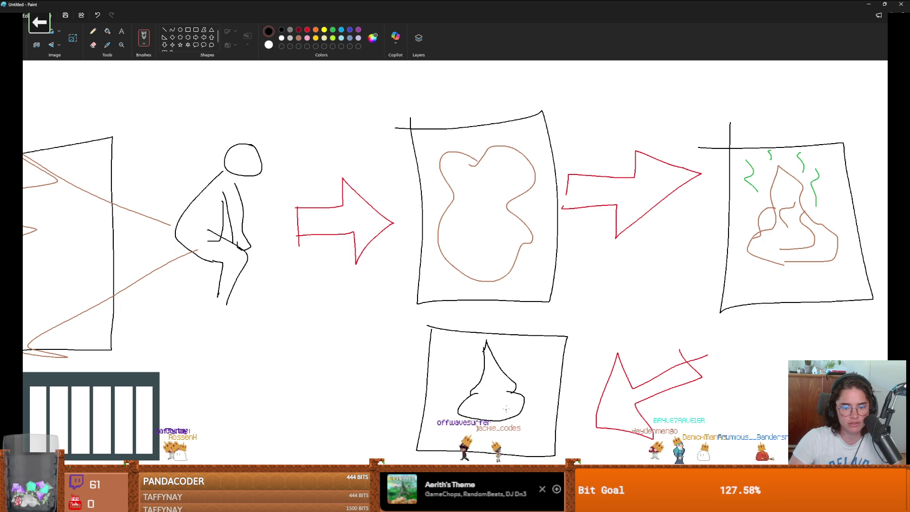
left_click_drag(501, 400, 507, 407)
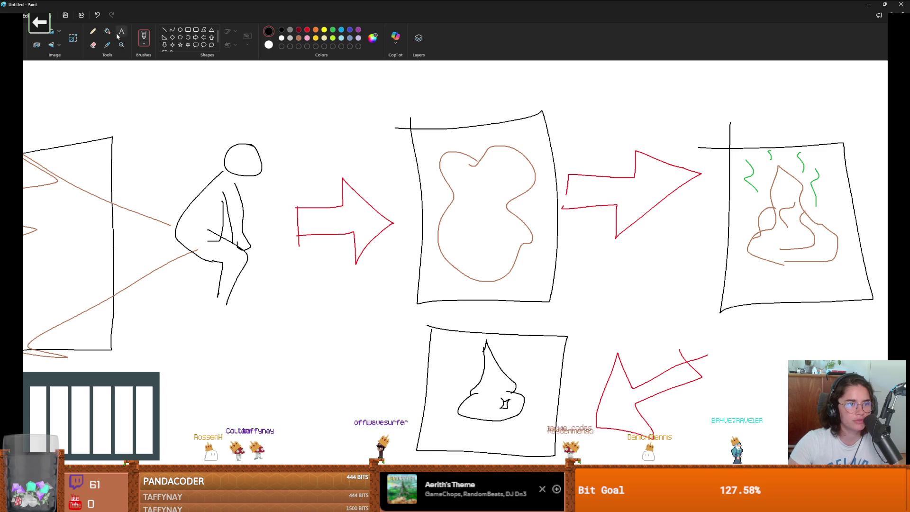
left_click(494, 394)
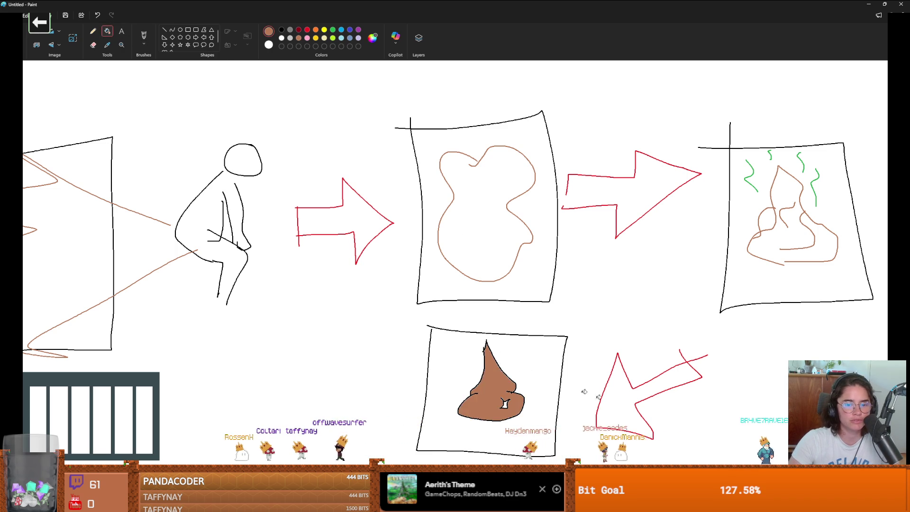
scroll(375, 258, "down", 3)
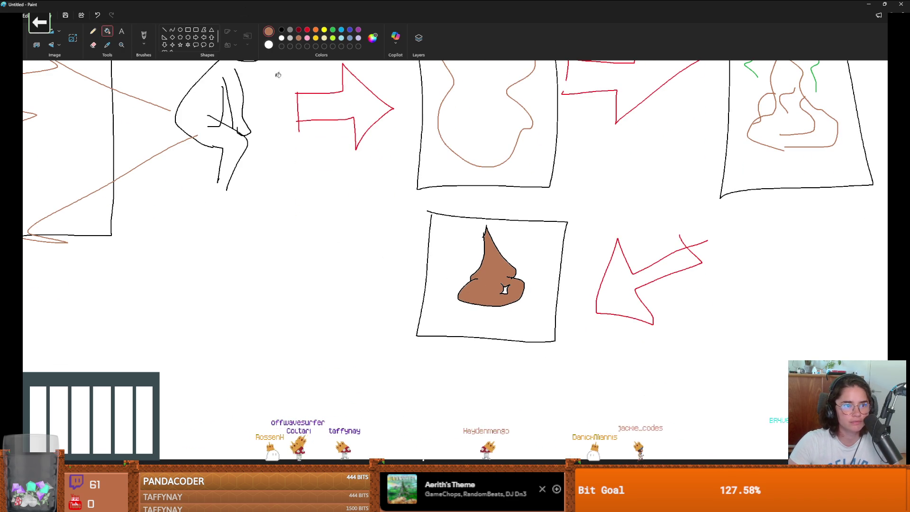
Paint green watercolour-brush stink lines around the brown pile
left_click(333, 29)
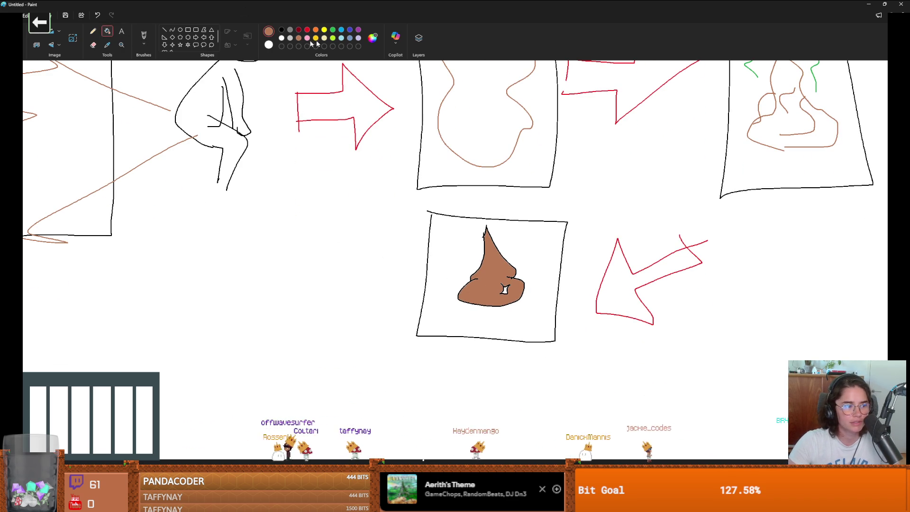
left_click(144, 43)
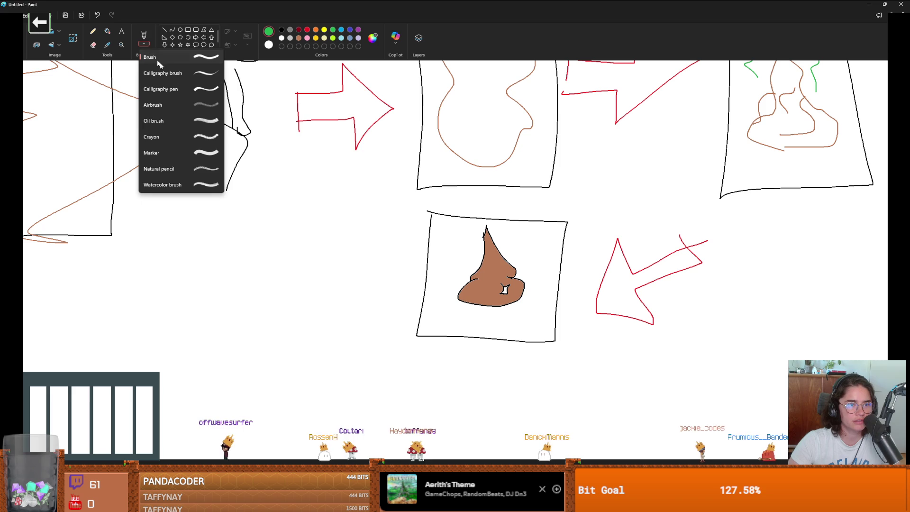
left_click(185, 142)
left_click_drag(456, 270, 451, 224)
left_click_drag(527, 256, 523, 243)
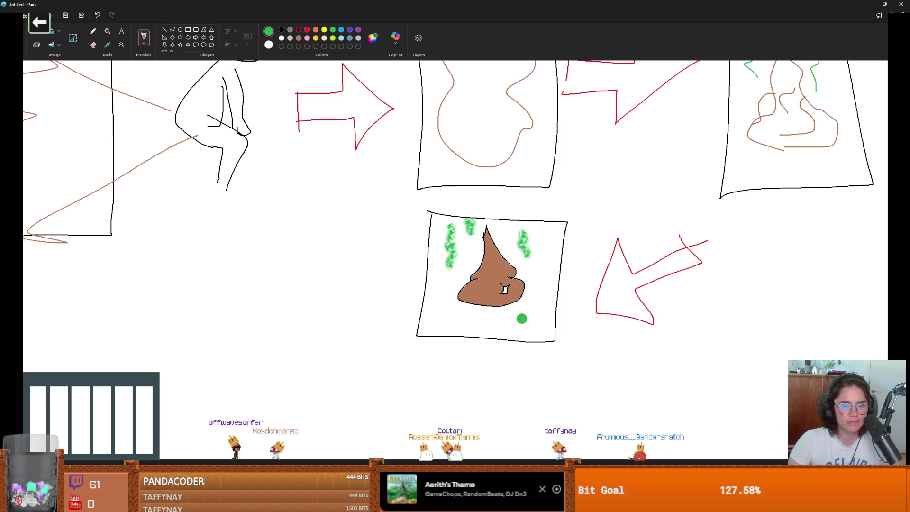
scroll(521, 318, "up", 5)
scroll(518, 314, "down", 3)
scroll(518, 258, "up", 3)
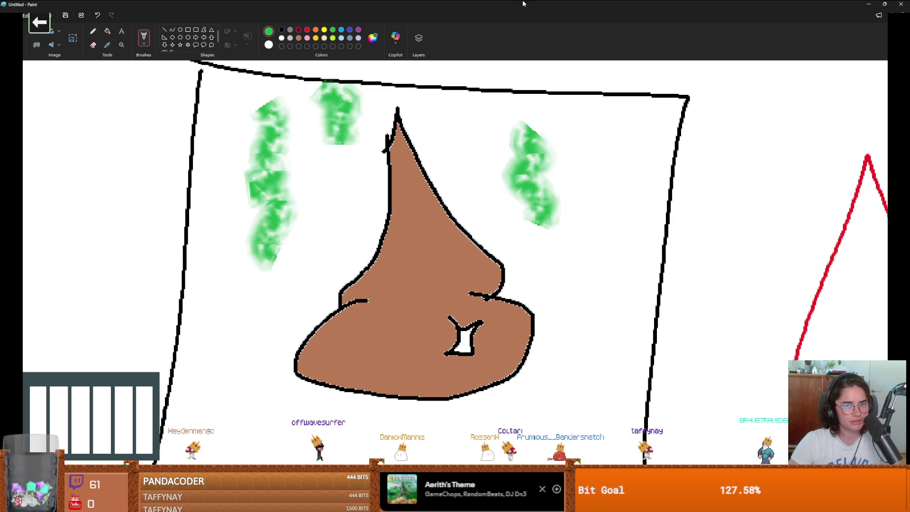
Drag Godot's Scene dock splitter down to reveal the UI and FireCommand nodes, then return to Paint
key("alt+Tab")
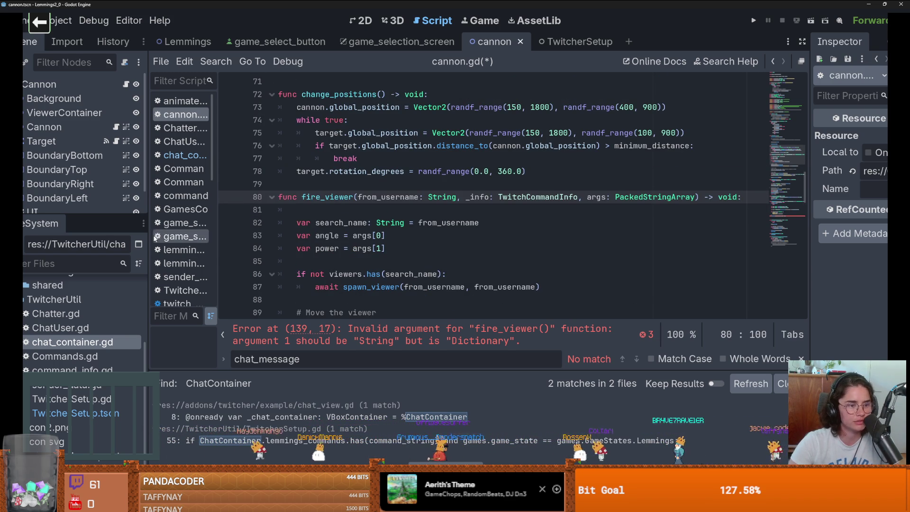
left_click_drag(107, 219, 108, 337)
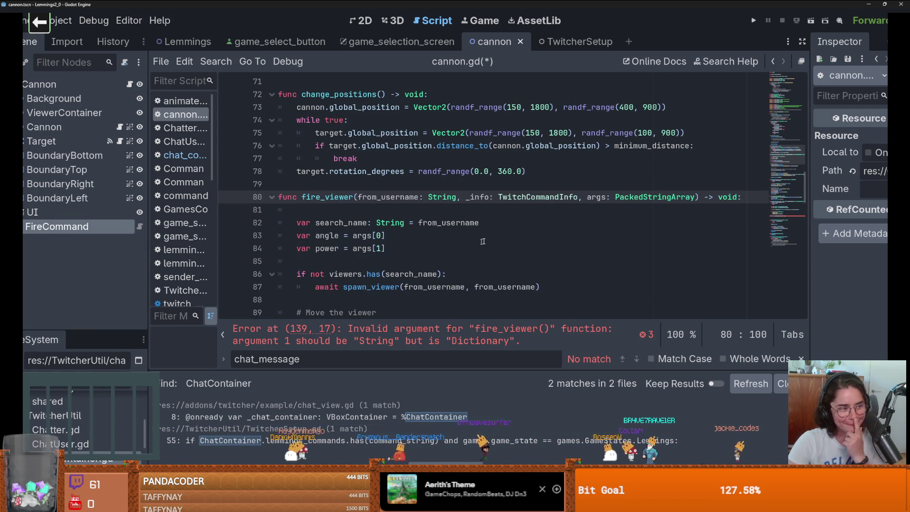
scroll(465, 252, "down", 1)
scroll(469, 253, "up", 1)
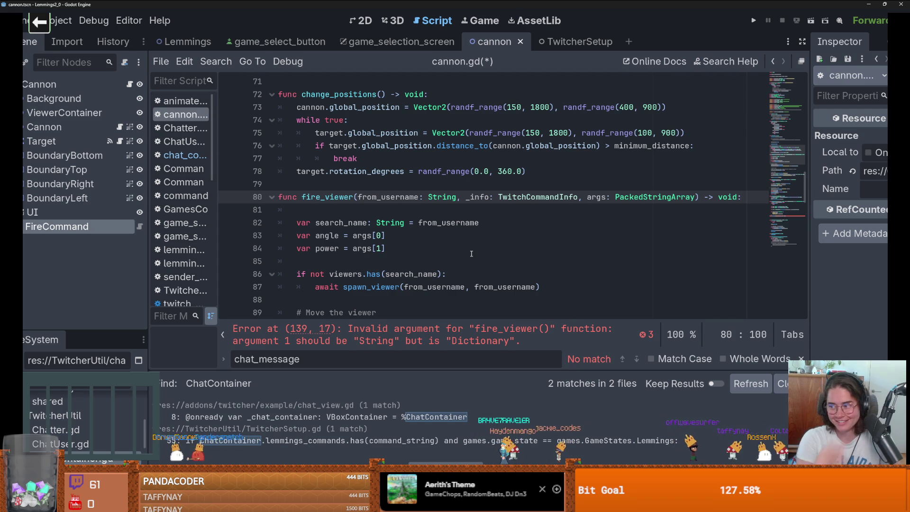
key("alt+Tab")
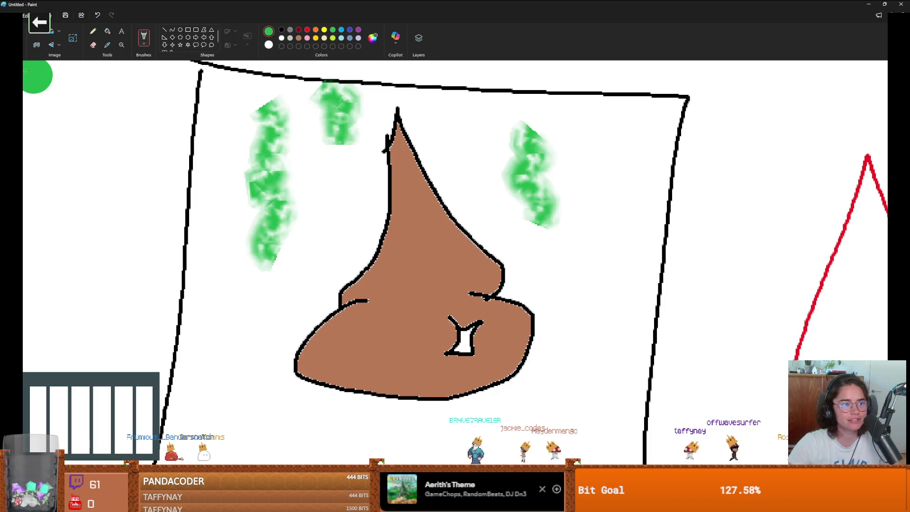
Draw angry eyes and a frowning mouth on the brown blob with the black calligraphy brush
left_click(188, 74)
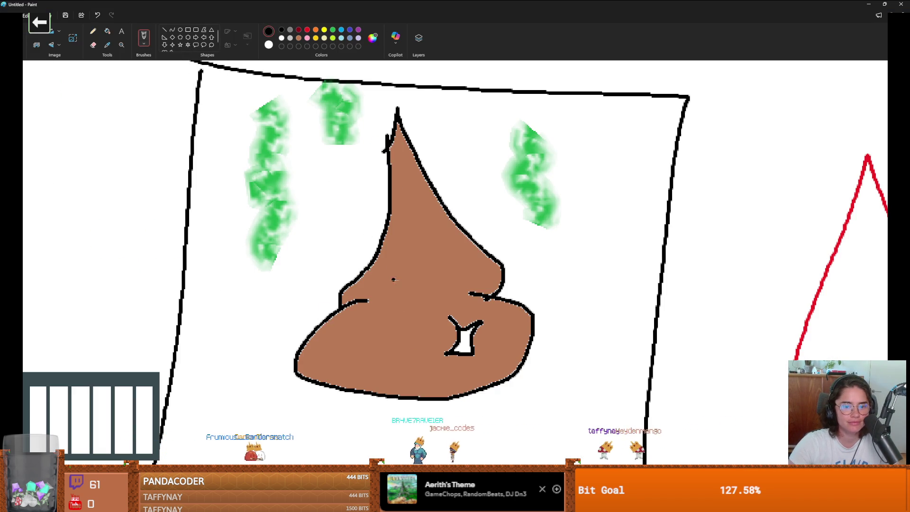
mouse_move(408, 280)
left_mouse_down()
mouse_move(384, 280)
mouse_move(408, 283)
left_mouse_up()
left_click_drag(462, 257, 435, 282)
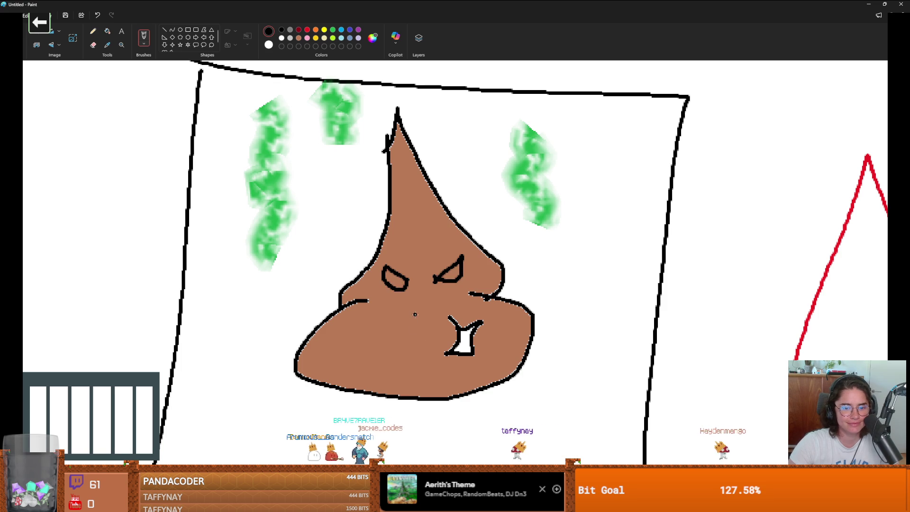
mouse_move(406, 342)
left_mouse_down()
mouse_move(436, 373)
mouse_move(380, 374)
mouse_move(393, 354)
left_mouse_up()
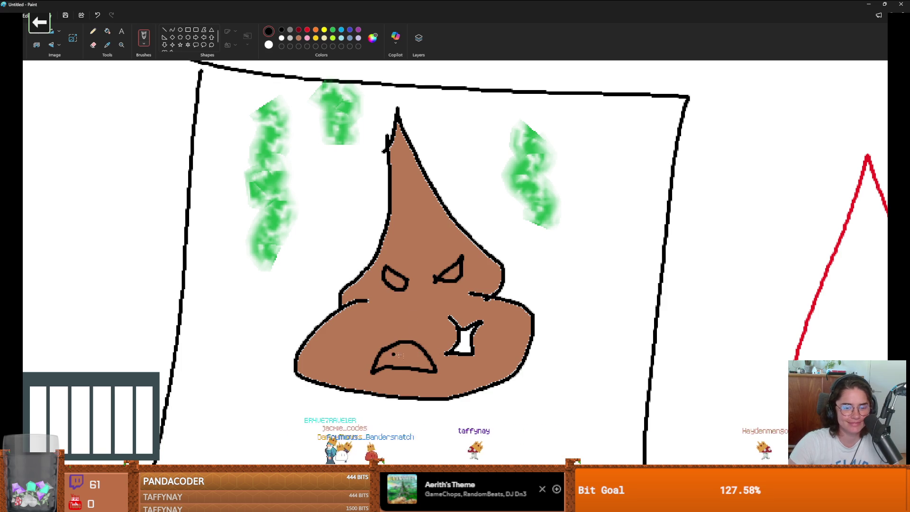
Fill both eyes and the mouth with white
left_click(107, 31)
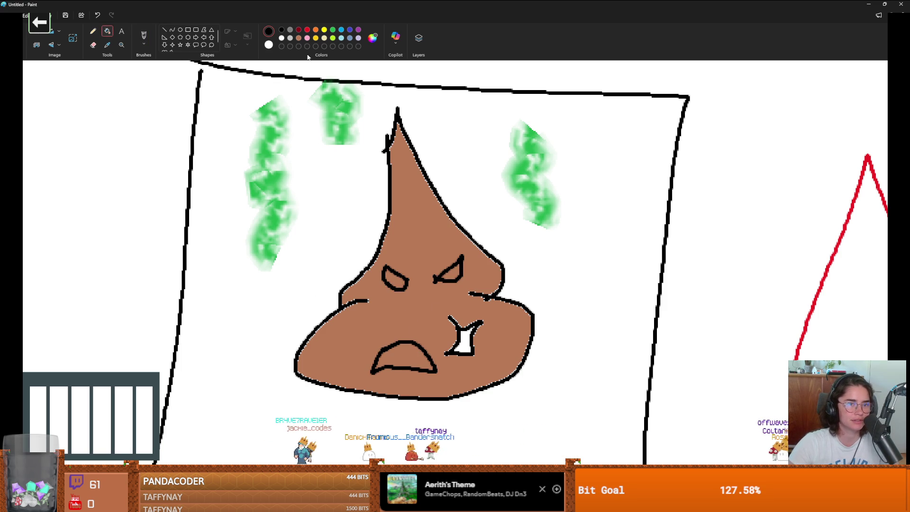
left_click(281, 38)
left_click(395, 279)
left_click(450, 273)
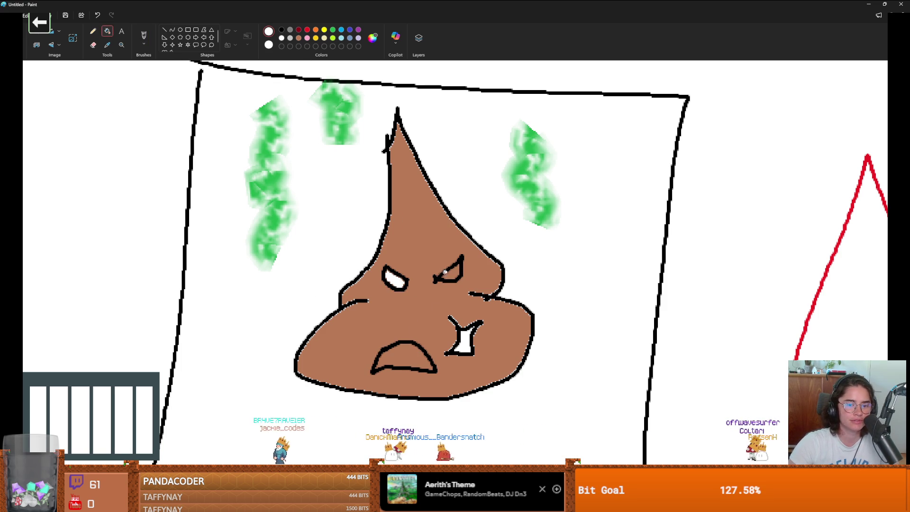
left_click(403, 353)
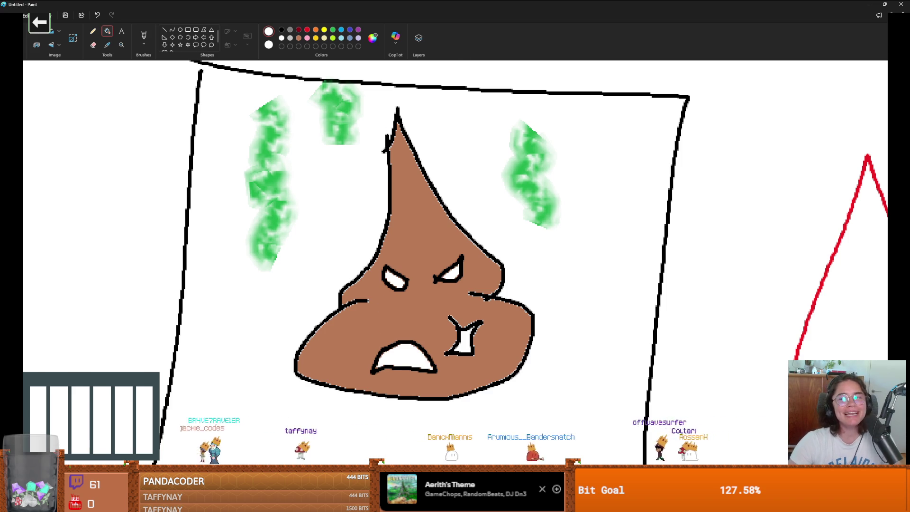
key("alt+Tab")
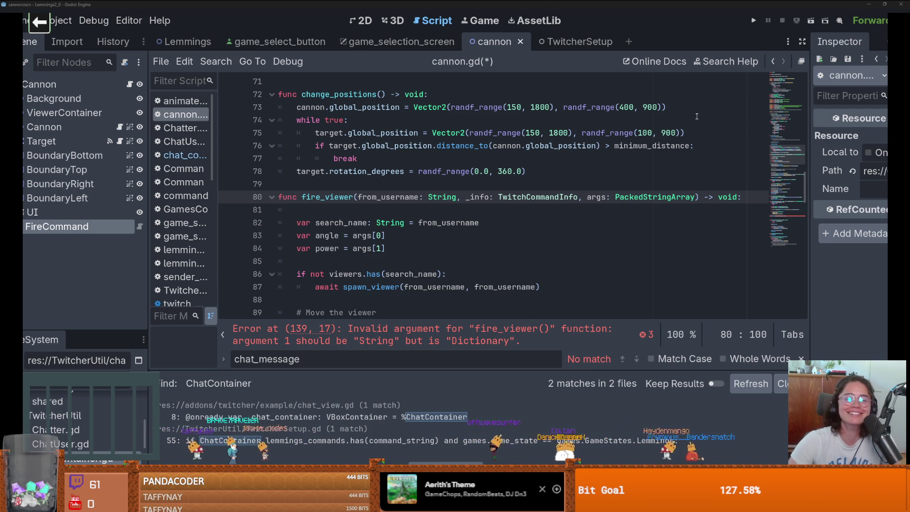
Capture the whole Paint sketch as a screenshot with Snipping Tool
key("alt+Tab")
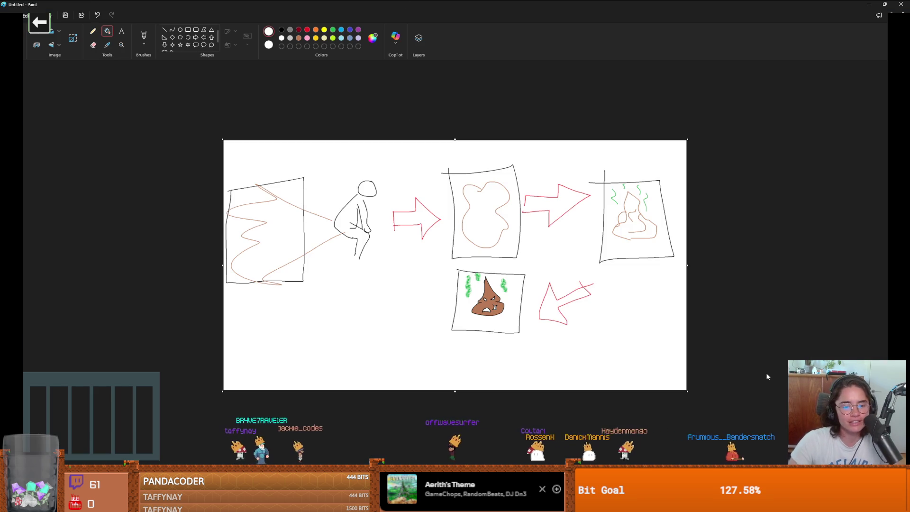
scroll(766, 373, "up", 1, "ctrl")
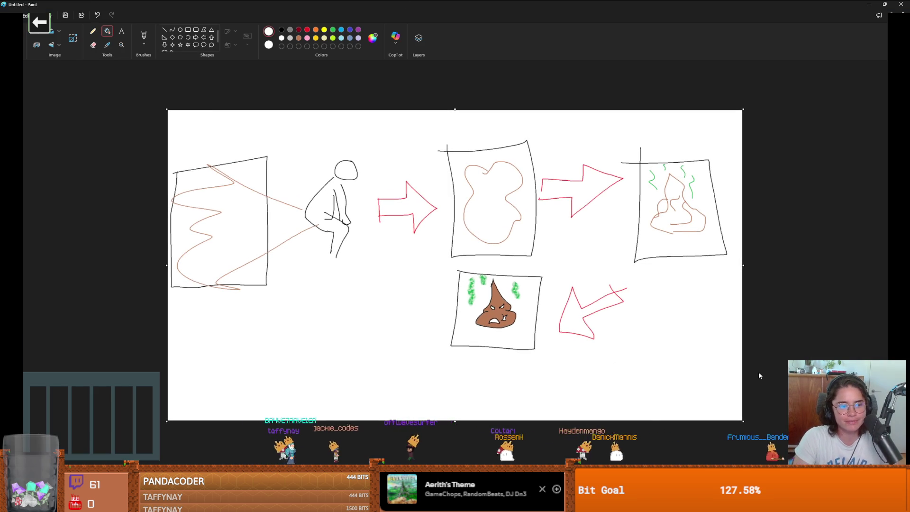
key("super")
type("snip")
key("Return")
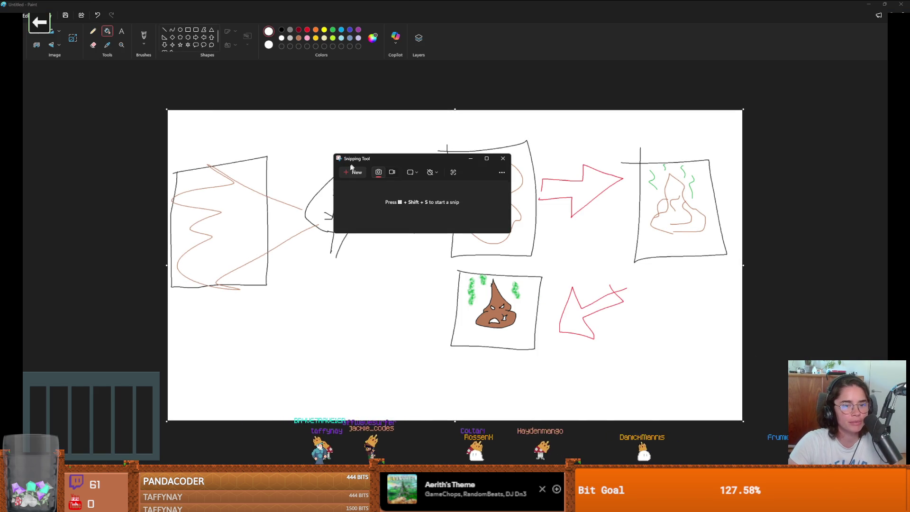
left_click(353, 171)
mouse_move(166, 110)
left_mouse_down()
mouse_move(630, 413)
mouse_move(745, 414)
left_mouse_up()
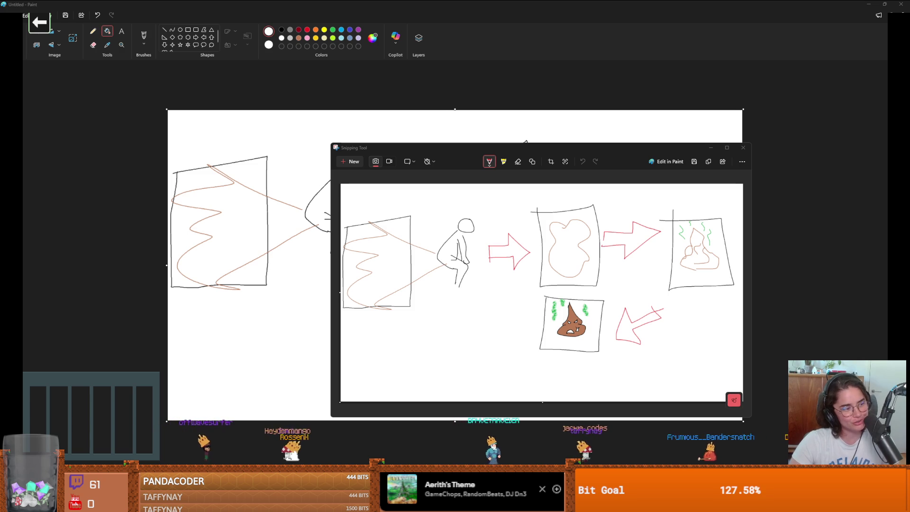
Paste the drawing snip into a new message in Discord's stream-moments channel
key("alt+Tab")
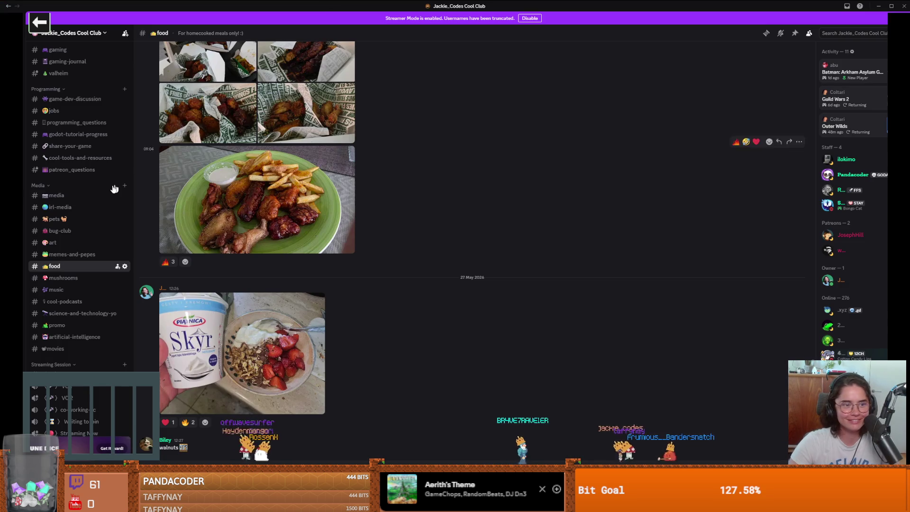
scroll(115, 189, "down", 2)
scroll(246, 235, "up", 3)
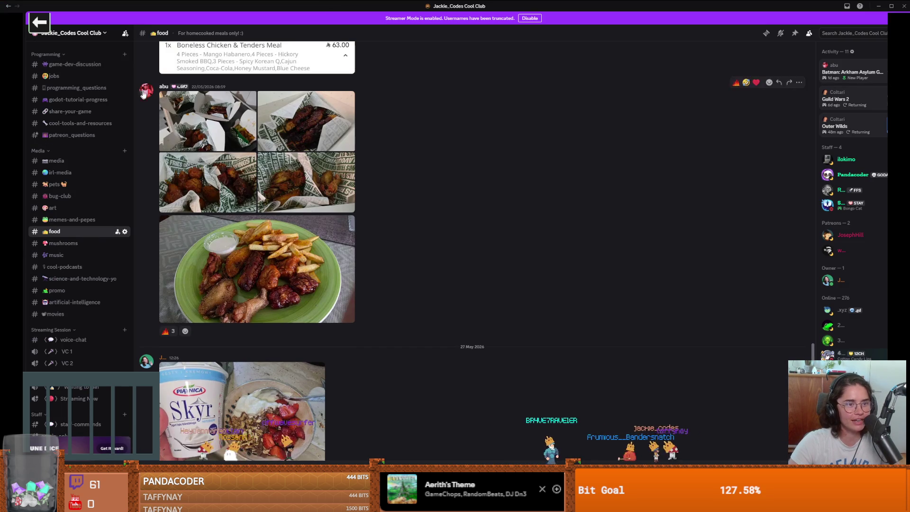
scroll(97, 204, "up", 3)
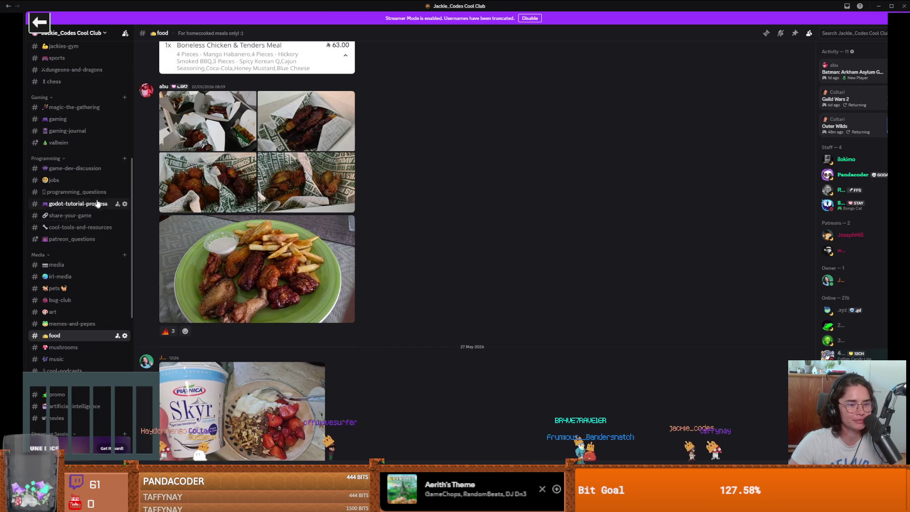
scroll(86, 221, "up", 2)
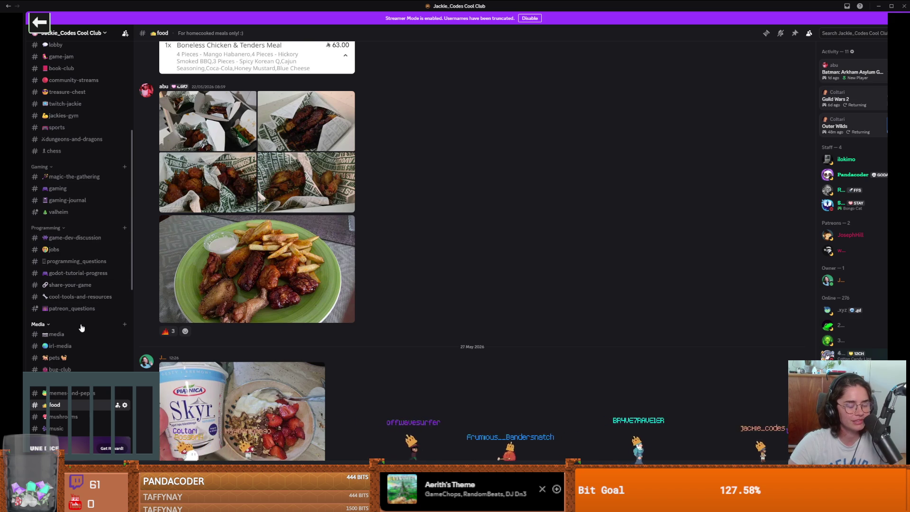
scroll(75, 263, "up", 2)
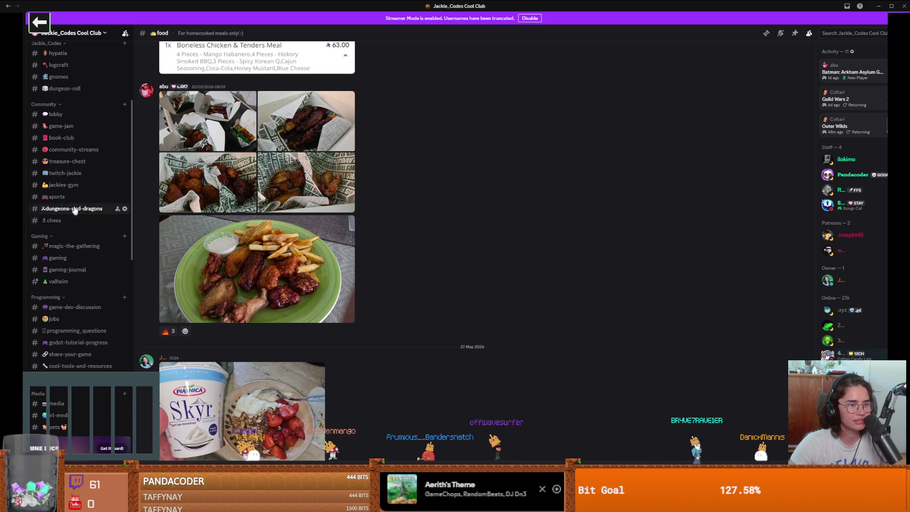
left_click(80, 173)
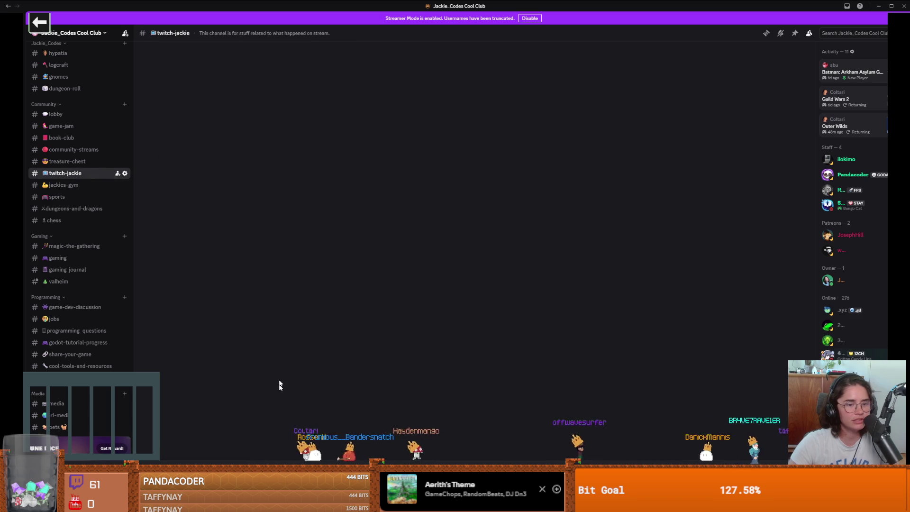
key("ctrl+v")
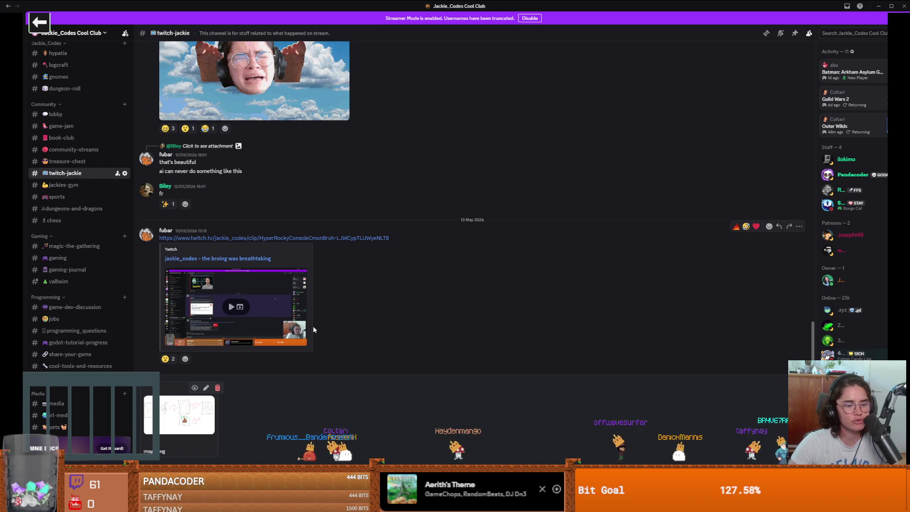
key("alt+Tab")
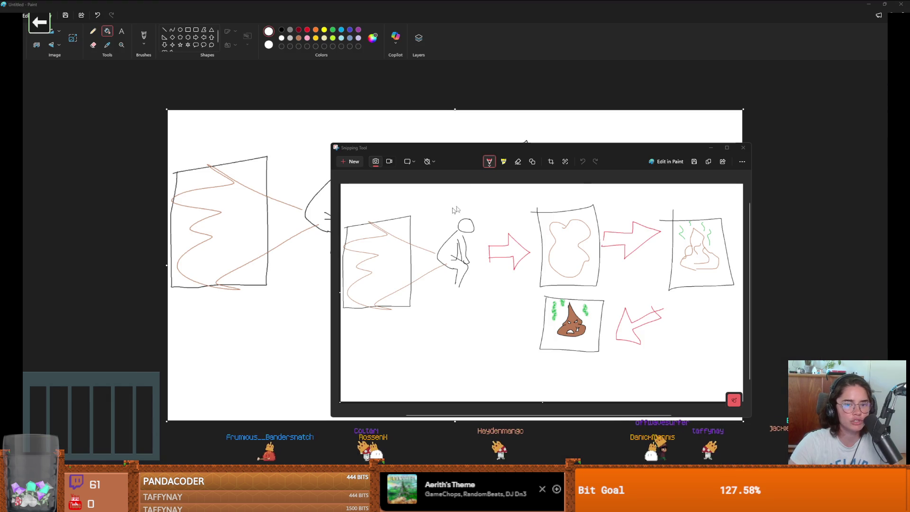
key("alt+Tab")
key("alt+Tab")
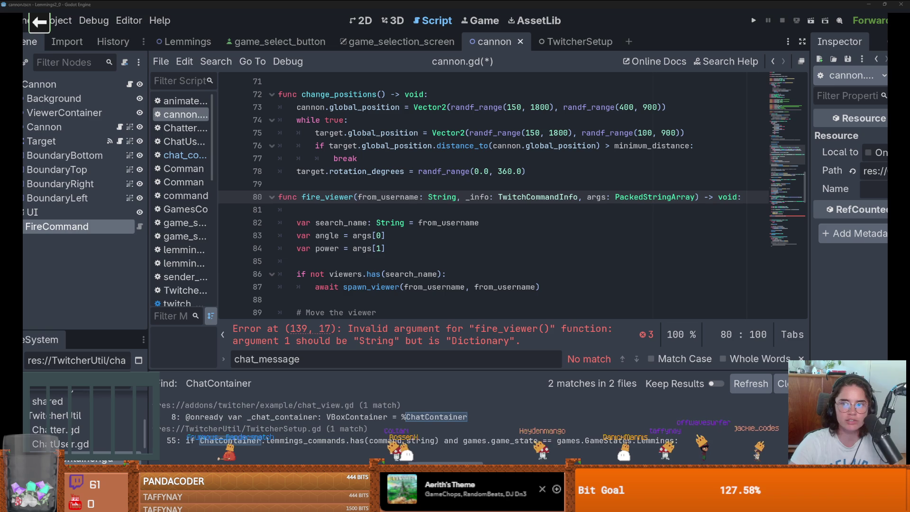
left_click(418, 211)
key("ctrl+s")
scroll(369, 252, "down", 2)
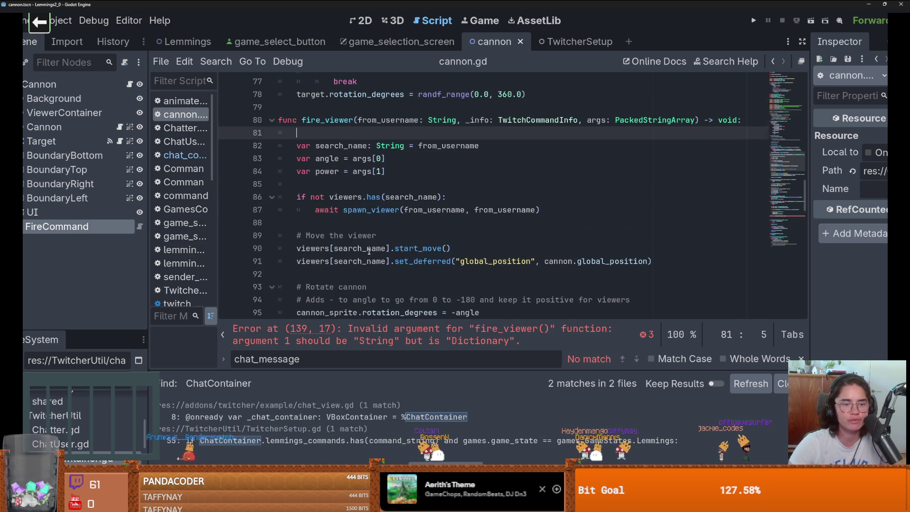
scroll(374, 258, "up", 1)
double_click(309, 159)
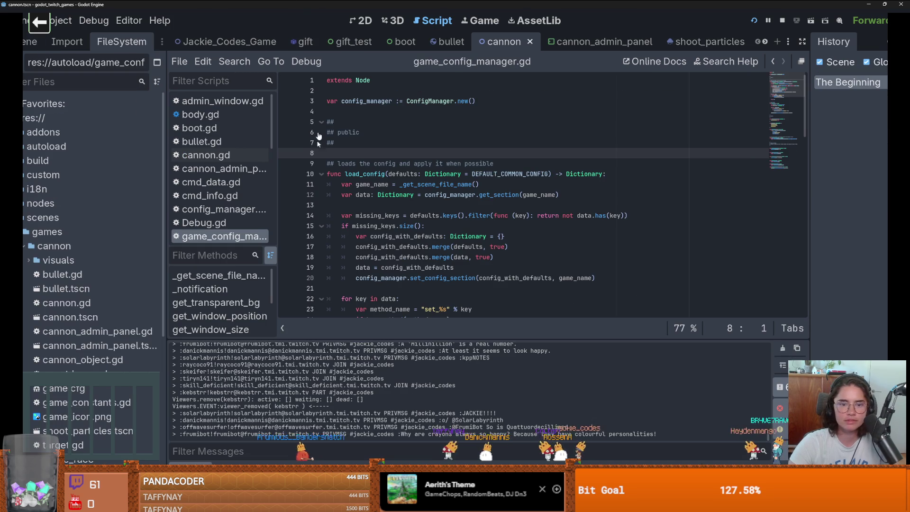
scroll(429, 216, "down", 2)
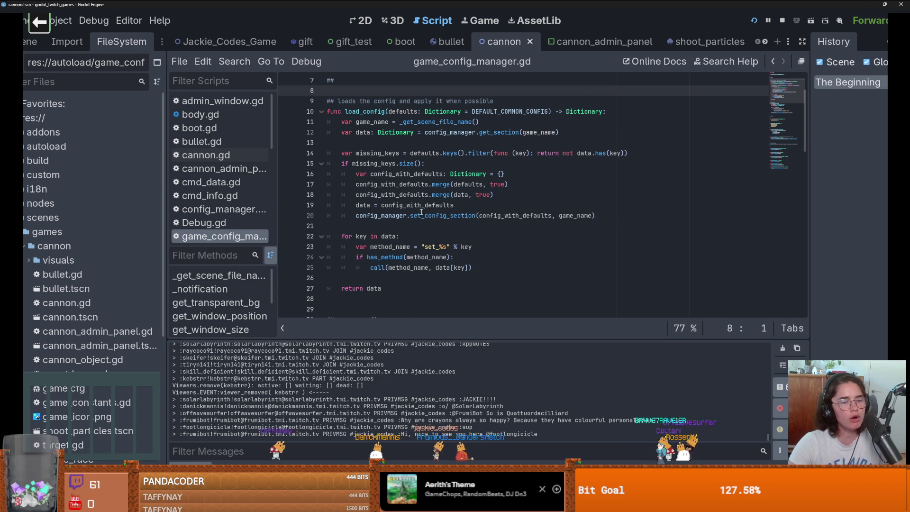
scroll(340, 215, "up", 2)
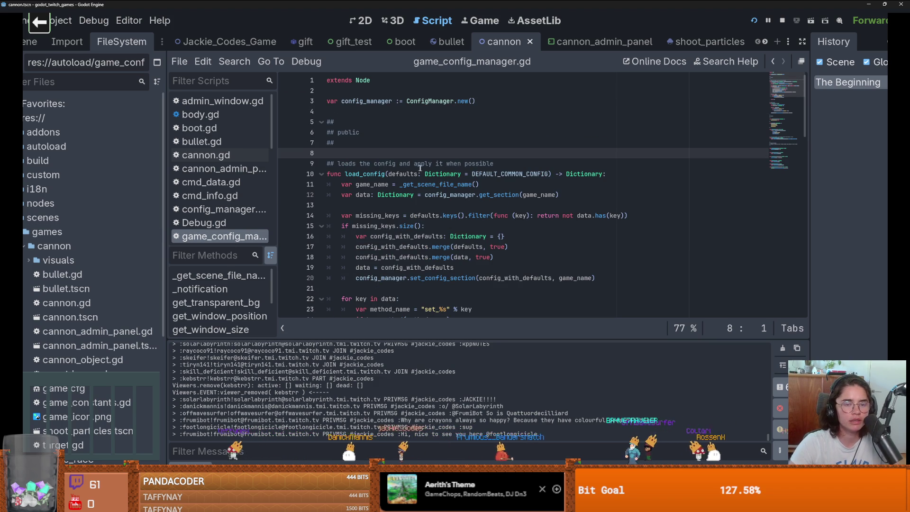
left_click(30, 42)
Open cannon.gd and check where active_viewers is used
left_click(207, 155)
scroll(451, 223, "down", 8)
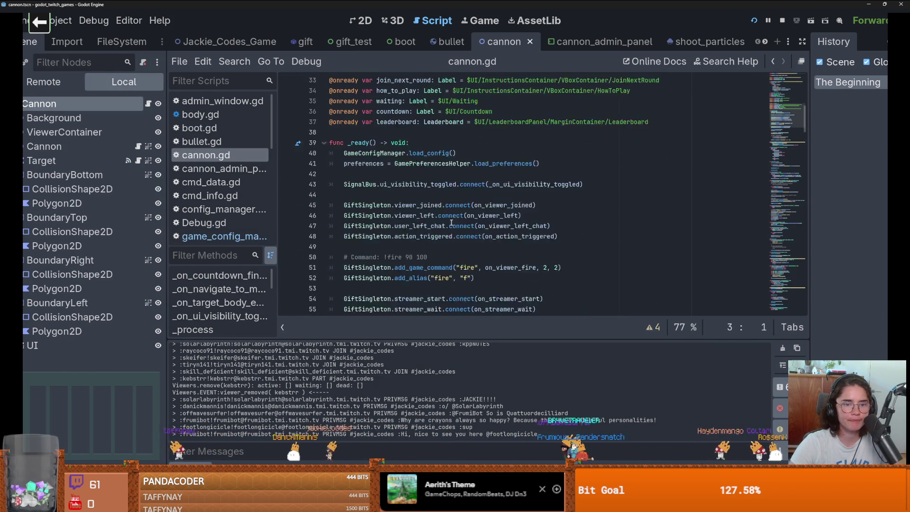
scroll(452, 223, "down", 3)
scroll(474, 209, "up", 2)
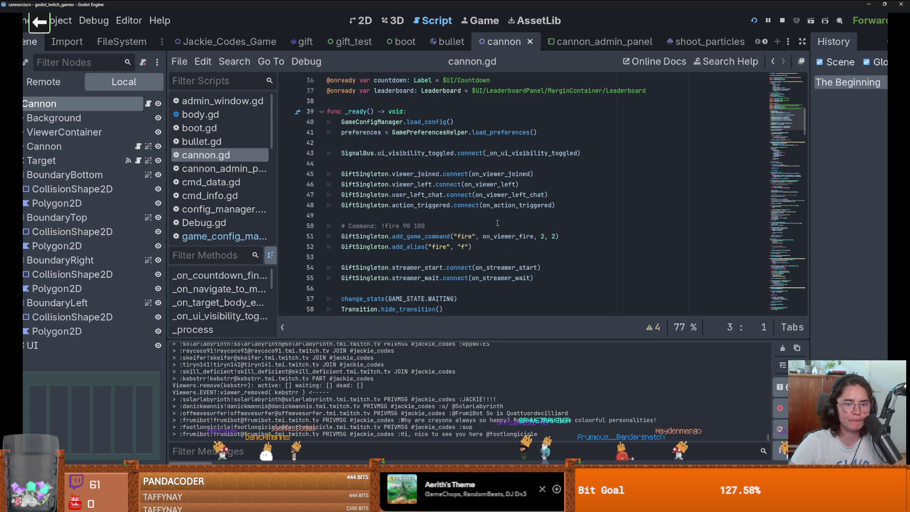
scroll(498, 223, "down", 4)
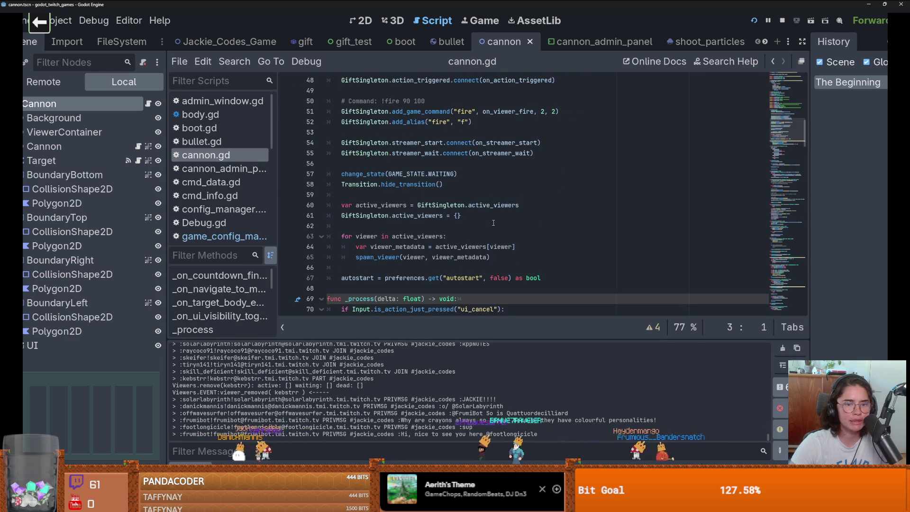
scroll(492, 223, "down", 2)
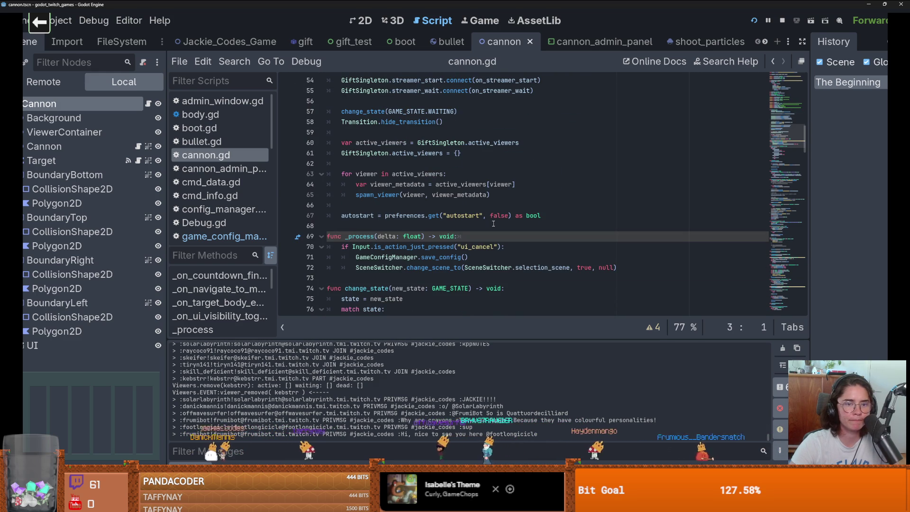
double_click(381, 143)
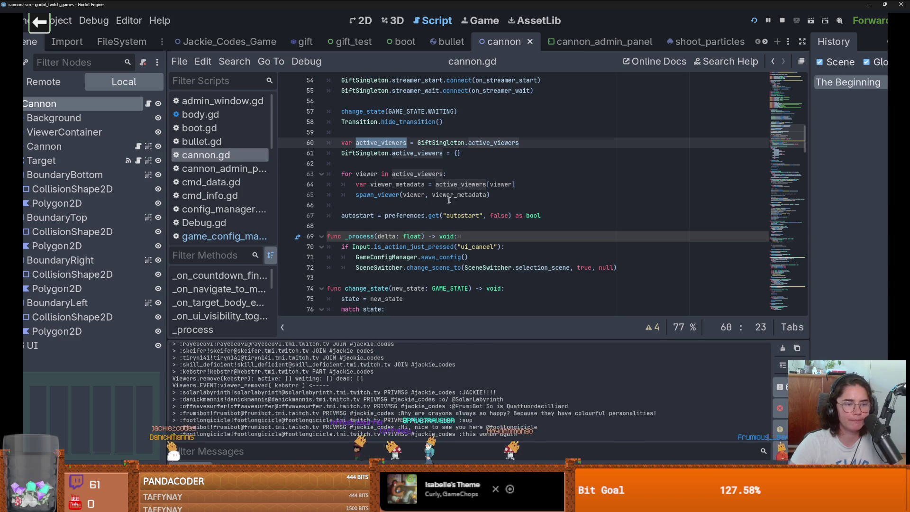
mouse_move(453, 198)
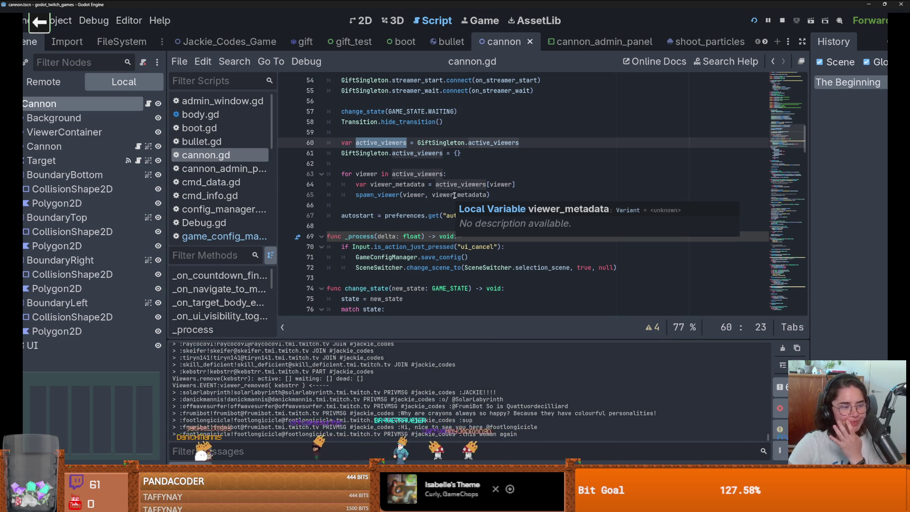
scroll(474, 223, "up", 4)
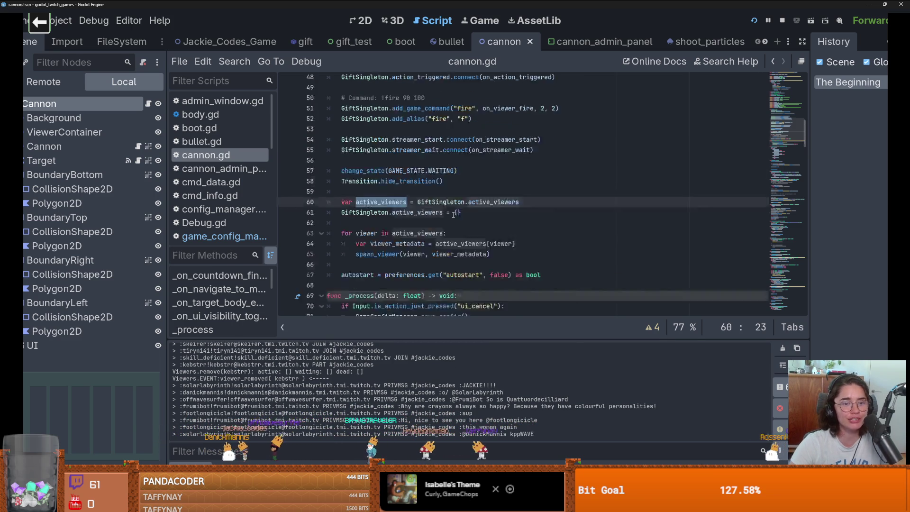
scroll(463, 216, "up", 1)
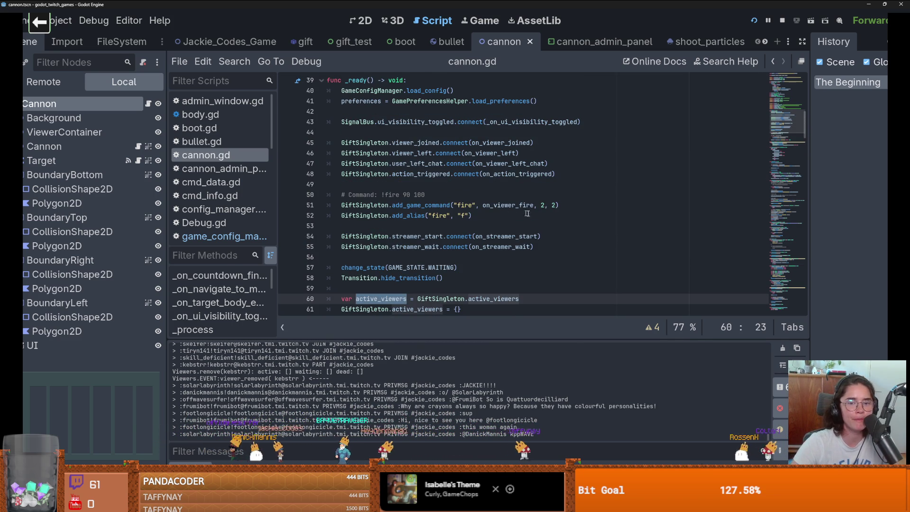
Follow on_viewer_fire through to the fire_viewer definition
left_click(517, 212, "ctrl")
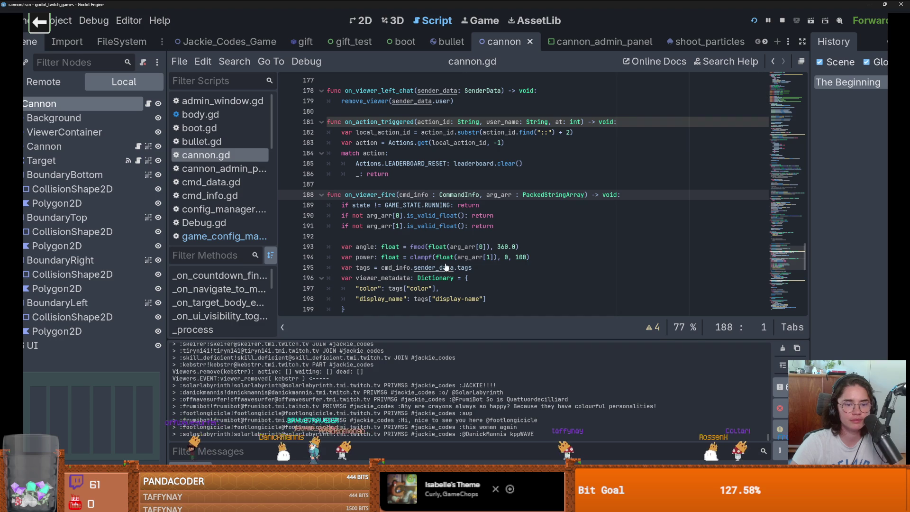
scroll(445, 266, "down", 3)
left_click(351, 258, "ctrl")
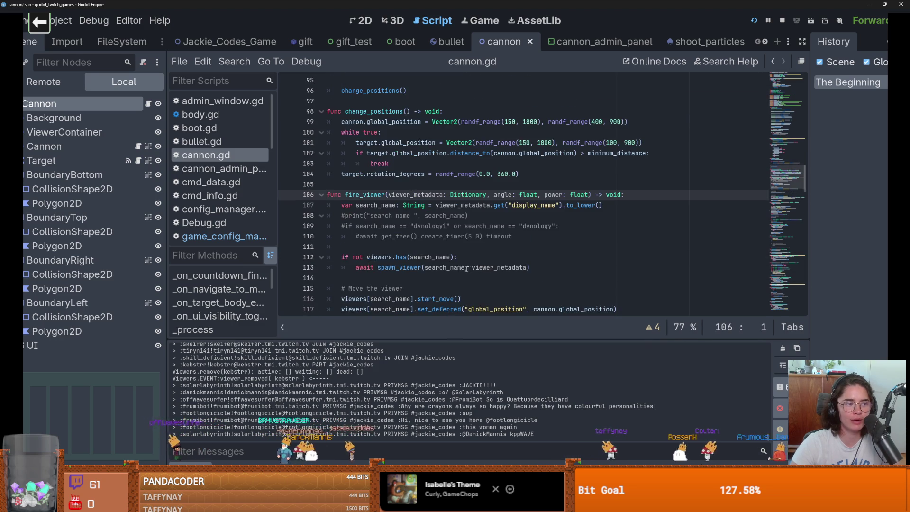
scroll(467, 269, "down", 1)
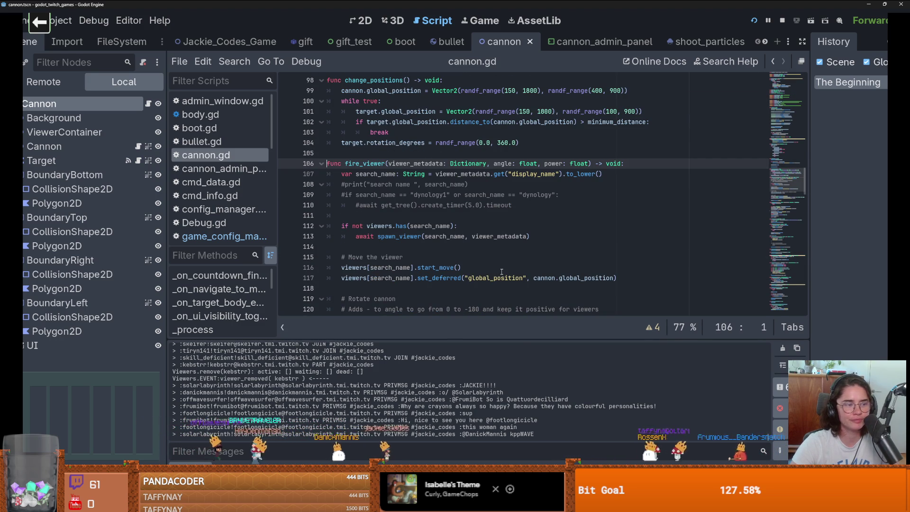
scroll(501, 272, "down", 5)
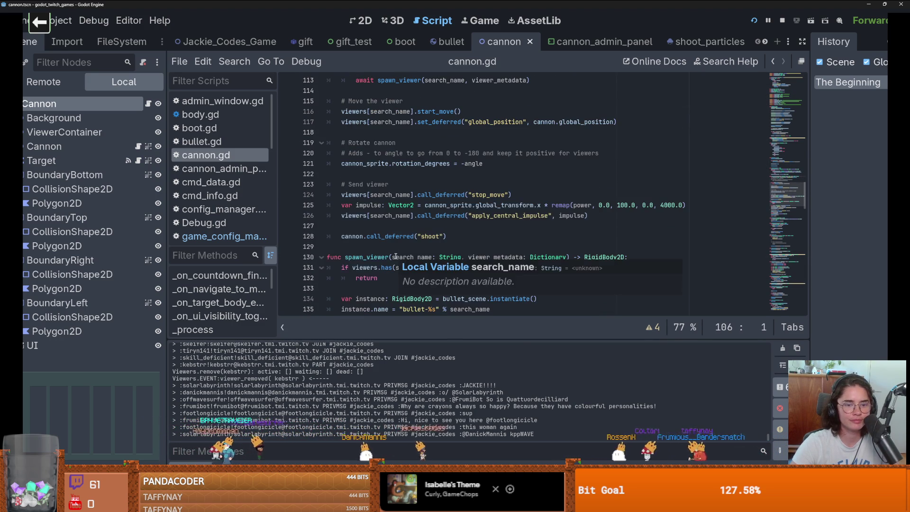
scroll(396, 256, "up", 4)
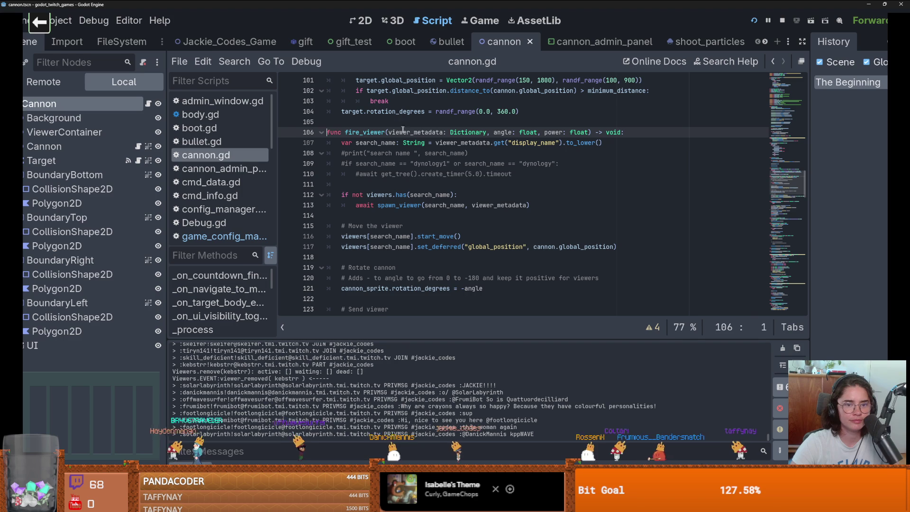
Inspect fire_viewer's parameter list, comparing viewer_metadata with from_username
left_click(395, 132)
left_click_drag(390, 132, 594, 132)
key("ctrl+c")
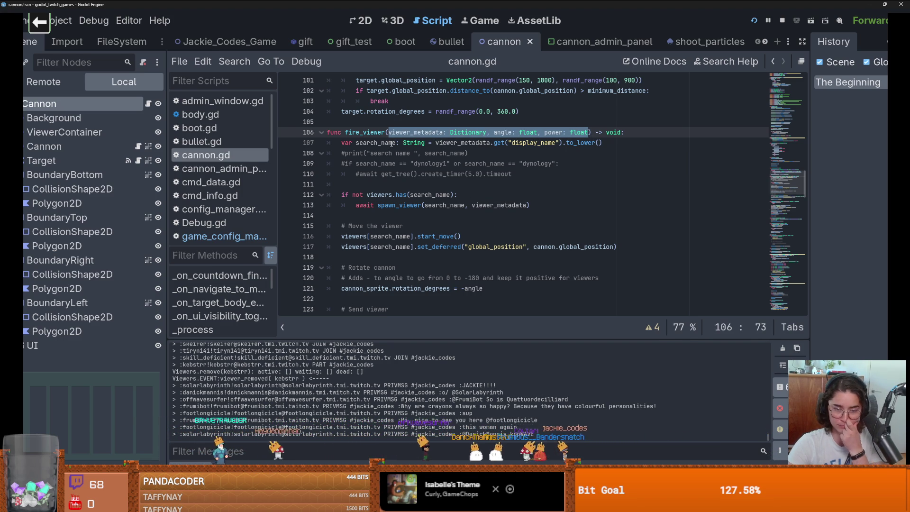
double_click(415, 132)
scroll(498, 148, "down", 2)
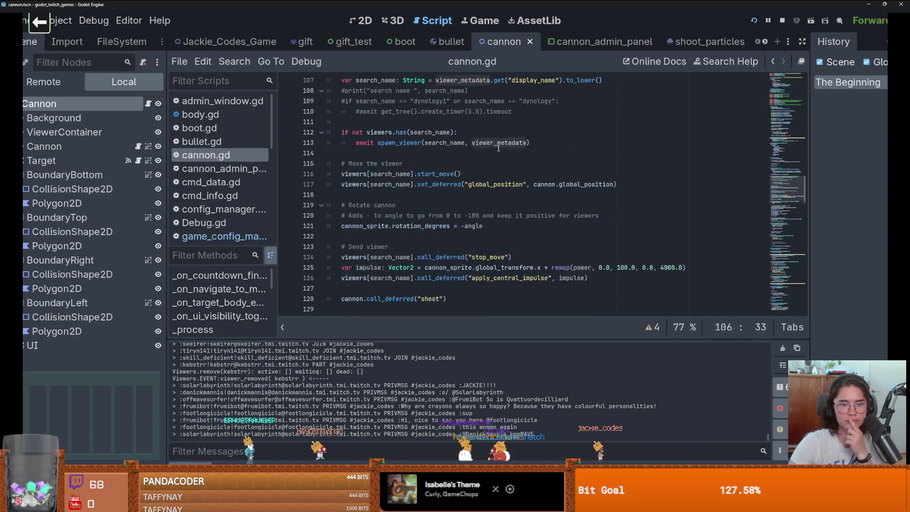
scroll(498, 148, "up", 1)
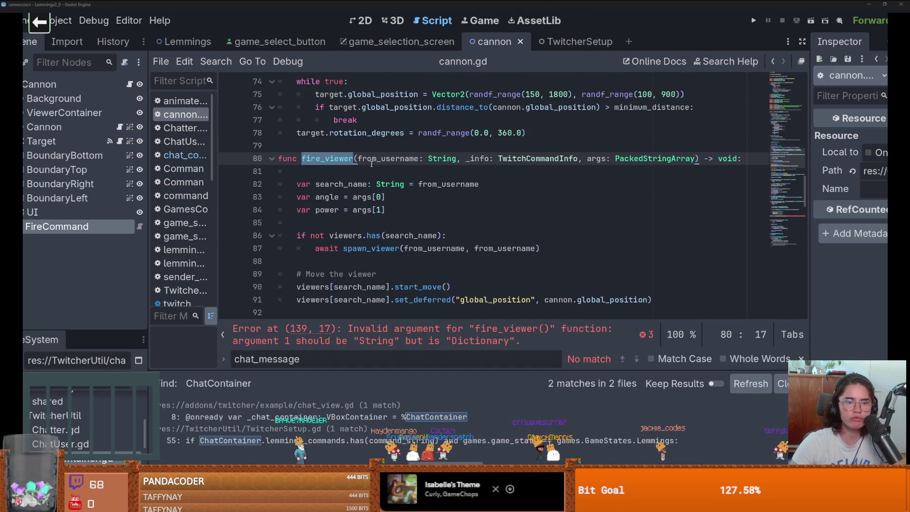
double_click(372, 160)
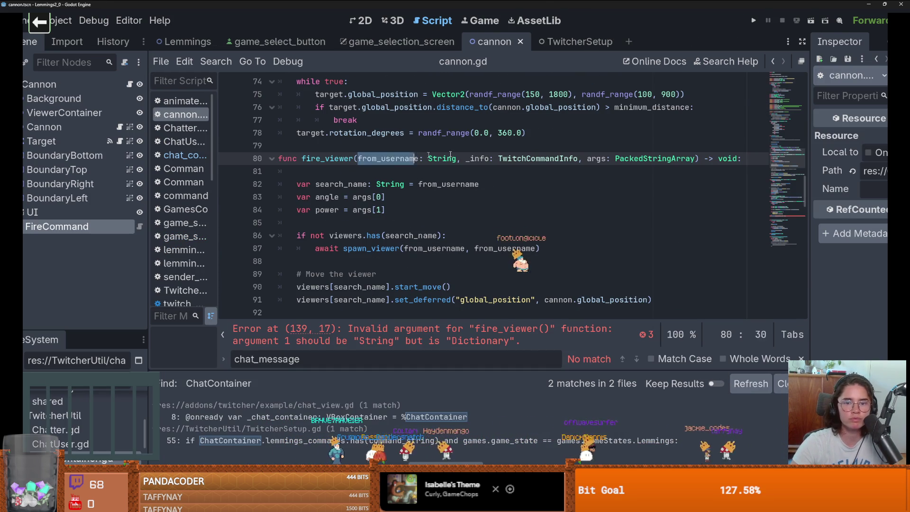
Clear fire_viewer's old parameter list and search the project for fire_viewer
left_click_drag(373, 158, 695, 158)
key("BackSpace")
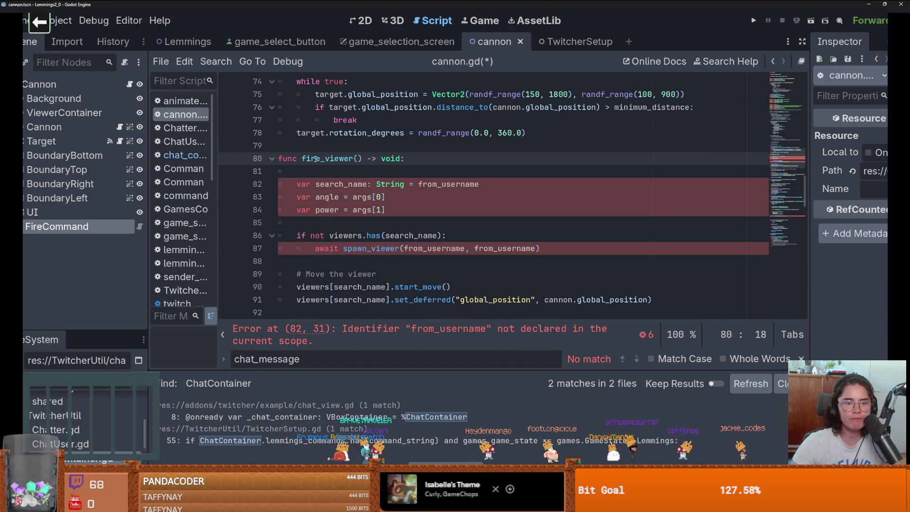
double_click(332, 158)
left_click(216, 61)
left_click(263, 145)
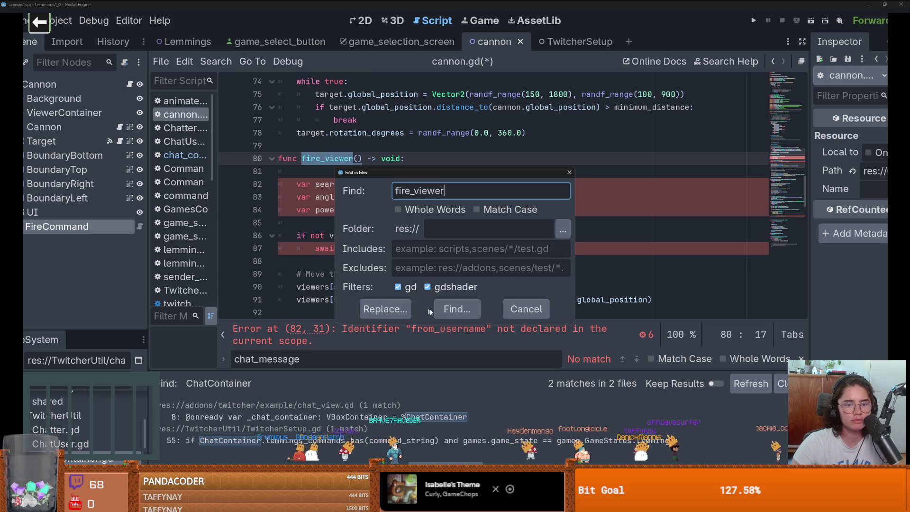
key("Return")
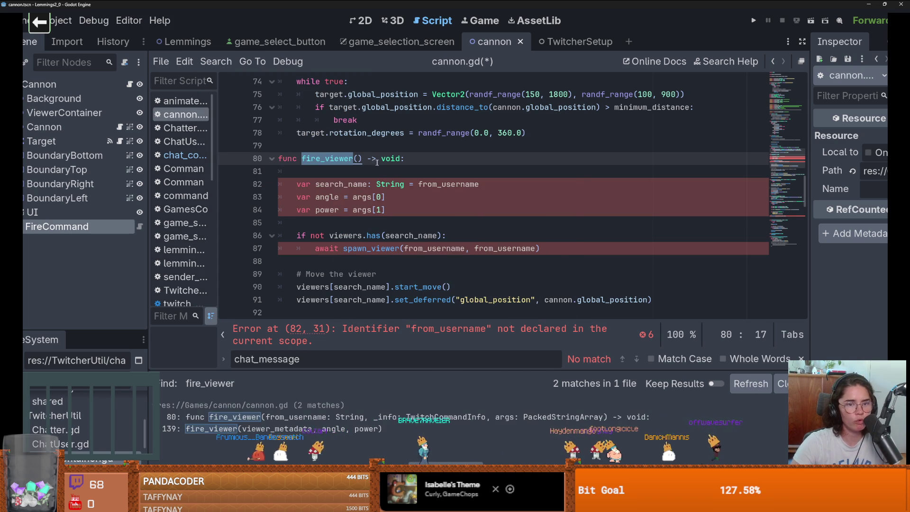
scroll(371, 266, "down", 3)
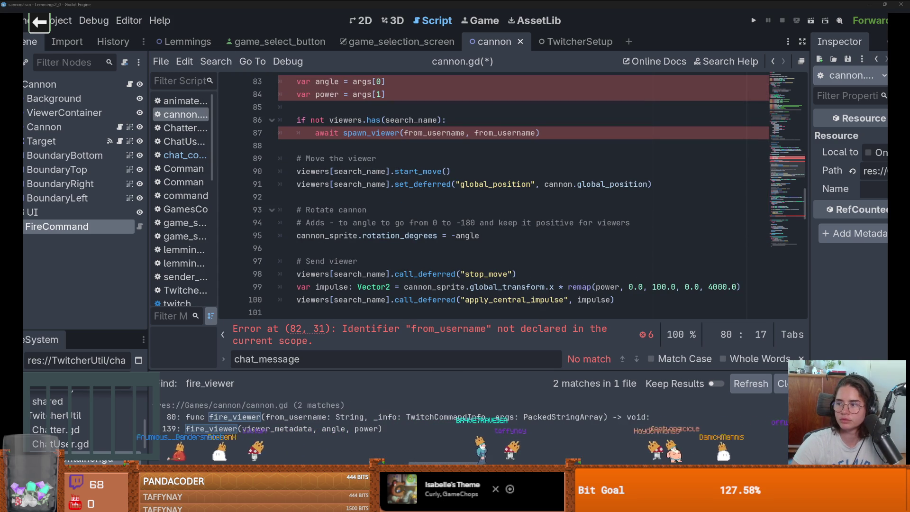
scroll(370, 160, "up", 2)
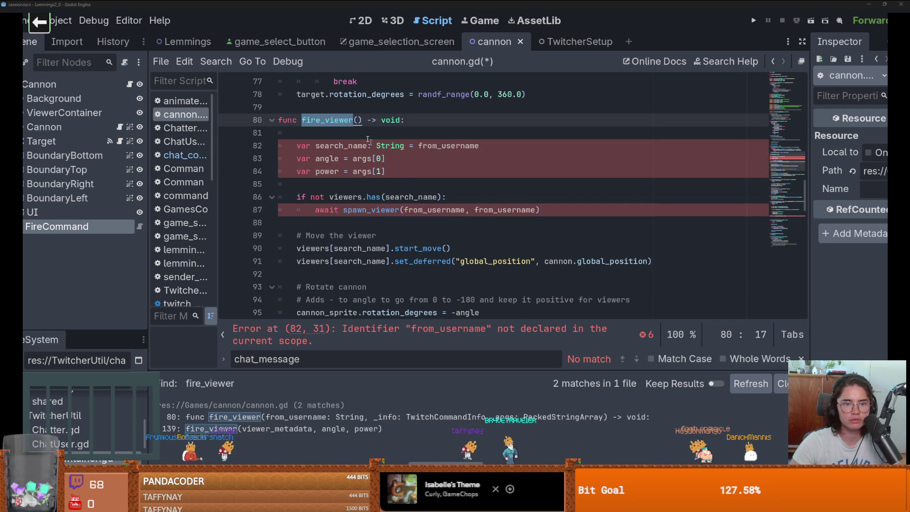
Give fire_viewer the viewer_metadata, username, angle, power parameters and use username on line 82
key("ctrl+v")
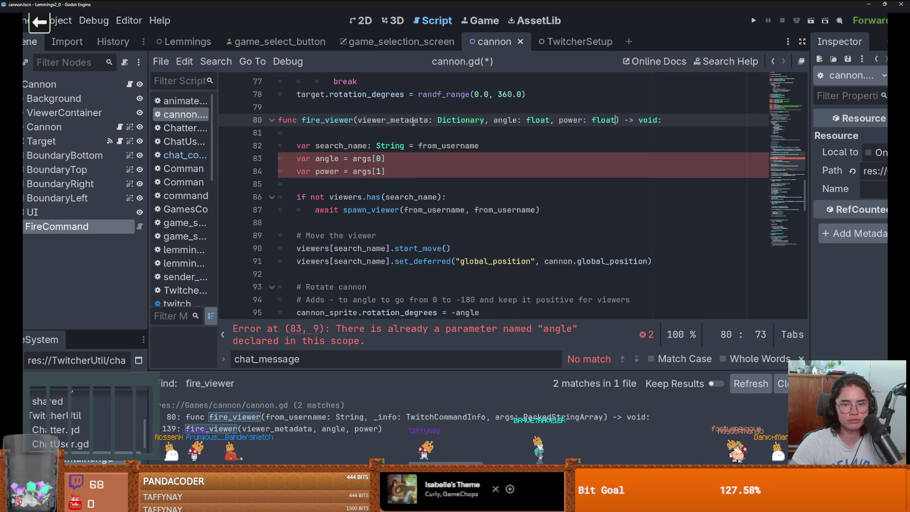
double_click(413, 122)
scroll(419, 152, "up", 2)
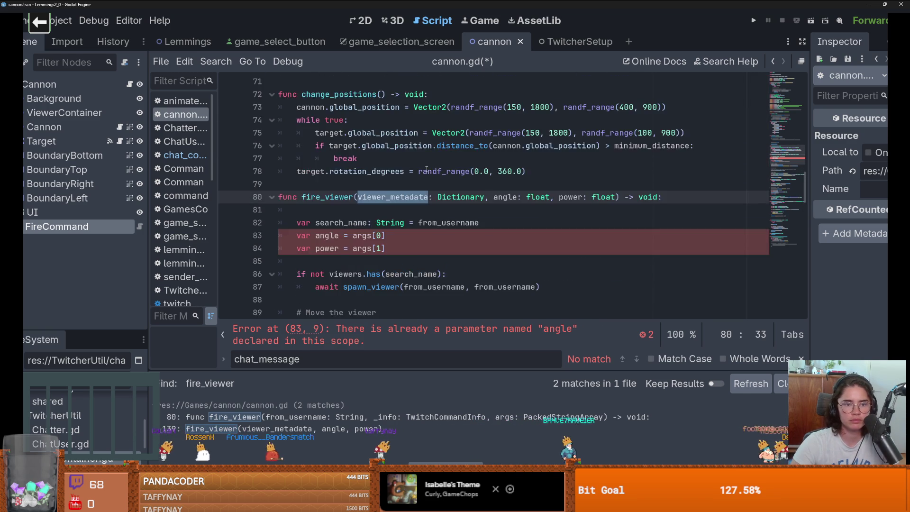
scroll(387, 167, "down", 1)
type("user")
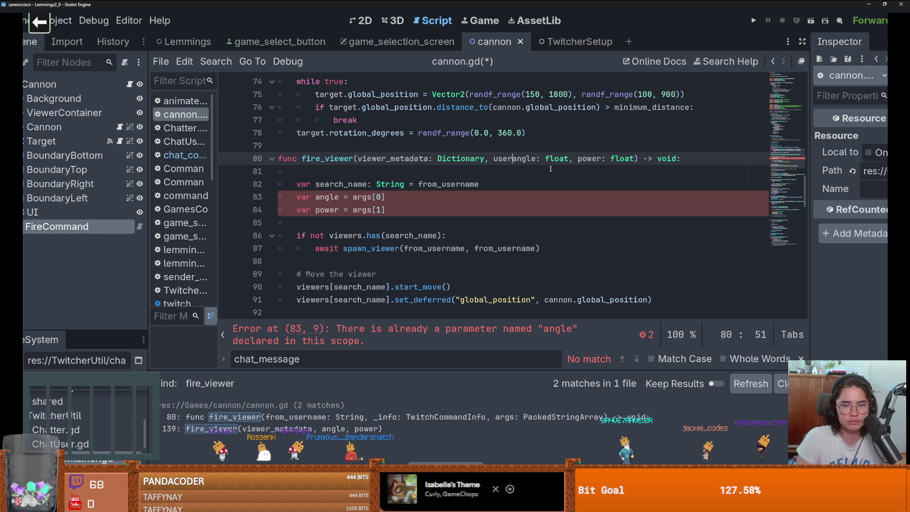
type("name,")
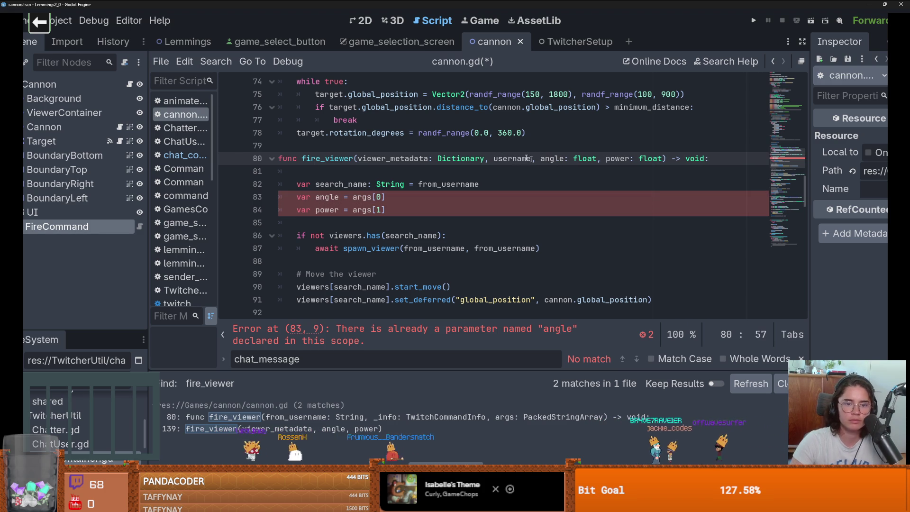
key("ctrl+c")
double_click(448, 184)
key("ctrl+v")
Search project files for fire_viewer again to list its two matches in cannon.gd
double_click(328, 159)
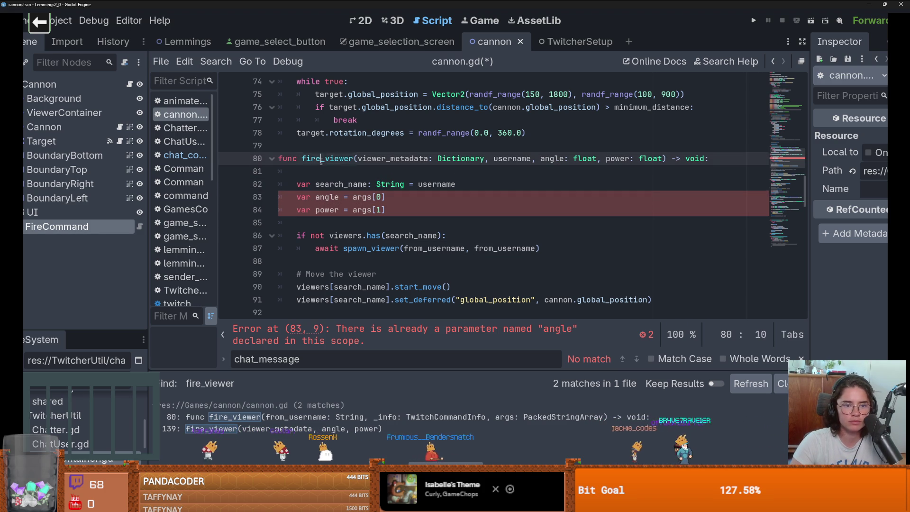
left_click(226, 67)
left_click(258, 141)
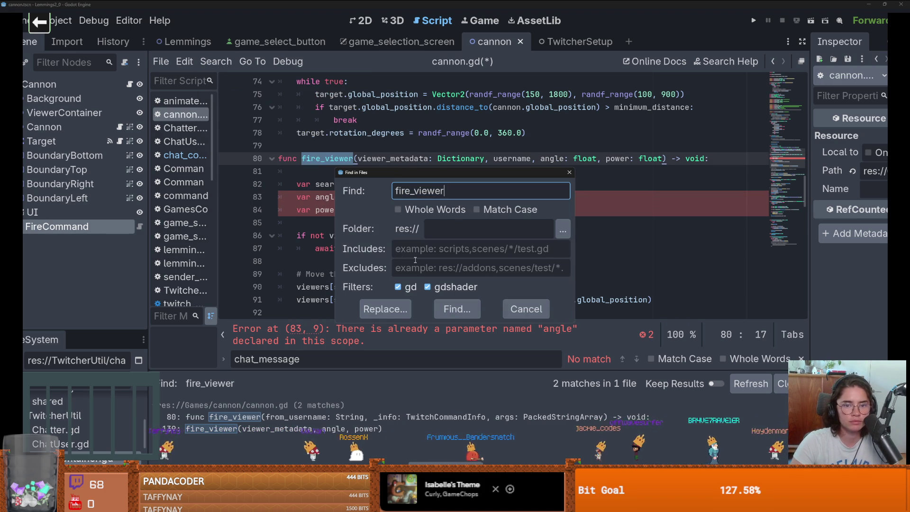
left_click(457, 310)
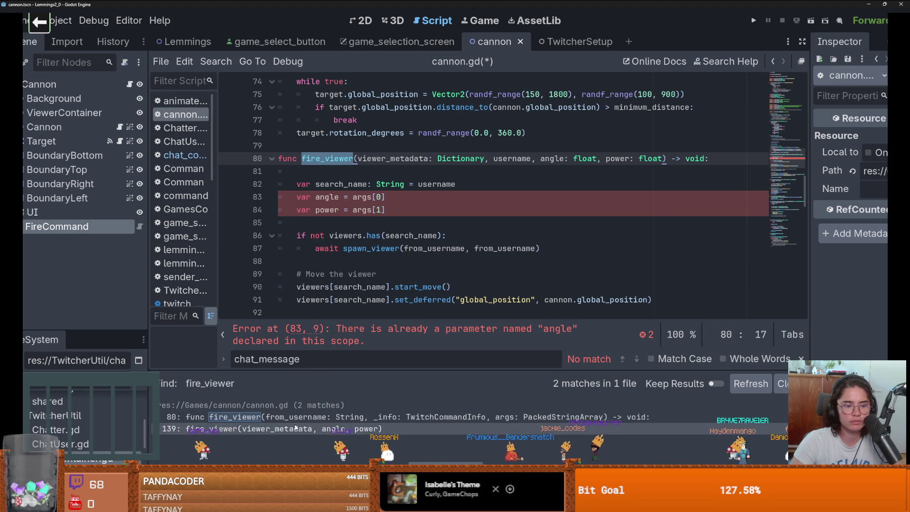
Insert from_username before angle in the fire_viewer call on line 139 and save
left_click(306, 429)
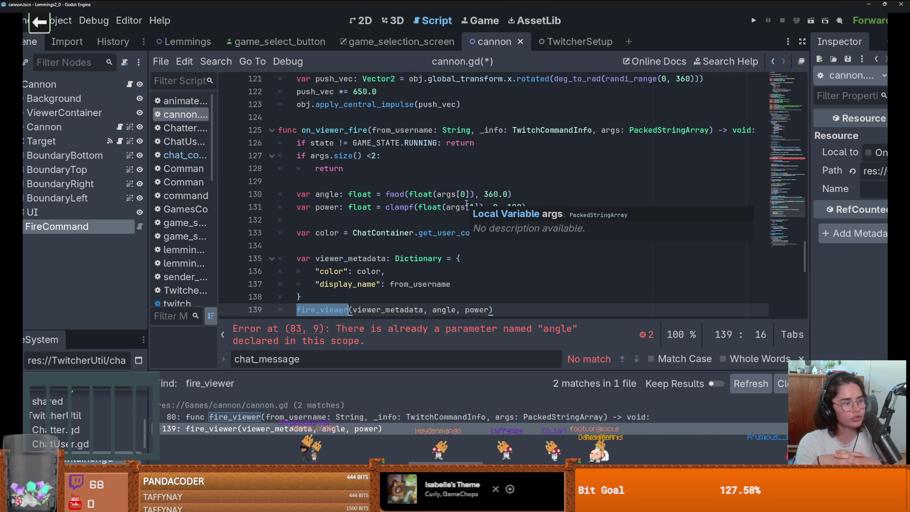
scroll(467, 204, "down", 2)
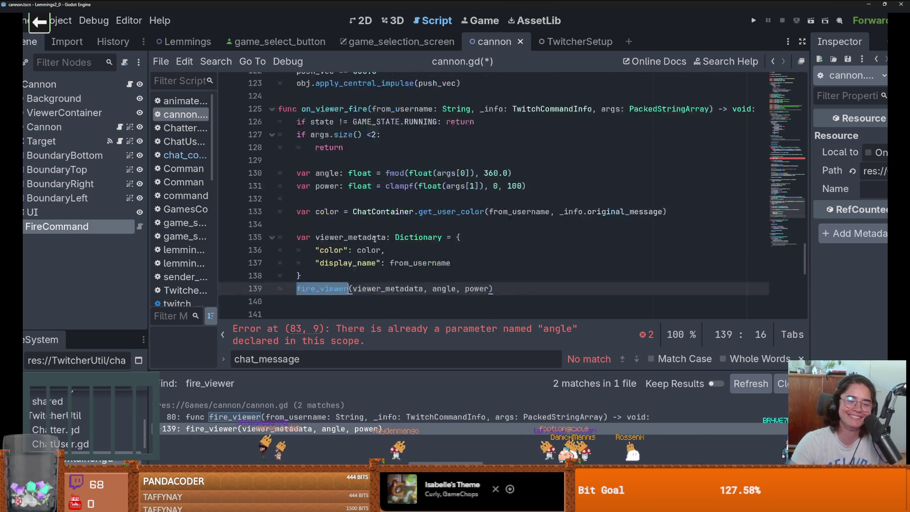
left_click(429, 233)
scroll(421, 223, "up", 2)
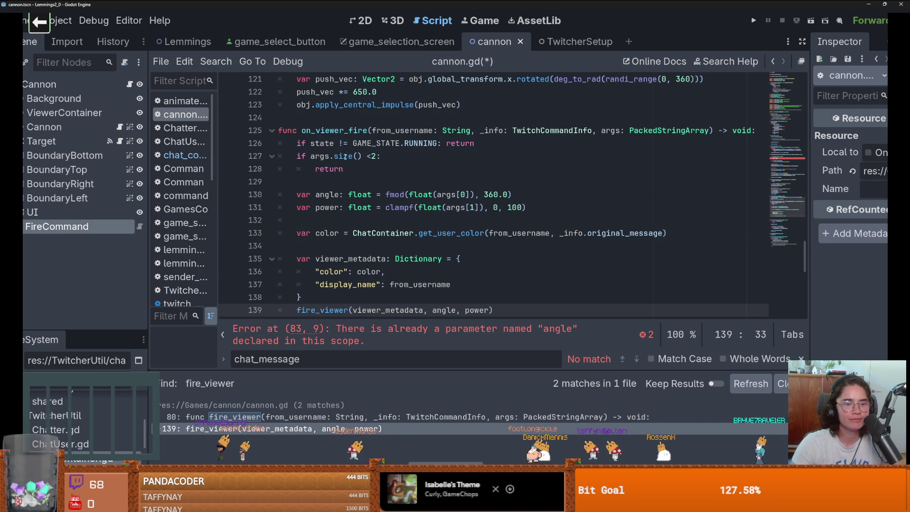
double_click(403, 130)
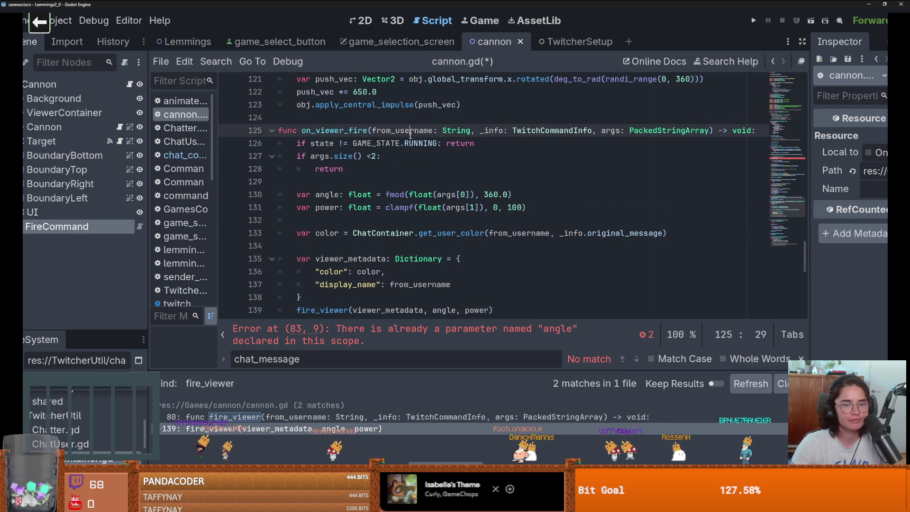
key("ctrl+c")
left_click(433, 311)
key("ctrl+v")
type(",")
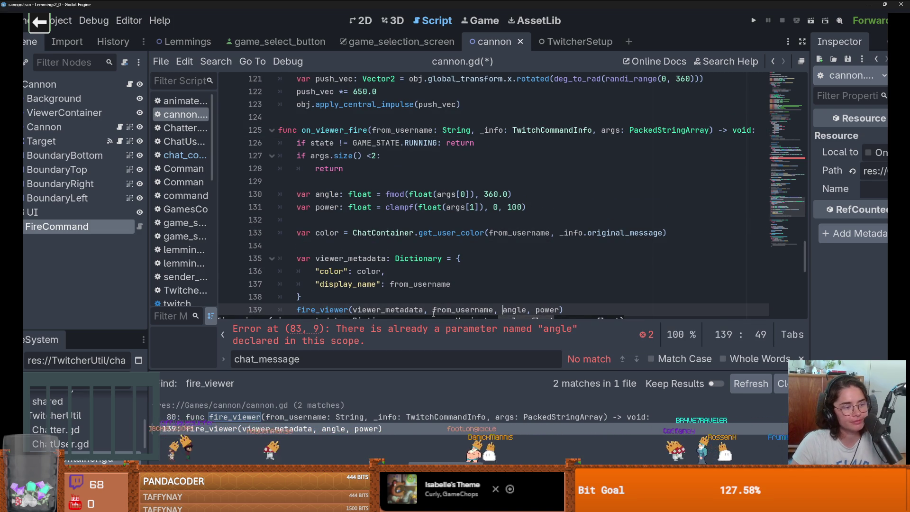
key("ctrl+s")
Replace args[0] and args[1] on lines 83–84 with angle and save the script
scroll(437, 294, "down", 1)
key("Up")
key("Up")
key("Up")
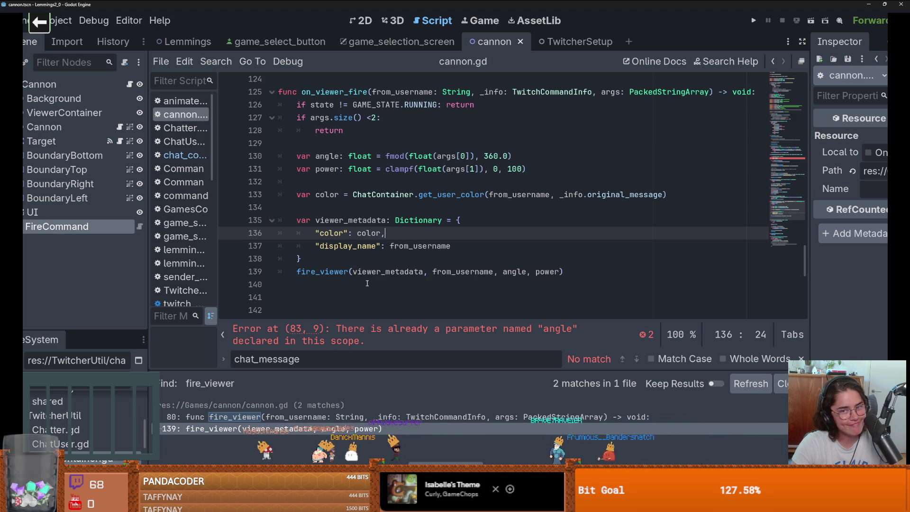
scroll(367, 283, "up", 2)
left_click(418, 159)
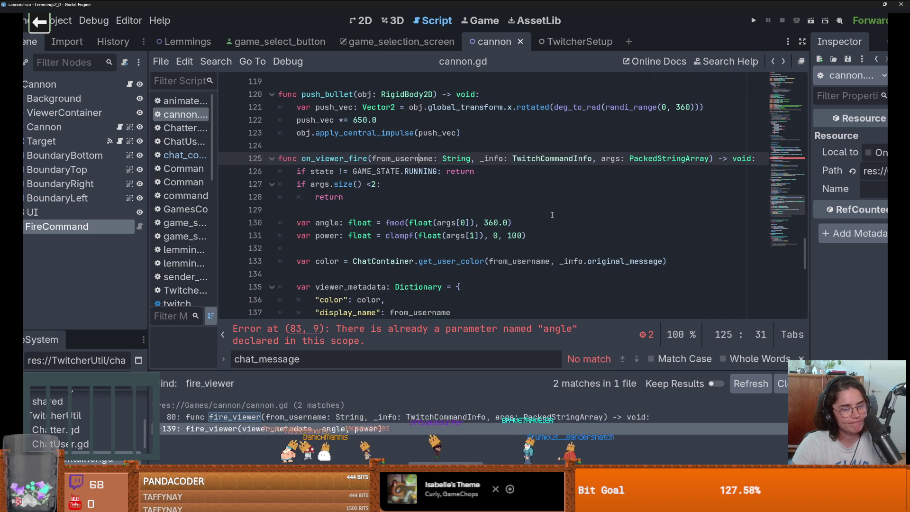
scroll(365, 173, "down", 3)
left_click(328, 223, "ctrl")
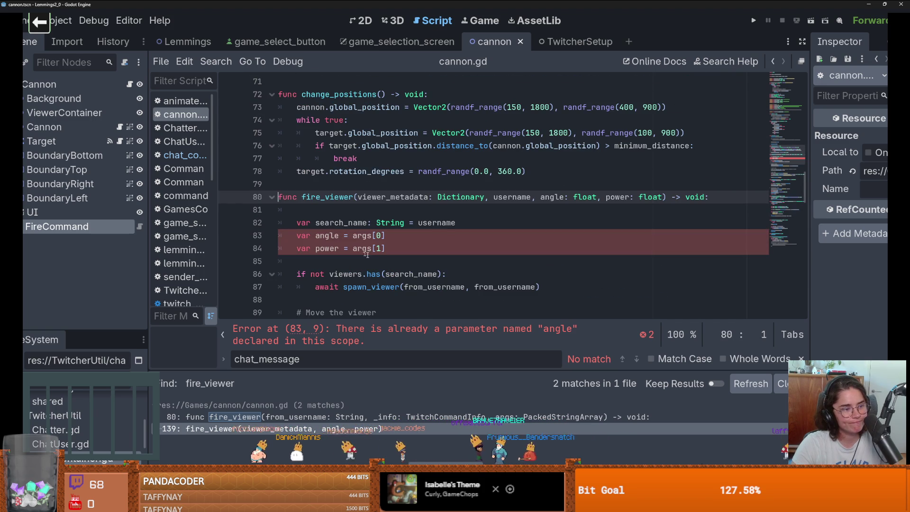
double_click(335, 197)
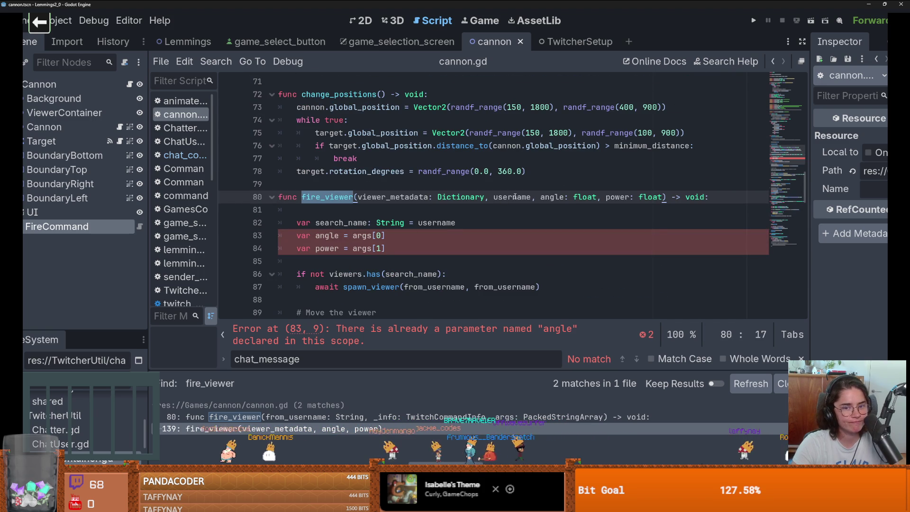
left_click(561, 198)
left_click_drag(386, 235, 345, 236)
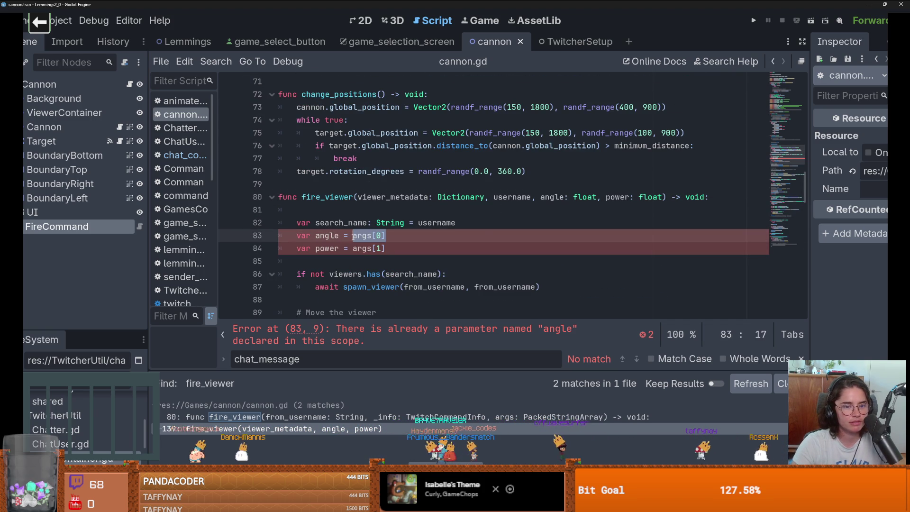
type("angle")
double_click(618, 196)
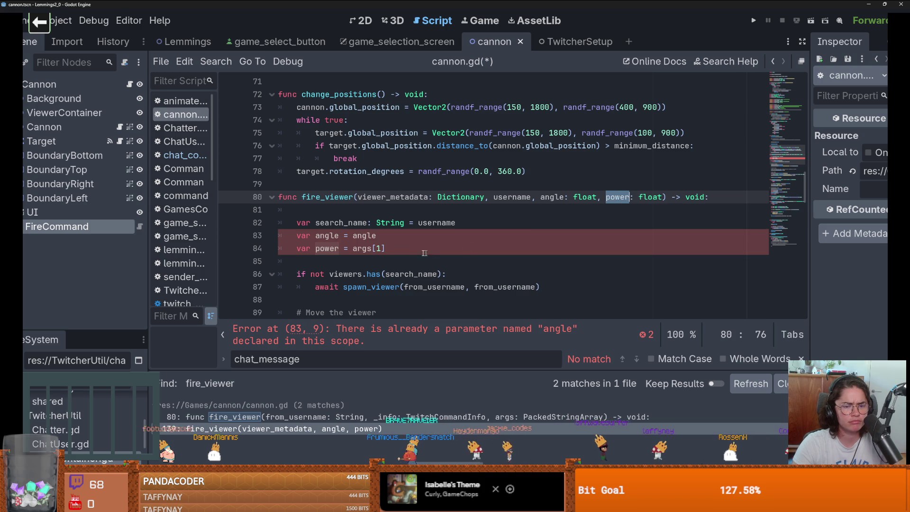
left_click_drag(387, 249, 361, 250)
type("angle")
key("ctrl+s")
Correct line 84 to use power instead of angle
double_click(316, 196)
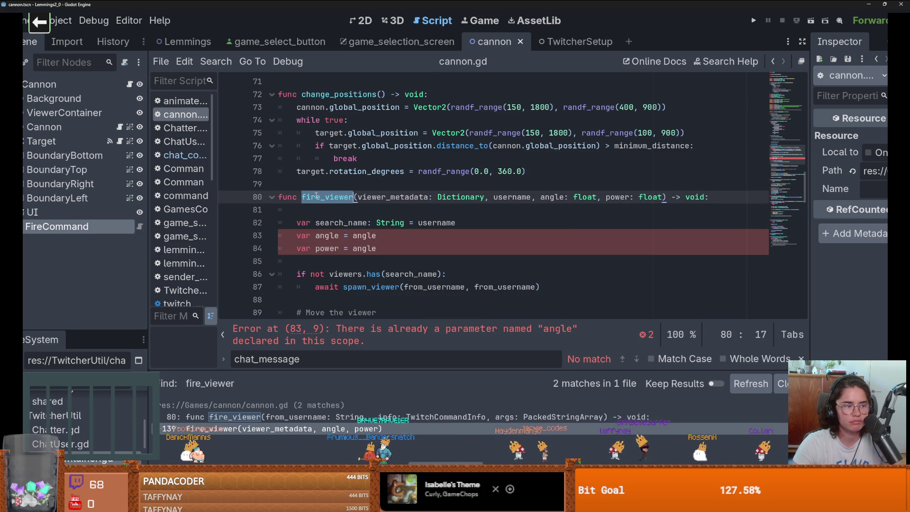
double_click(620, 197)
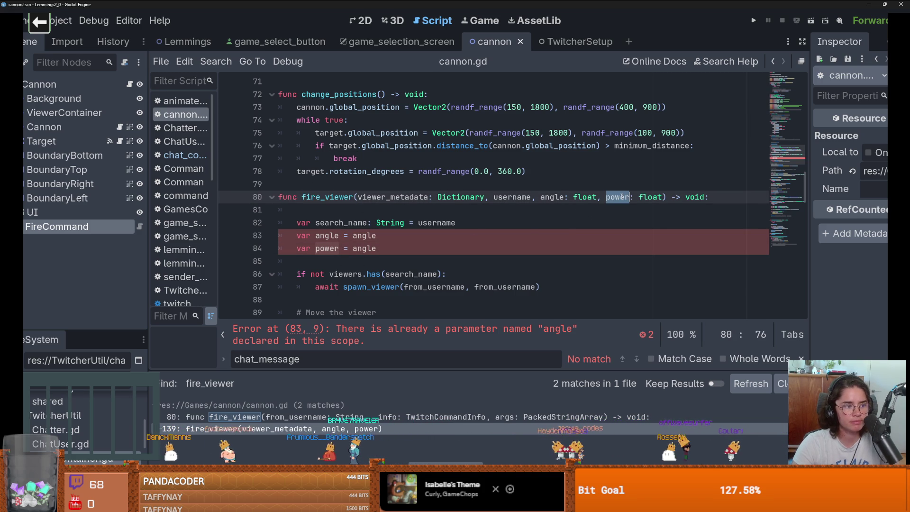
double_click(364, 249)
type("power")
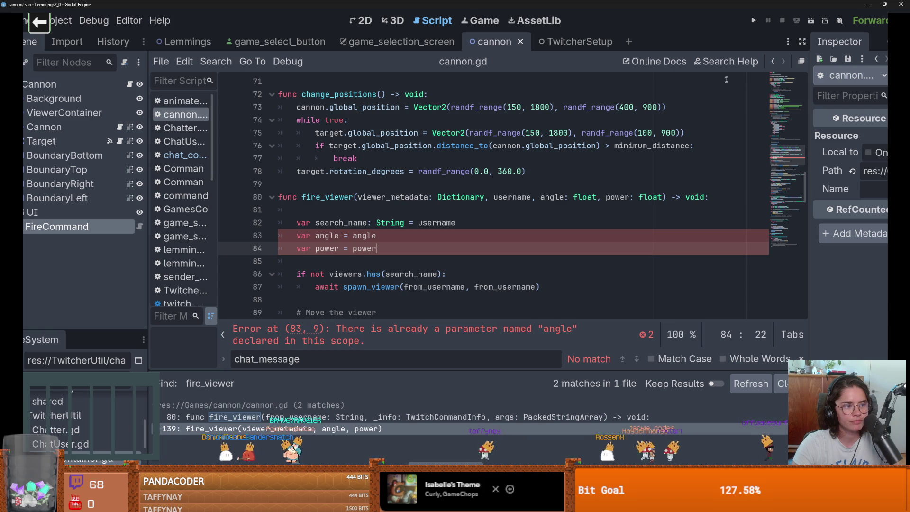
Delete the redundant angle and power lines 83–84 from fire_viewer
left_click(265, 428)
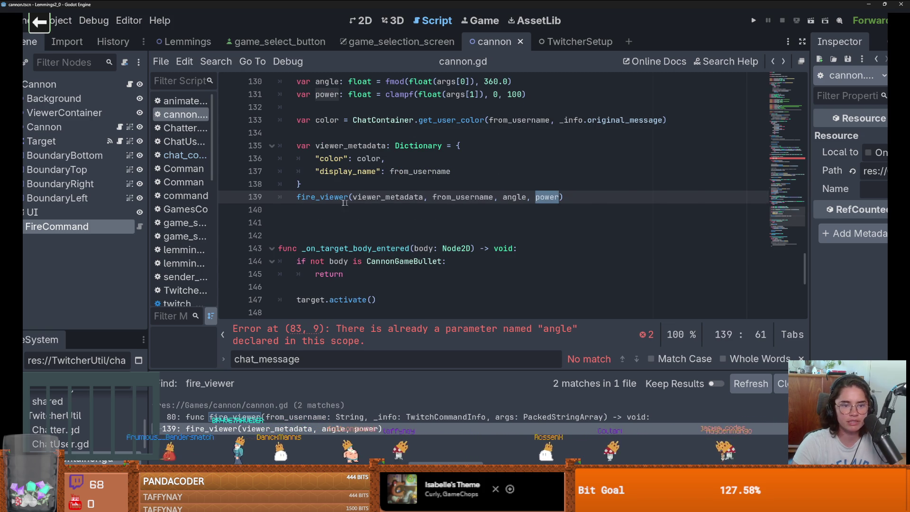
left_click(321, 199, "ctrl")
left_click(373, 236, "ctrl")
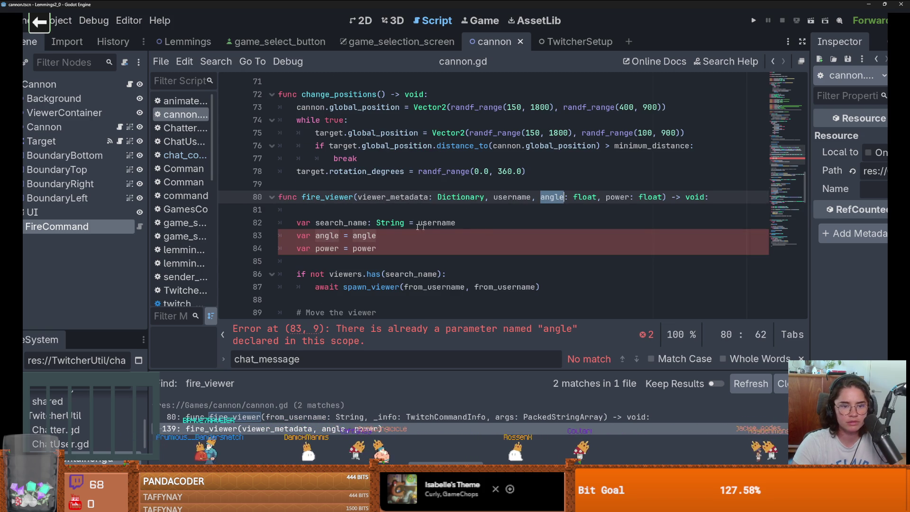
left_click(374, 236)
left_click_drag(278, 236, 377, 248)
key("BackSpace")
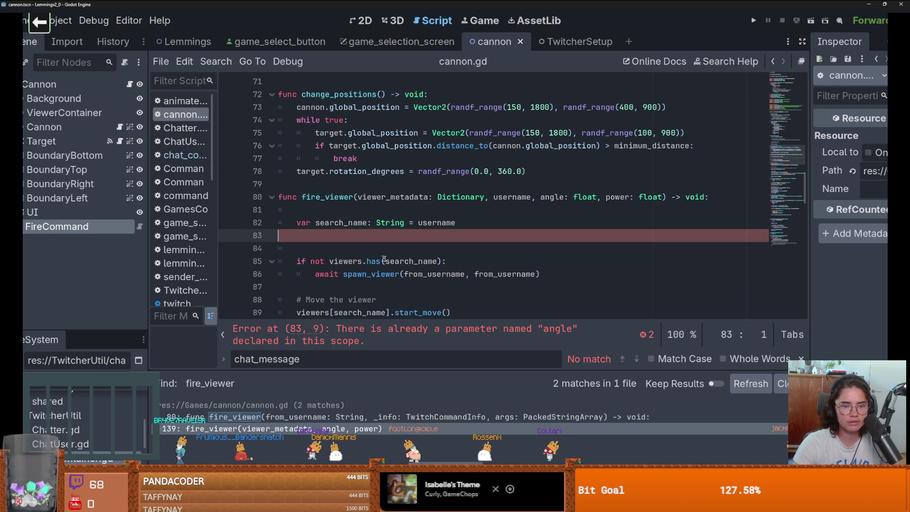
Replace from_username with username in the spawn_viewer call on line 86
scroll(524, 239, "down", 1)
double_click(435, 235)
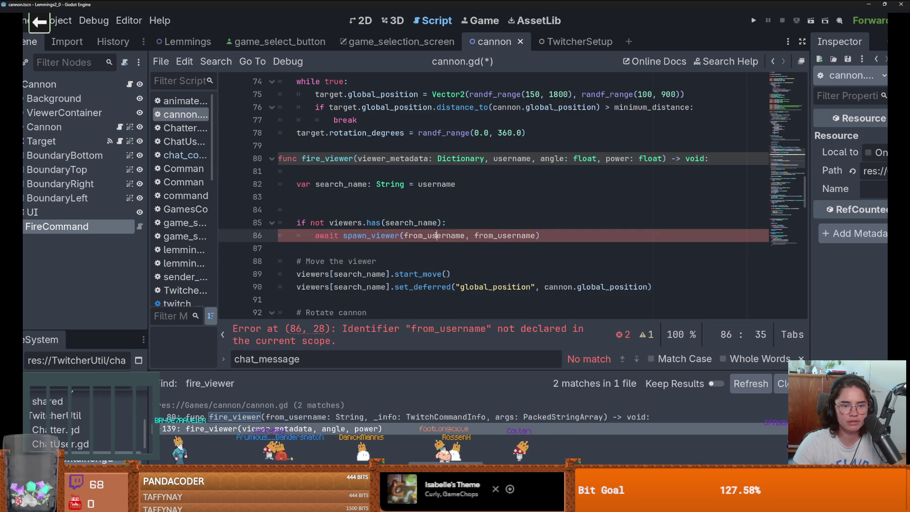
double_click(503, 158)
key("ctrl+c")
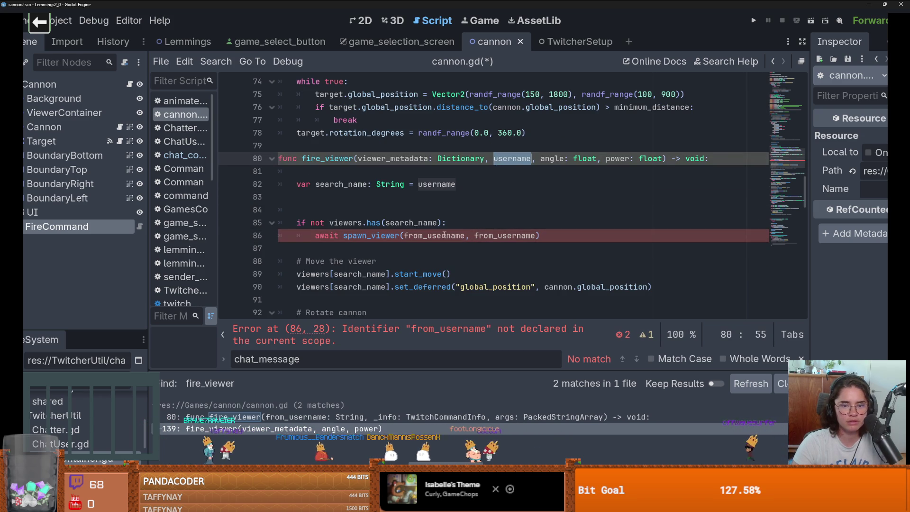
double_click(426, 236)
key("ctrl+v")
double_click(481, 235)
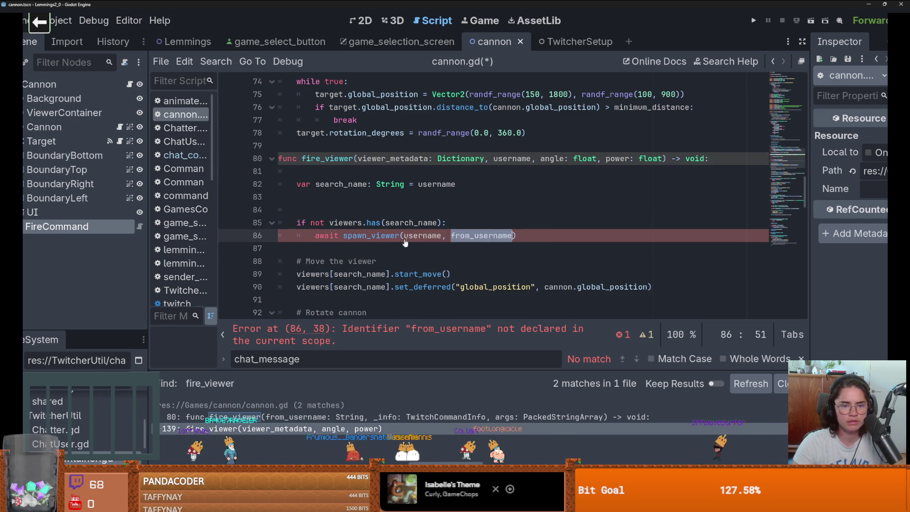
Review the spawn_viewer definition and where search_name is used
left_click(386, 236, "ctrl")
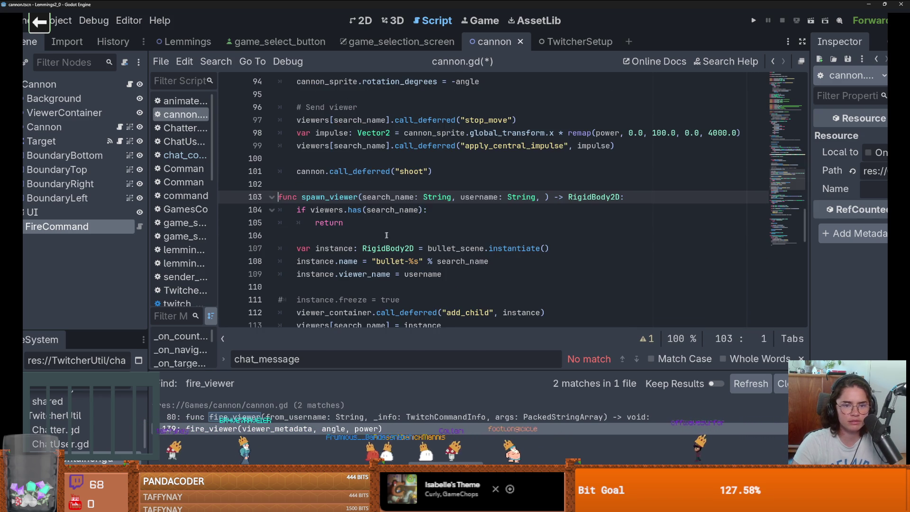
double_click(384, 197)
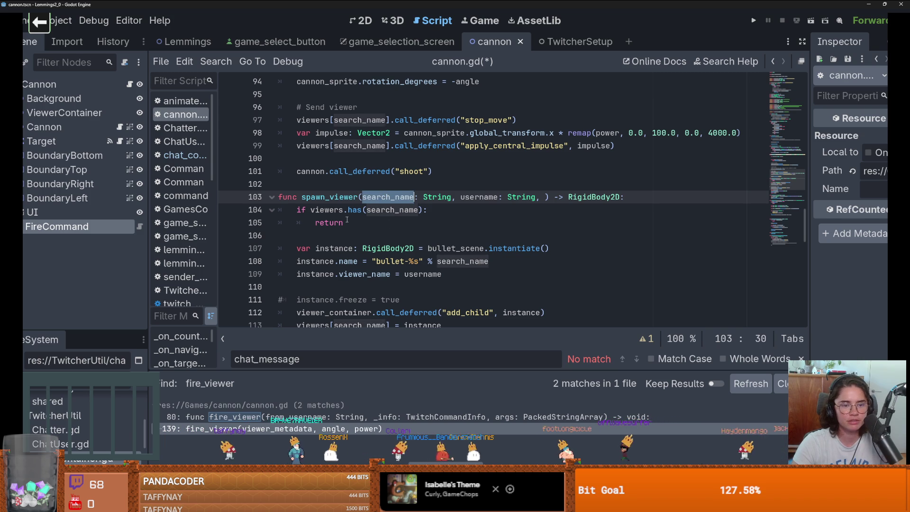
scroll(363, 230, "down", 1)
left_click(493, 222)
scroll(334, 155, "up", 3)
scroll(427, 209, "down", 5)
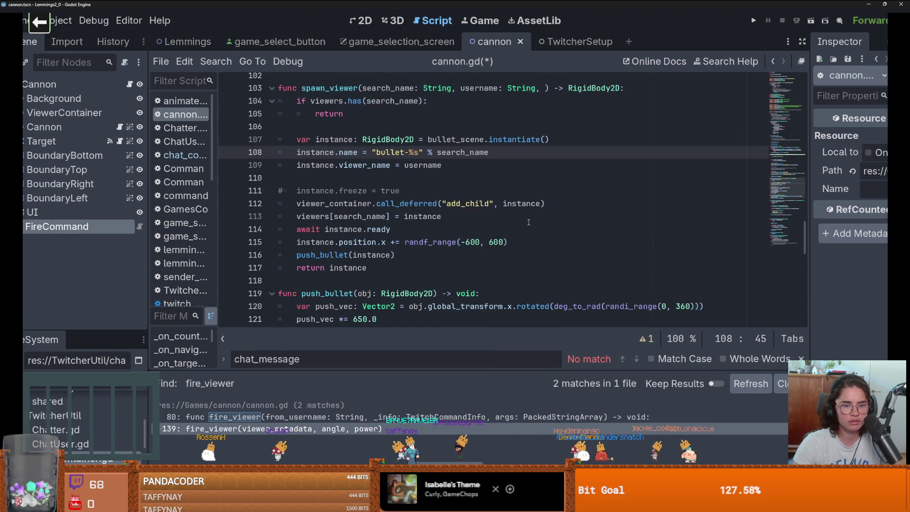
scroll(528, 222, "up", 1)
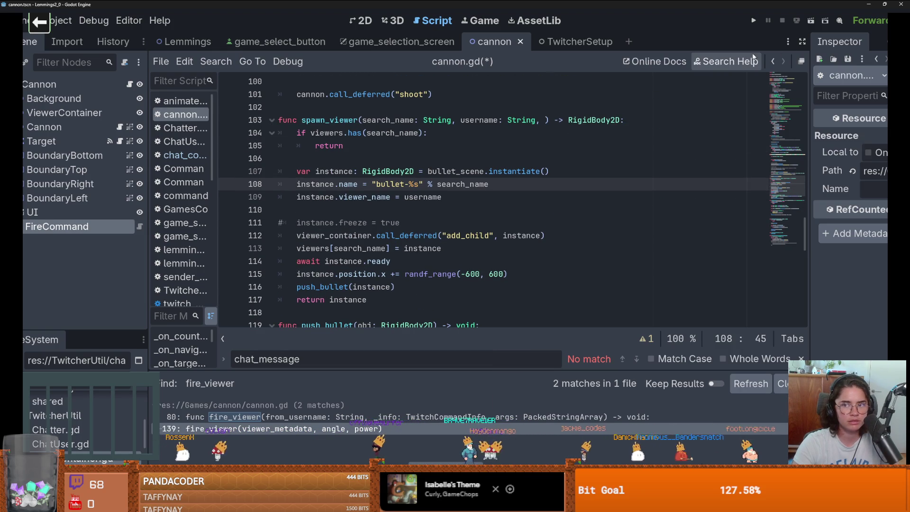
Recheck spawn_viewer from the fire_viewer call, then save cannon.gd and run the project with F5
left_click(774, 62)
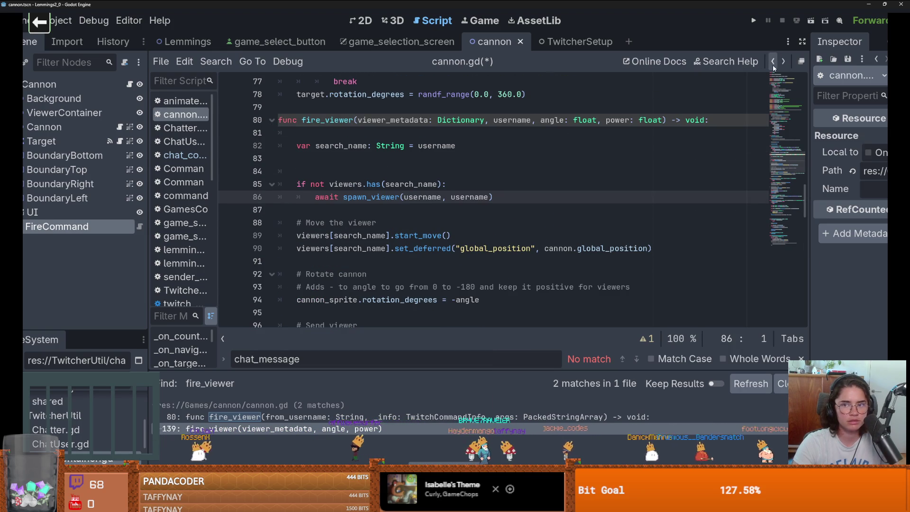
double_click(378, 199)
mouse_move(375, 199)
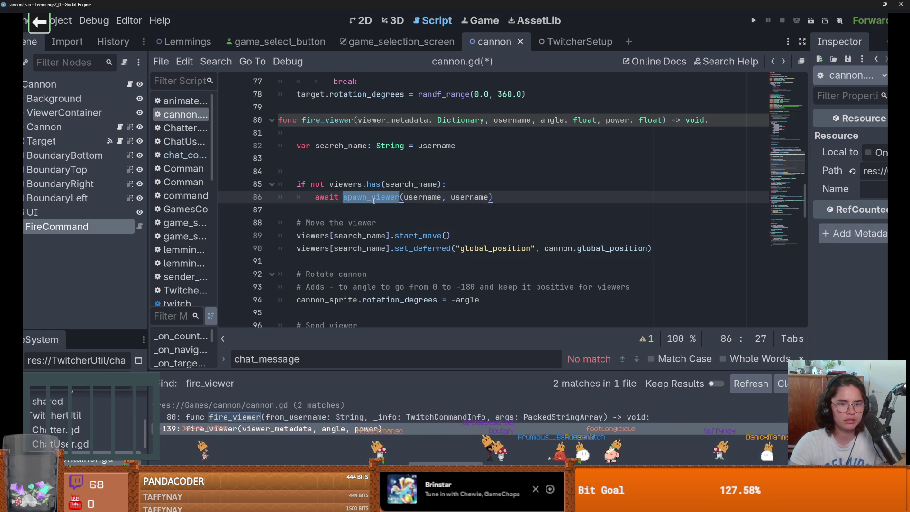
left_click(373, 200, "ctrl")
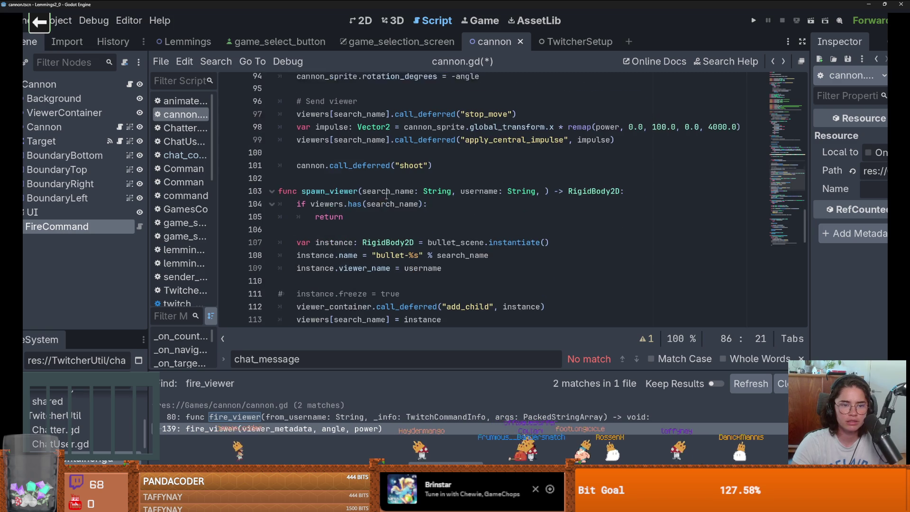
scroll(387, 196, "up", 4)
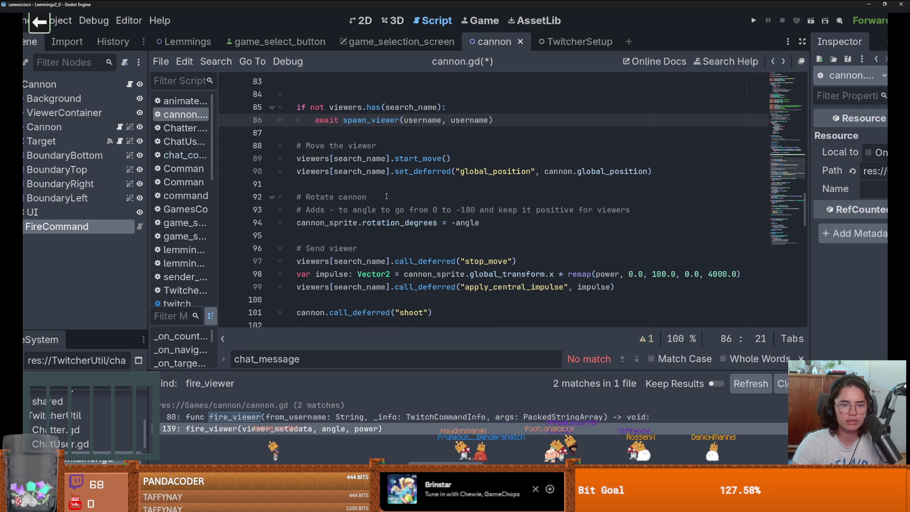
left_click(387, 196)
double_click(401, 223)
scroll(401, 223, "up", 2)
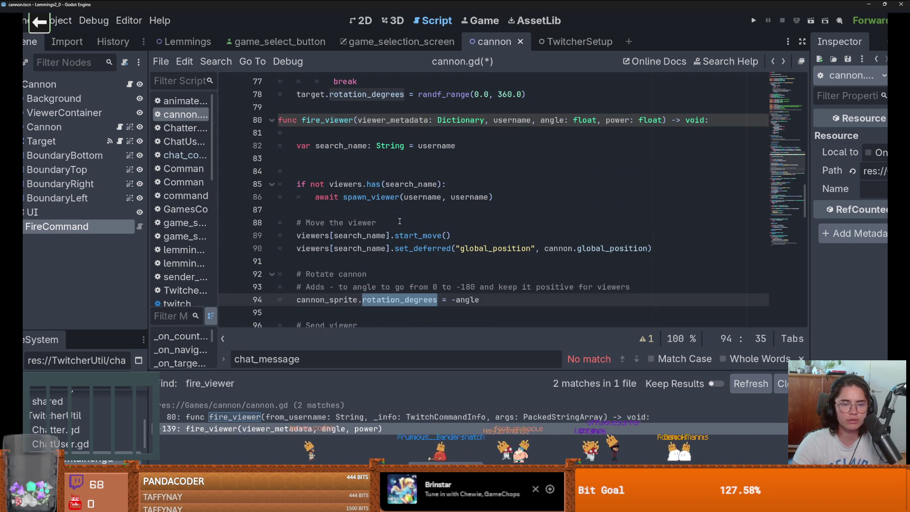
left_click(387, 236)
key("ctrl+s")
key("F5")
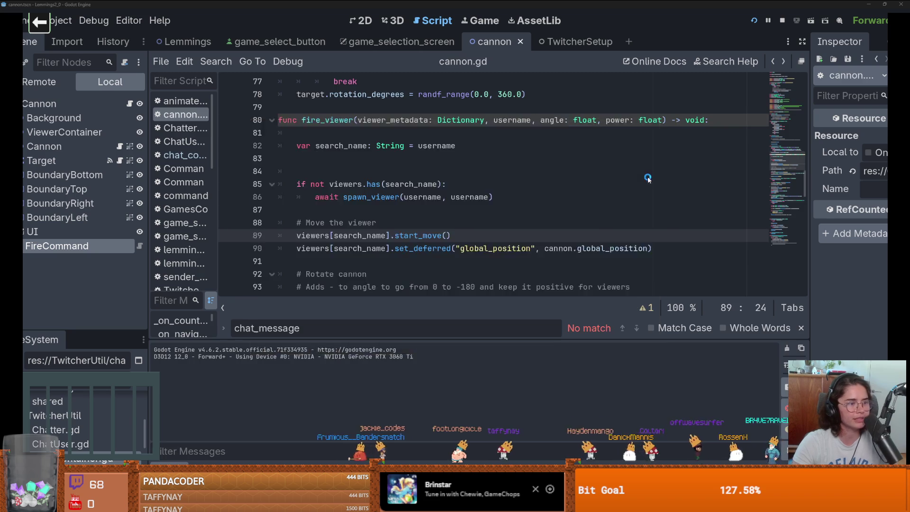
Comment out the blood_particles instancing line in bullet.gd and save, dismissing the write error
scroll(522, 182, "up", 1)
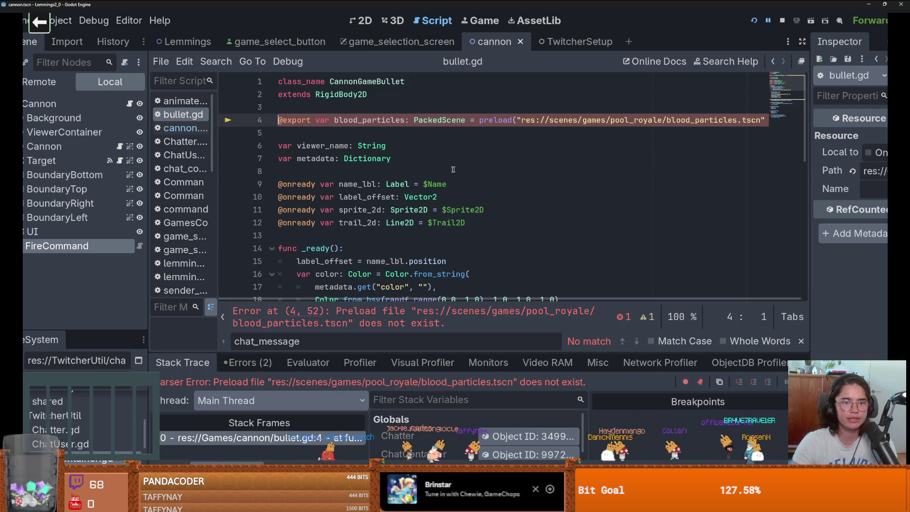
double_click(393, 120)
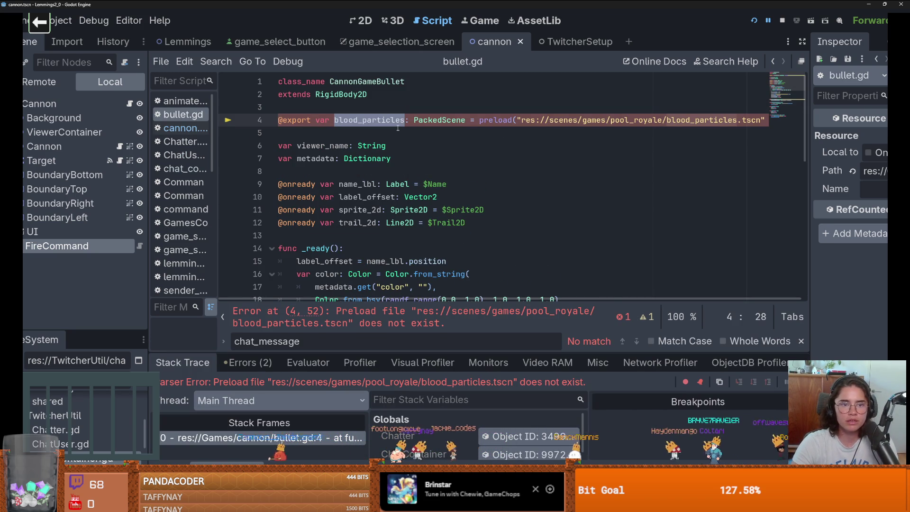
left_click(398, 122)
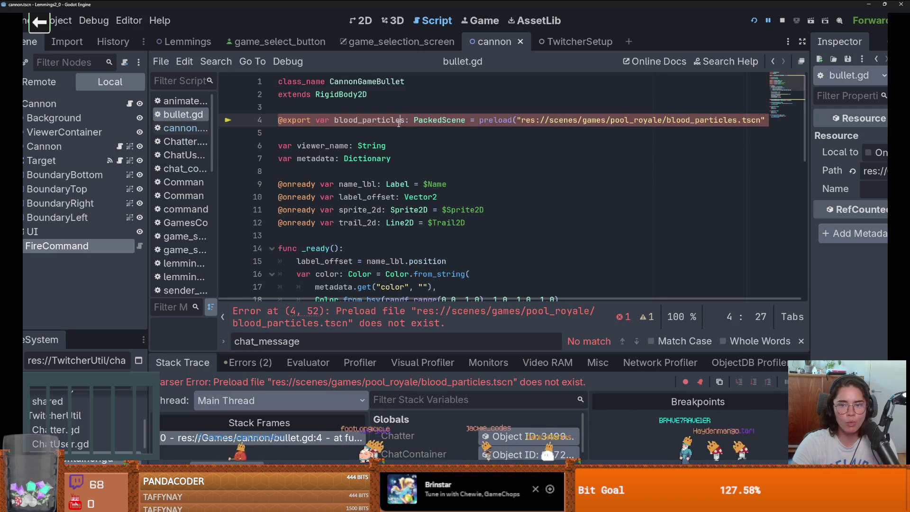
type("s")
scroll(401, 143, "down", 6)
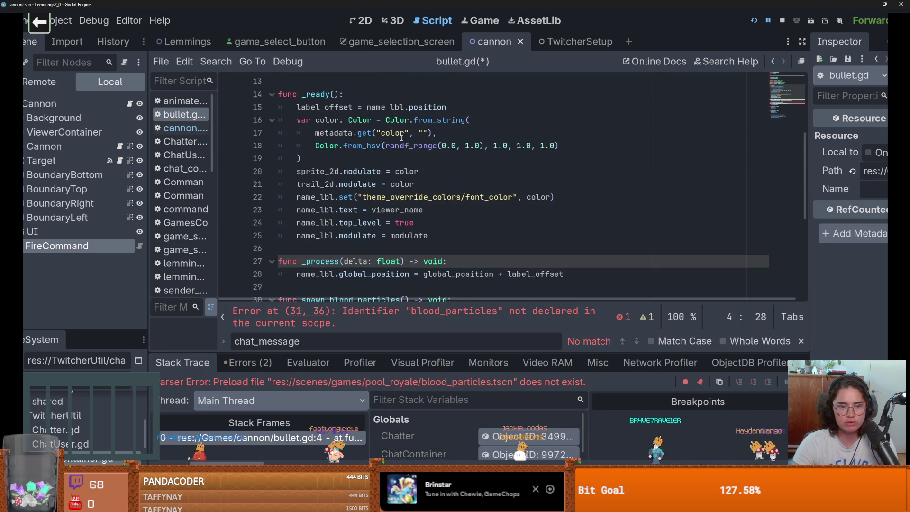
scroll(402, 152, "down", 2)
left_click(406, 158)
key("ctrl+k")
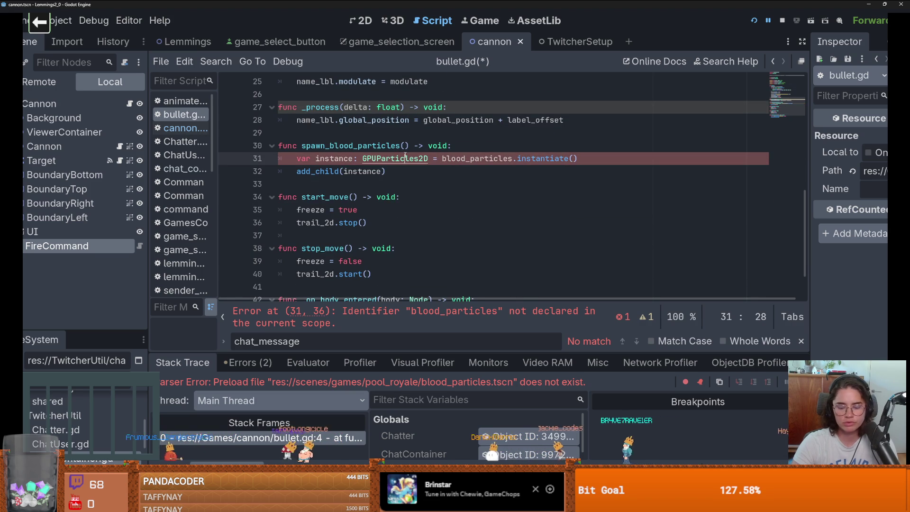
key("ctrl+s")
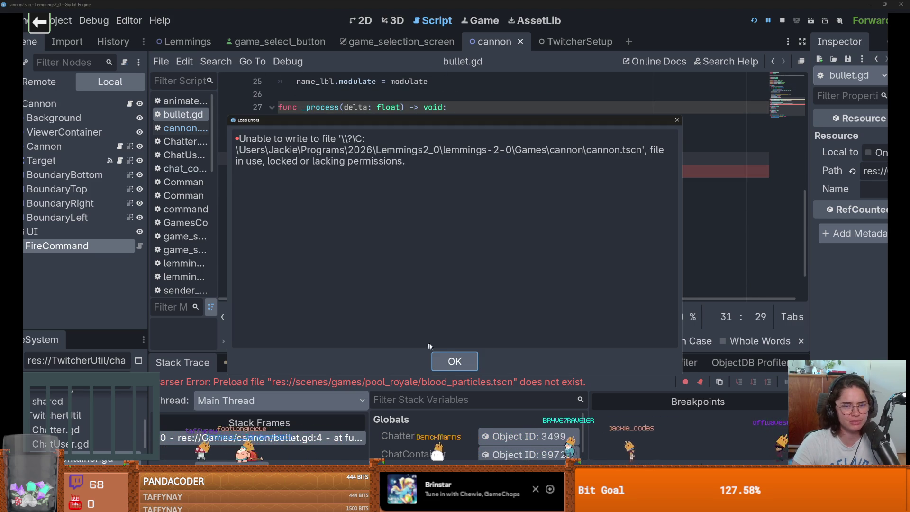
key("Return")
Comment out the add_child line, add pass, save, and run the project again
scroll(434, 251, "up", 3)
scroll(375, 250, "down", 2)
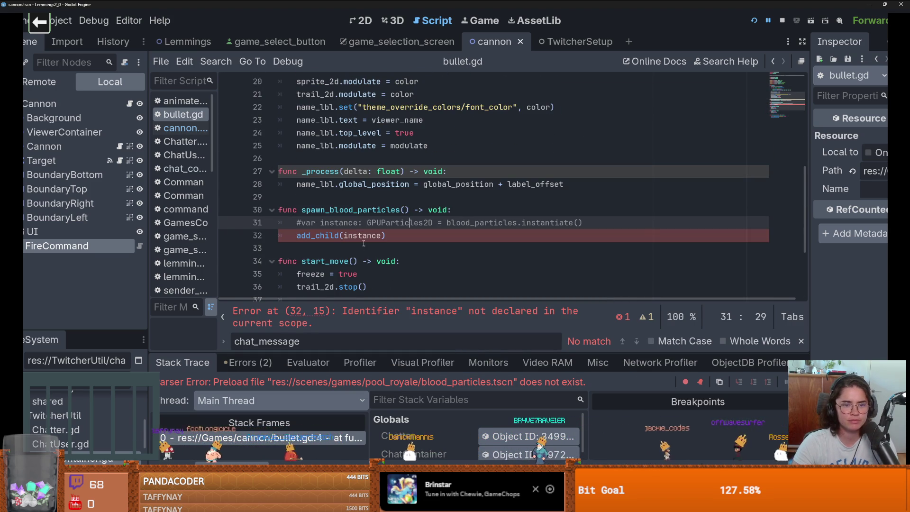
left_click(369, 235)
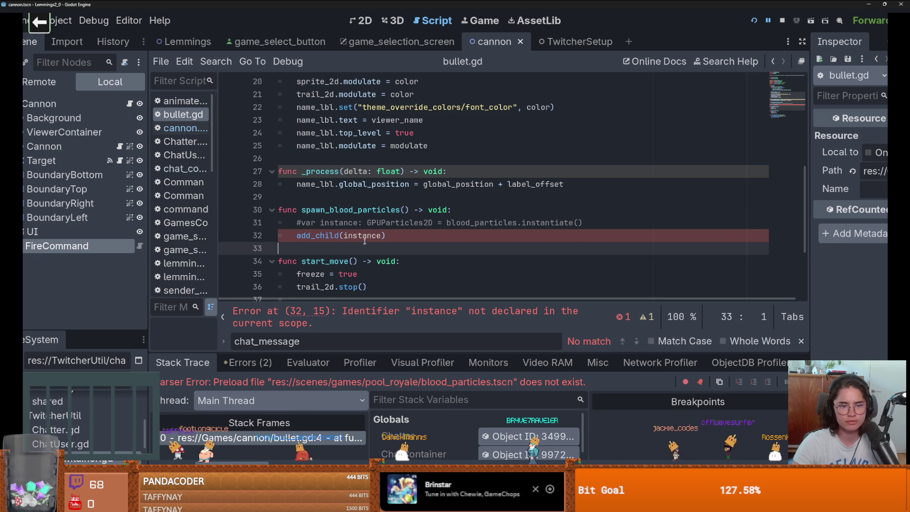
left_click(404, 236)
key("Return")
type("pa")
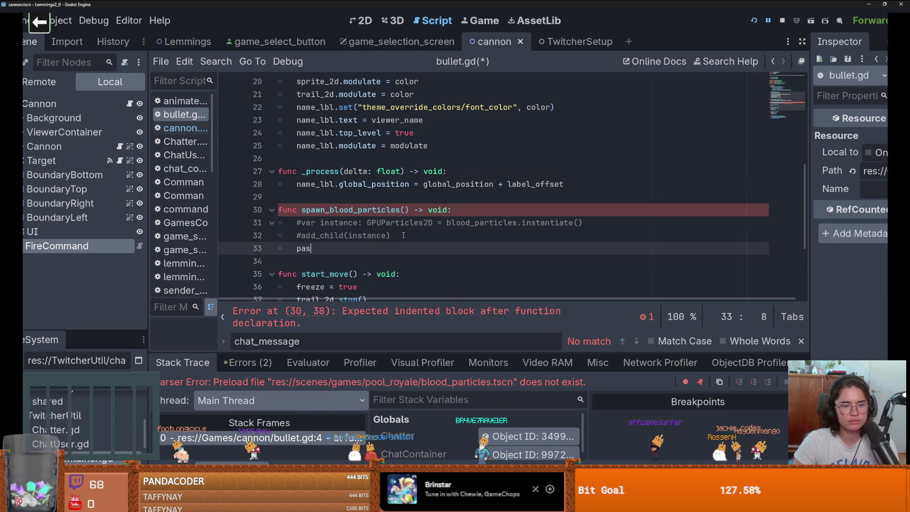
type("s")
key("ctrl+s")
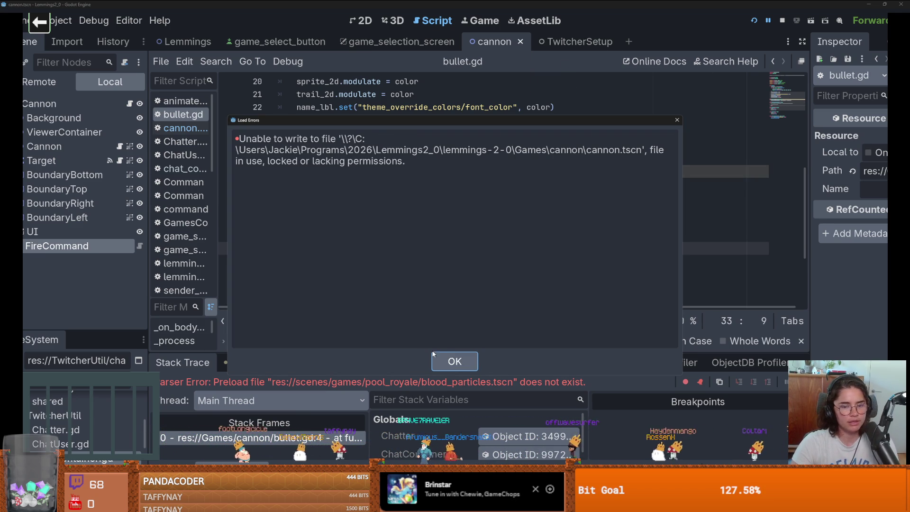
left_click(455, 362)
scroll(569, 190, "down", 3)
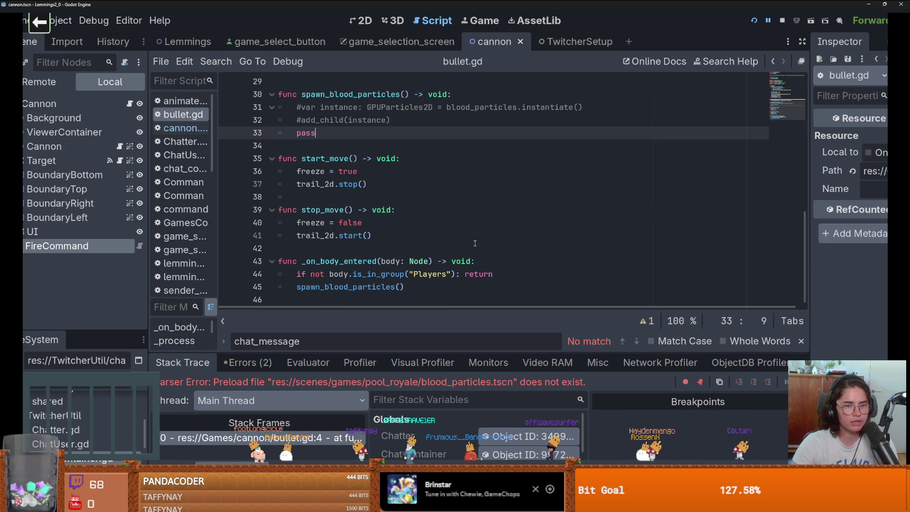
left_click(754, 22)
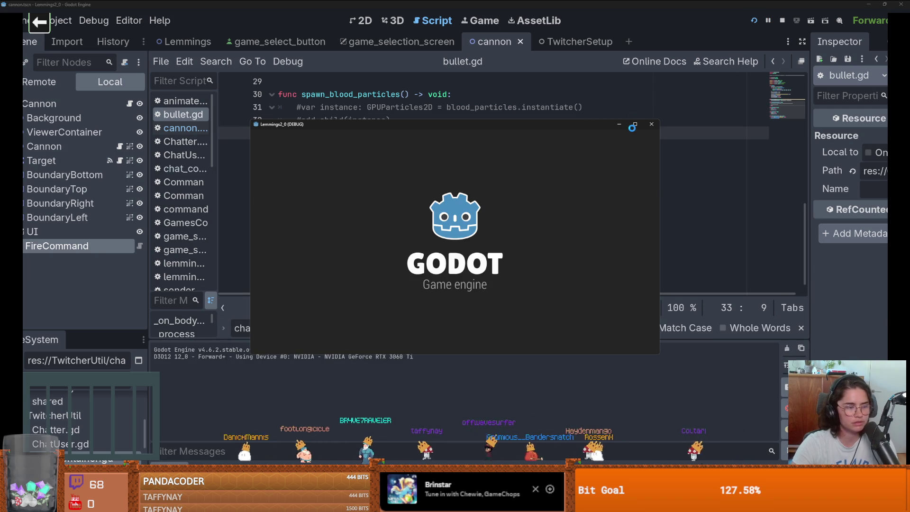
Inspect the CannonGame const preload on line 3 of cannon_admin_panel.gd
scroll(367, 128, "up", 1)
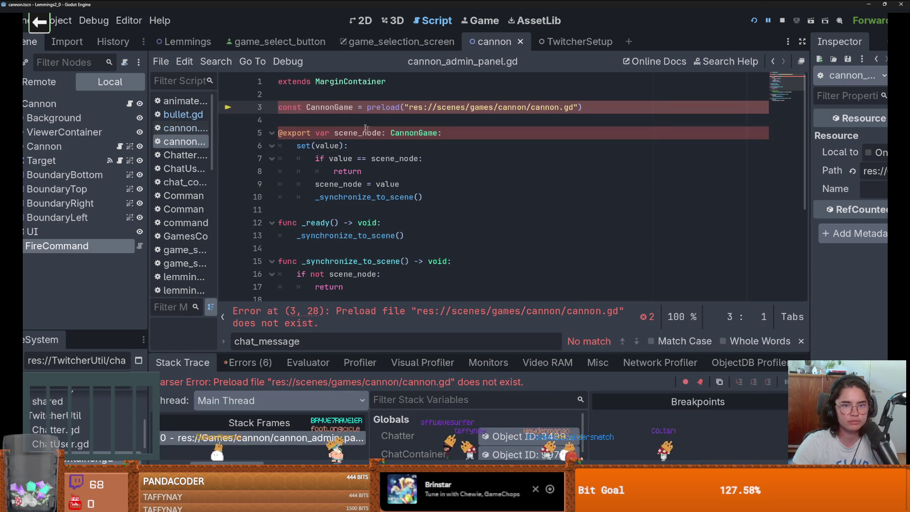
double_click(344, 107)
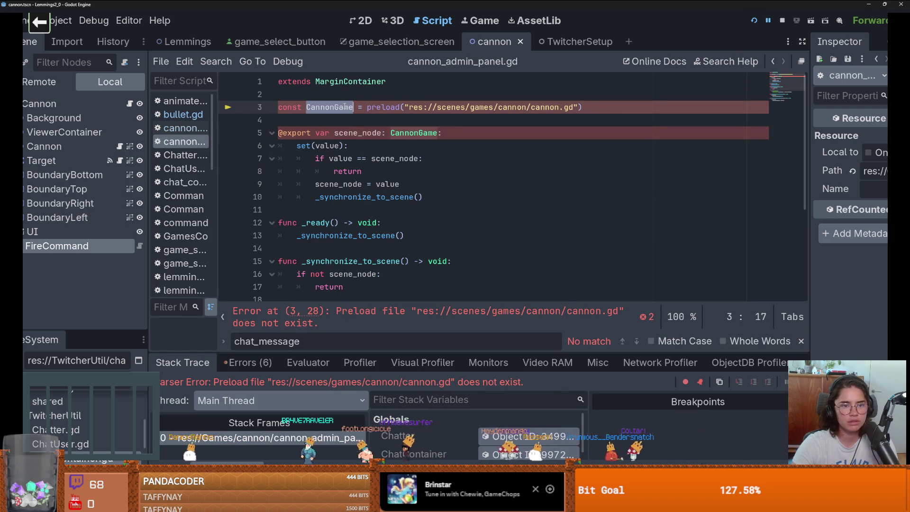
scroll(345, 107, "down", 2)
scroll(344, 107, "up", 2)
mouse_move(608, 106)
left_mouse_down()
mouse_move(280, 107)
mouse_move(374, 107)
left_mouse_up()
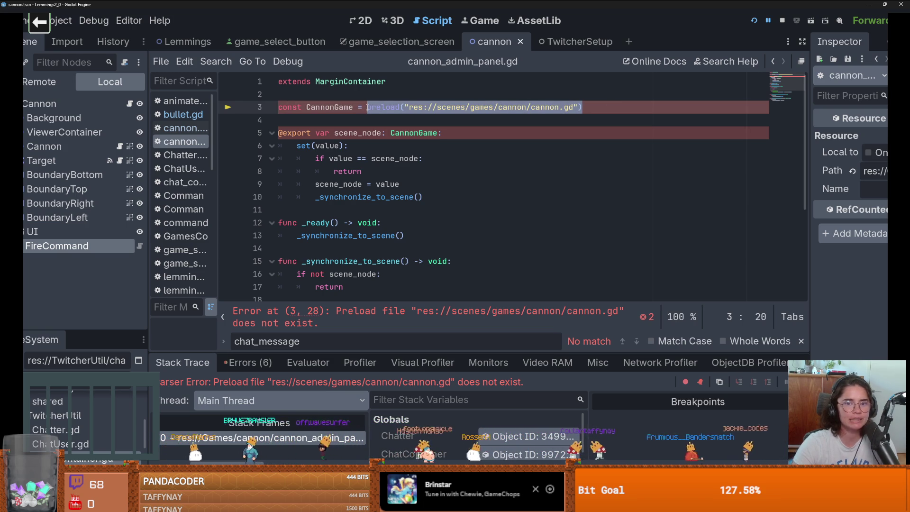
double_click(352, 107)
scroll(379, 190, "down", 3)
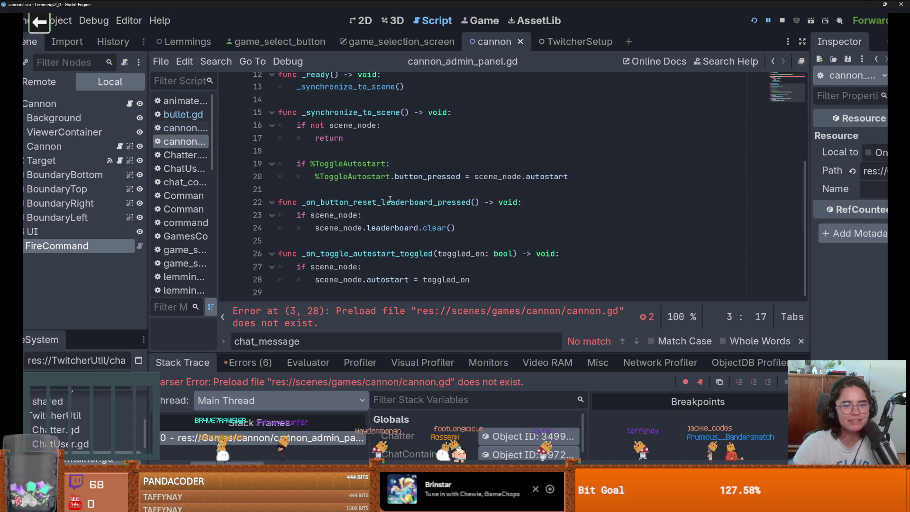
scroll(390, 201, "up", 3)
left_click(341, 110)
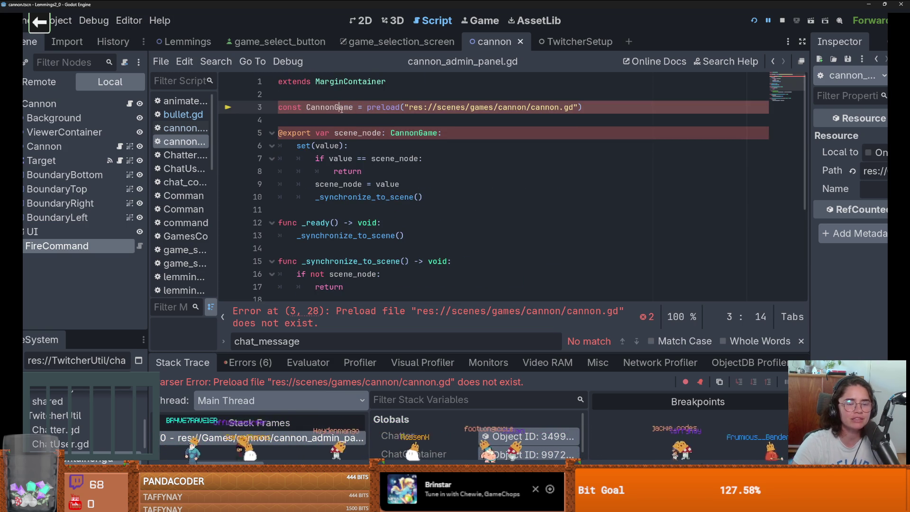
left_click(484, 107)
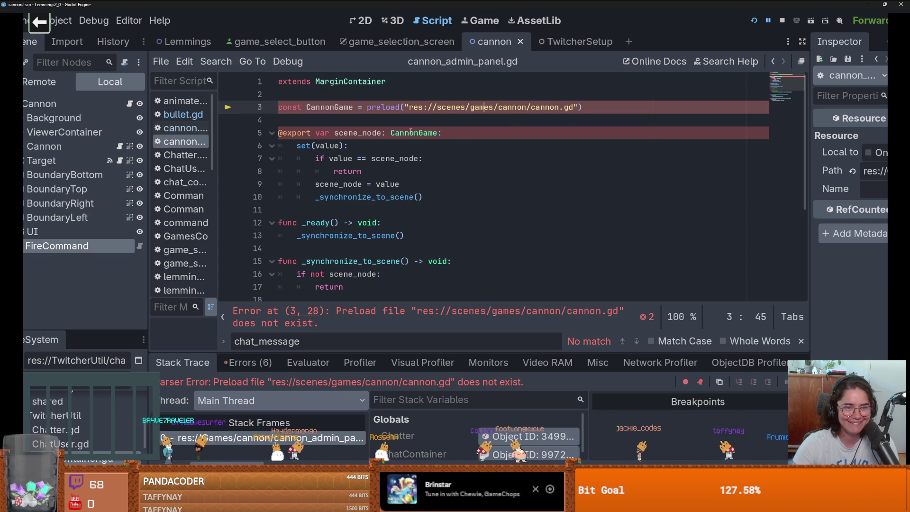
Delete the CannonGame type hint and preload line, then undo to restore them
double_click(410, 132)
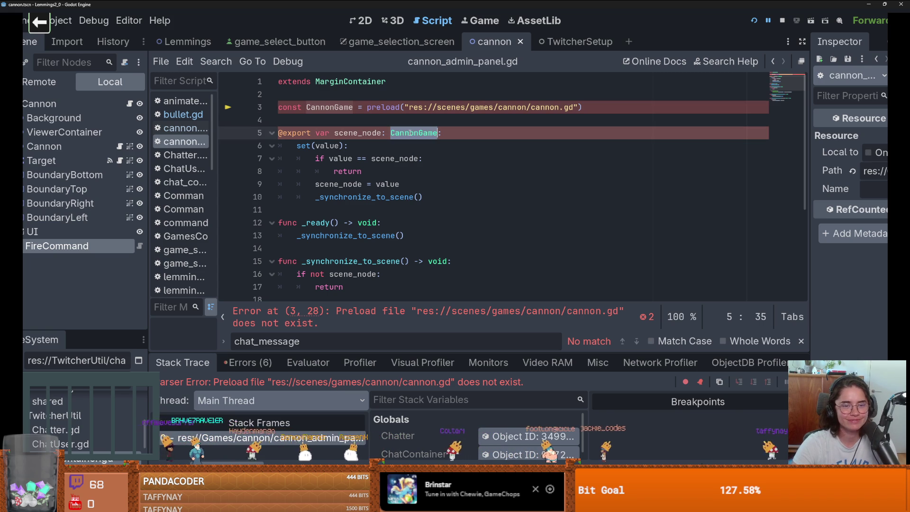
key("BackSpace")
key("BackSpace")
key("BackSpace")
left_click_drag(574, 107, 278, 107)
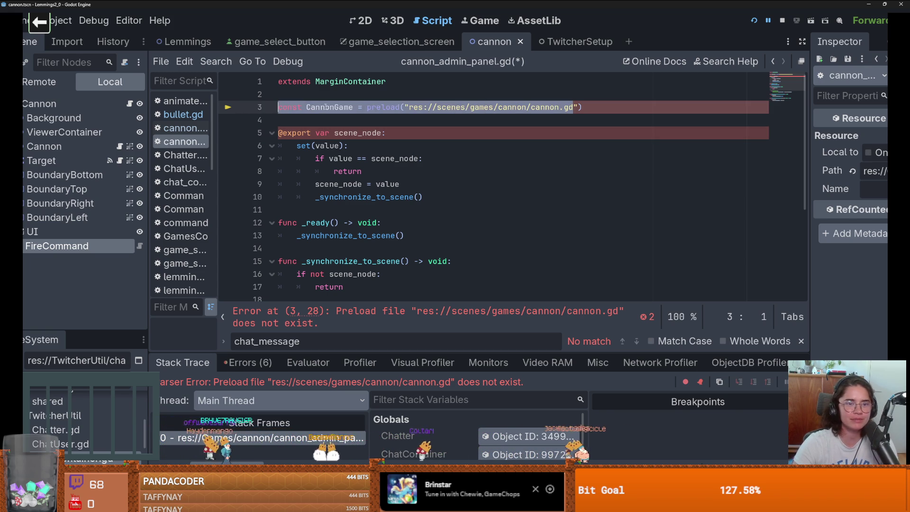
triple_click(243, 103)
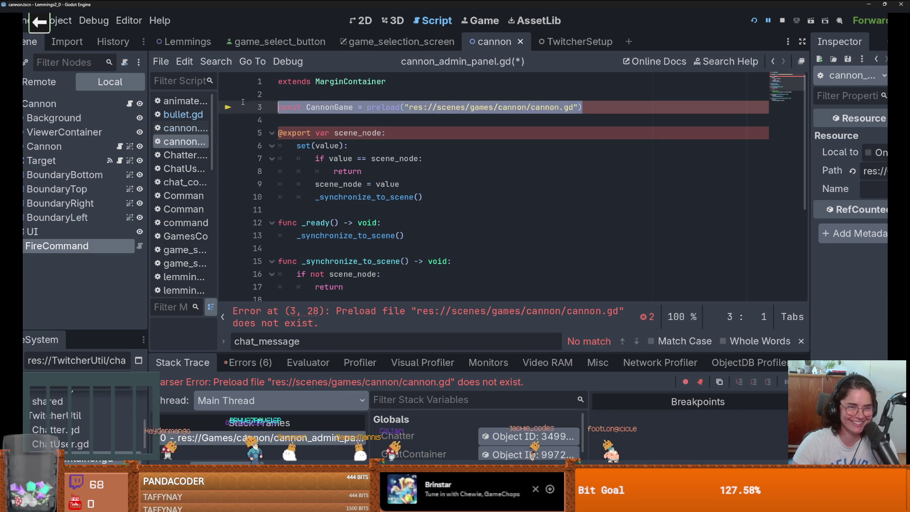
key("BackSpace")
left_click(376, 120)
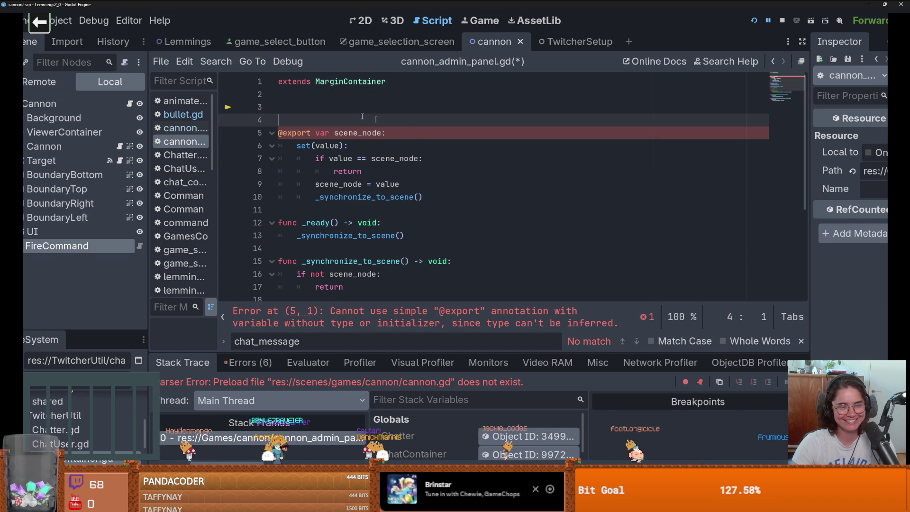
key("ctrl+z")
key("ctrl+z")
key("ctrl+z")
left_click(398, 132)
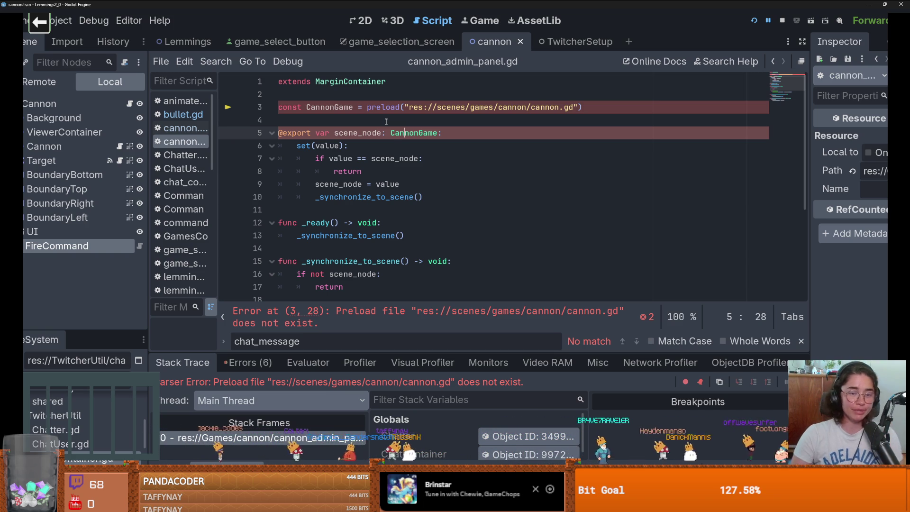
double_click(401, 134)
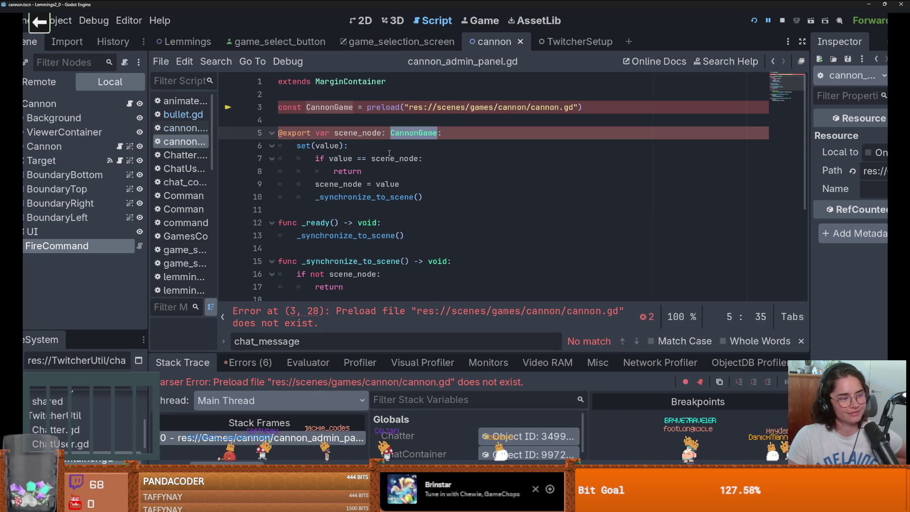
mouse_move(388, 156)
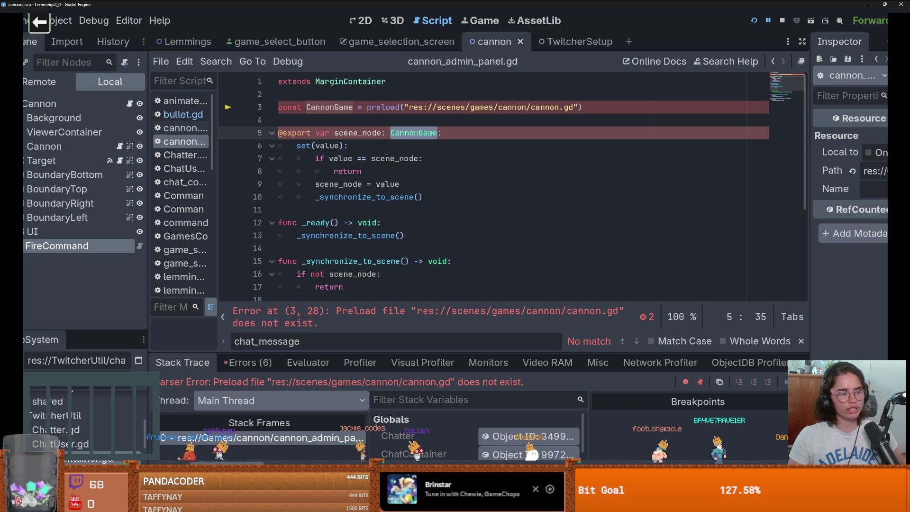
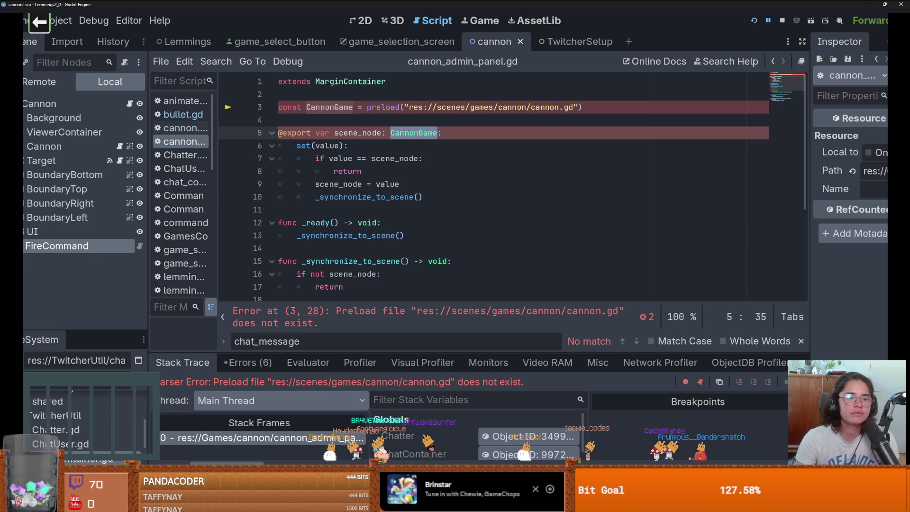
Add and remove a line-17 breakpoint, then return to the top of cannon_admin_panel.gd
left_click(228, 287)
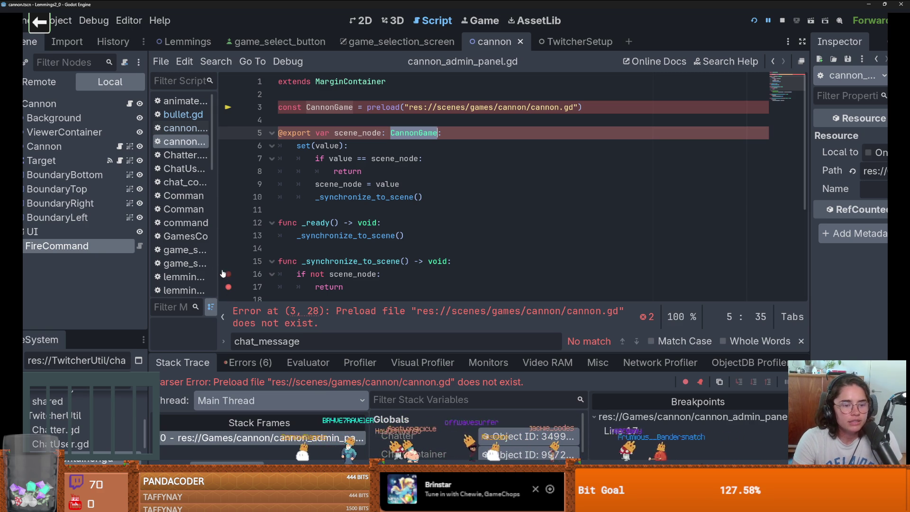
left_click(228, 287)
scroll(280, 274, "down", 2)
key("ctrl+z")
key("ctrl+z")
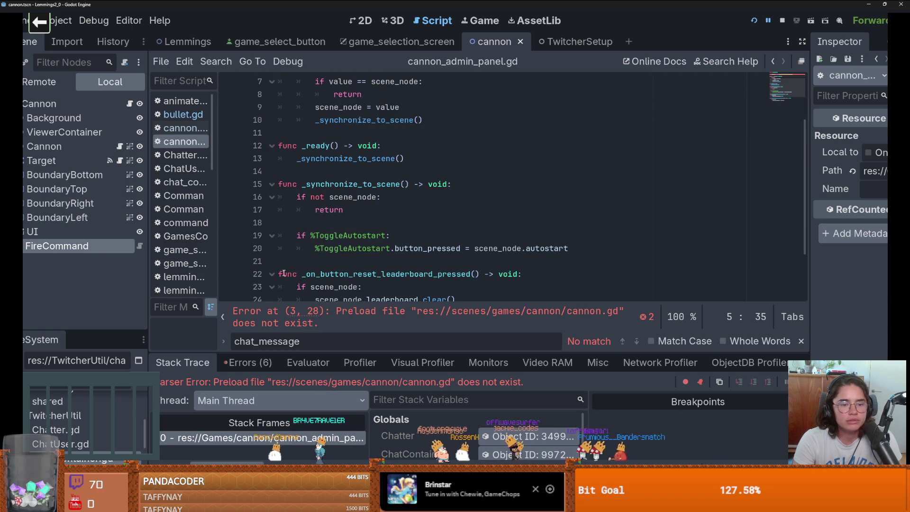
left_click(331, 243)
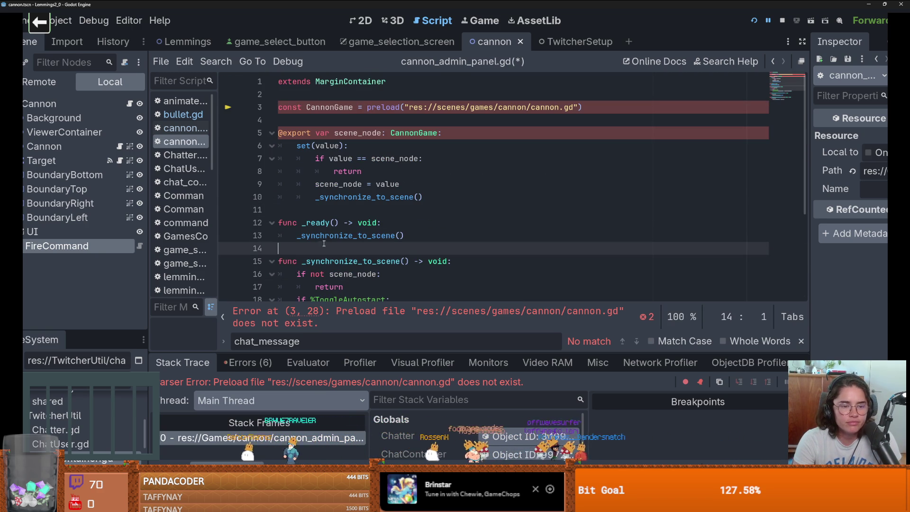
key("Up")
key("Up")
key("Up")
Delete the CannonGame type hint on line 5 and the CannonGame preload line, then save
double_click(421, 133)
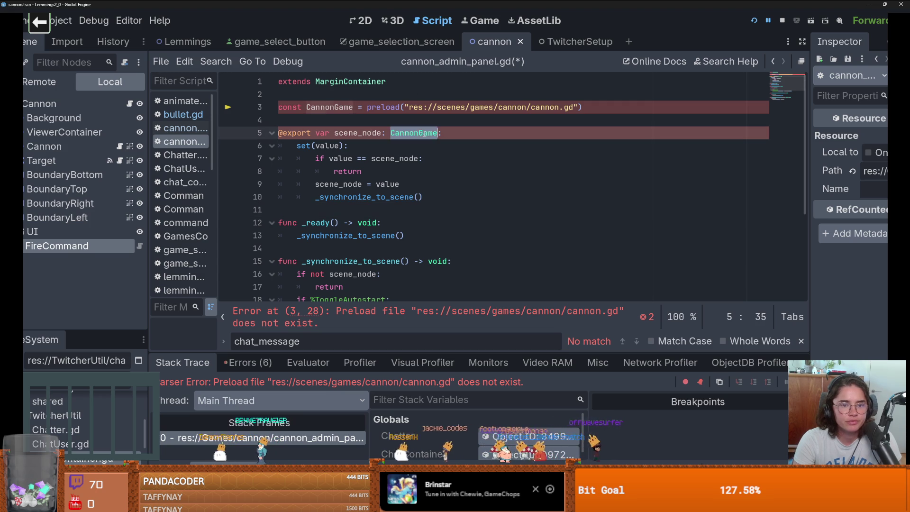
key("BackSpace")
key("BackSpace")
triple_click(575, 105)
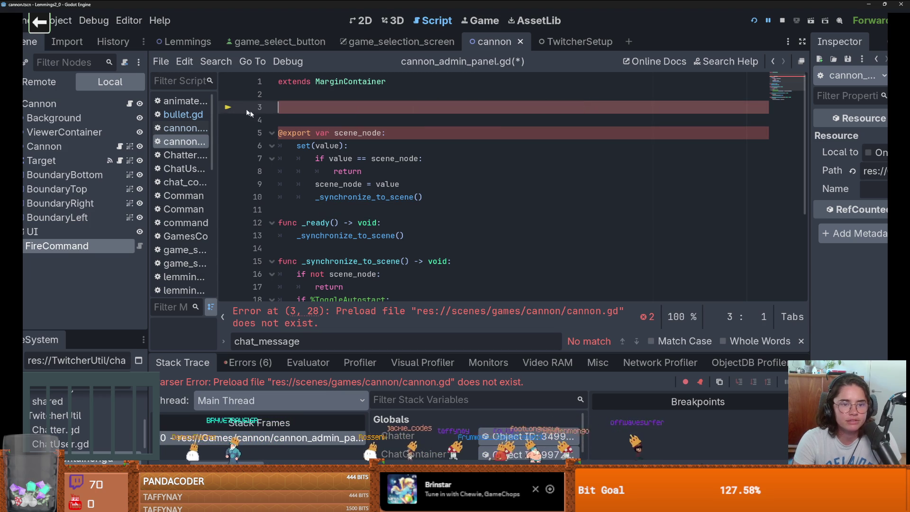
key("BackSpace")
key("BackSpace")
scroll(339, 141, "down", 2)
scroll(318, 122, "up", 2)
key("ctrl+s")
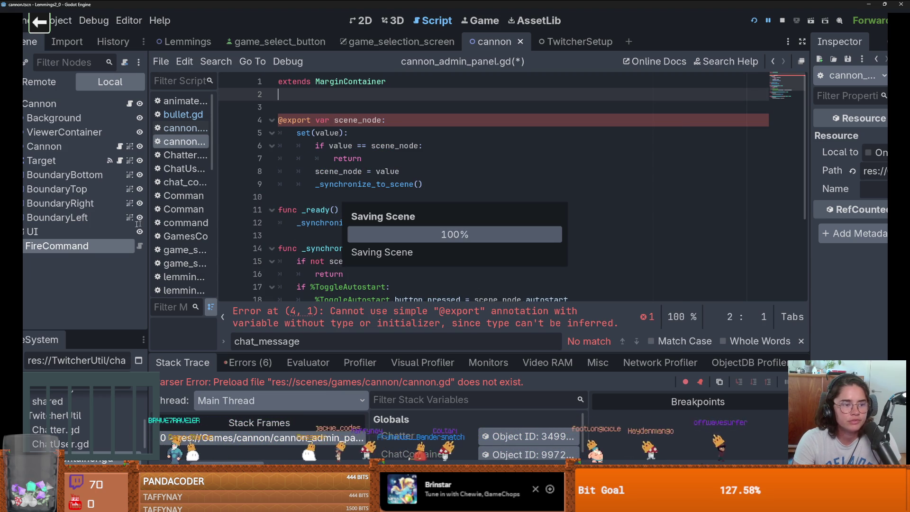
Dismiss the load errors, glance at Commands.gd, and widen the script list to show full names
left_click(455, 362)
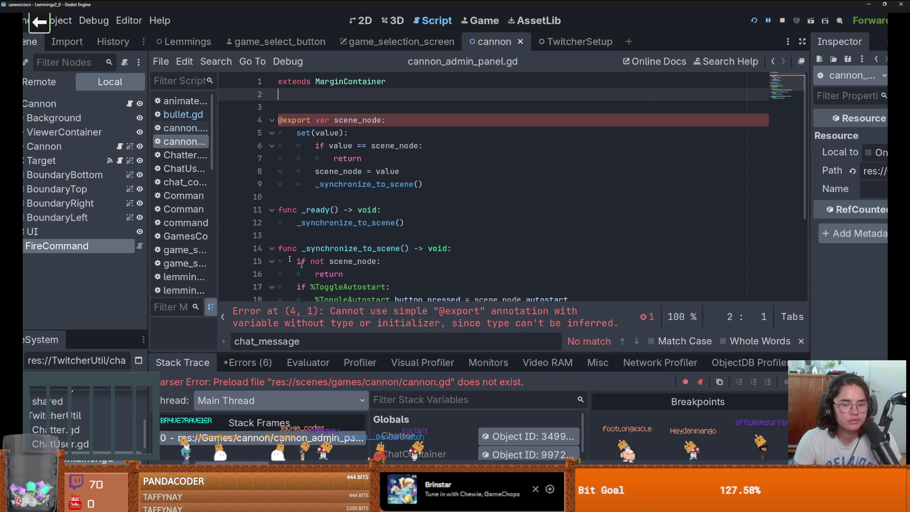
left_click(184, 209)
left_click(197, 143)
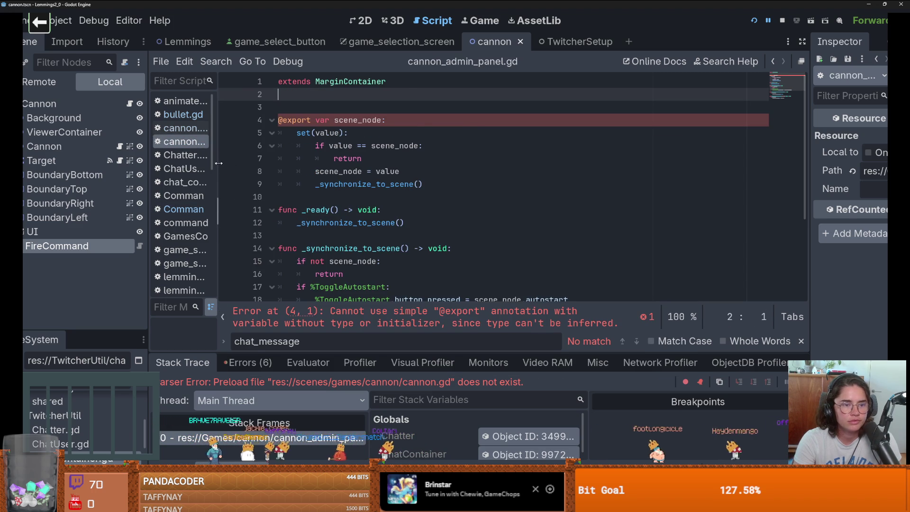
left_click_drag(219, 163, 273, 163)
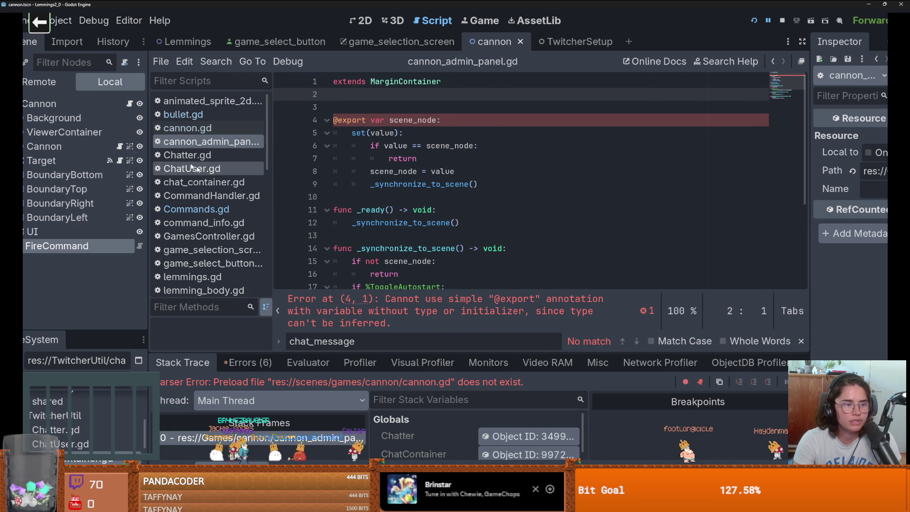
right_click(237, 142)
left_click(428, 120)
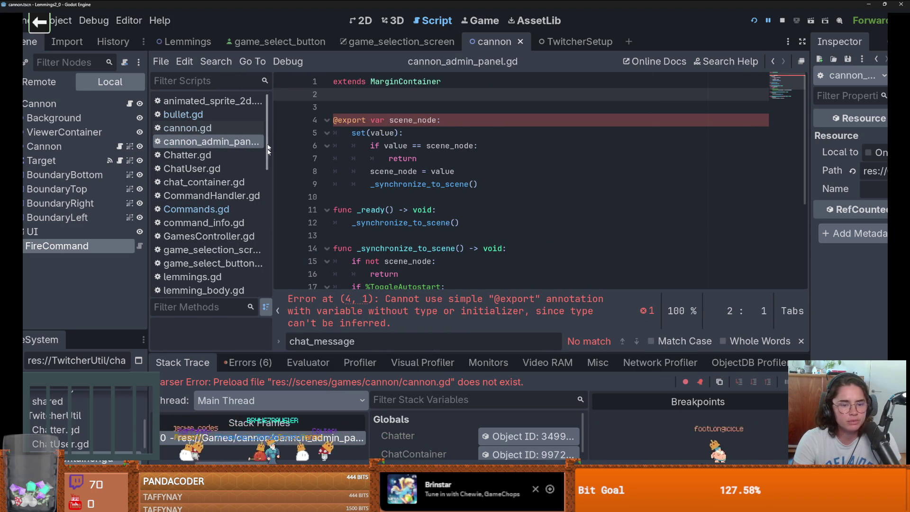
Switch to the Cannon scene's 2D view and browse its nodes, leaving Target expanded
left_click(40, 103)
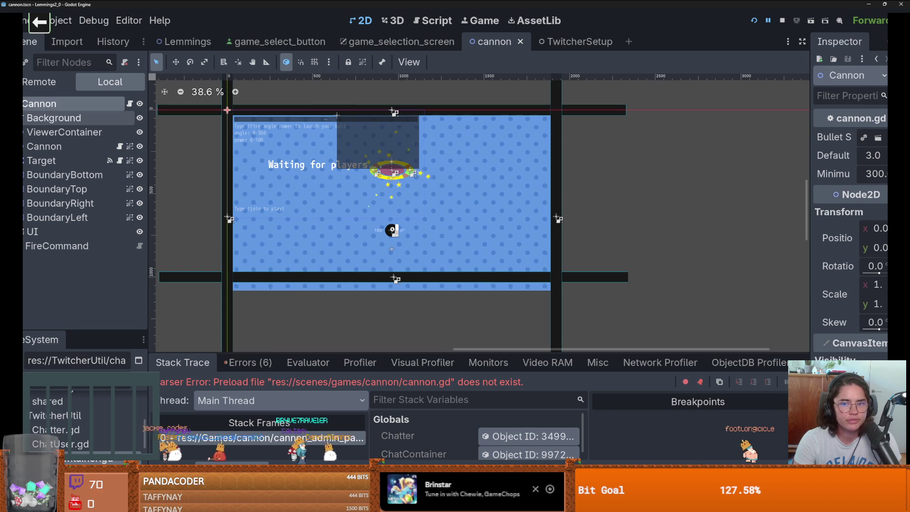
left_click(24, 118)
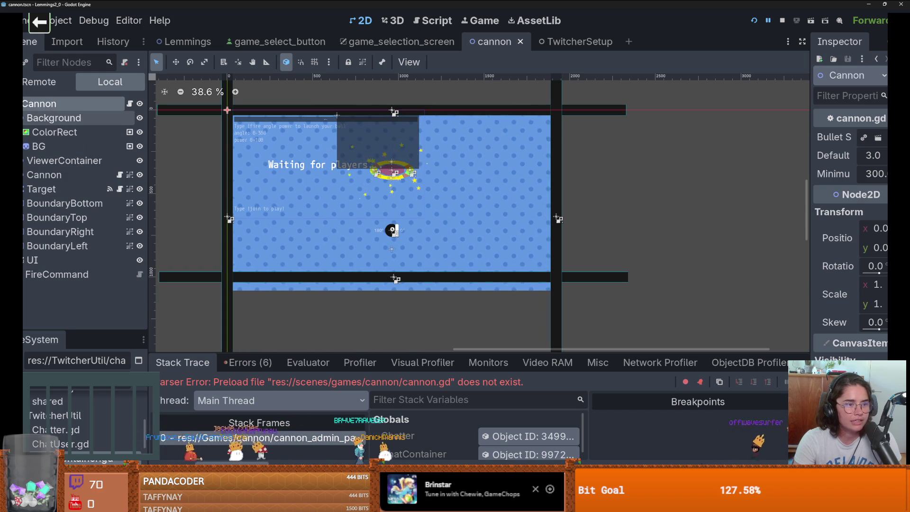
left_click(24, 117)
left_click(48, 132)
left_click(24, 146)
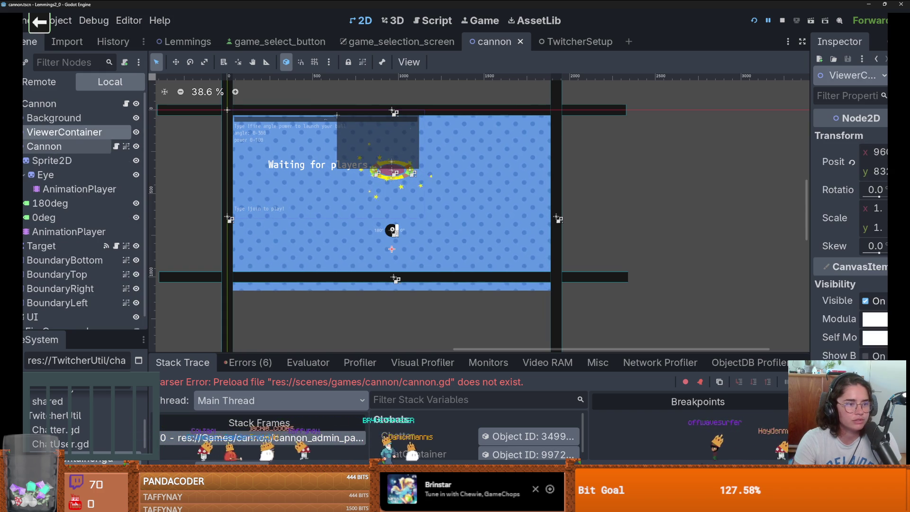
left_click(23, 146)
left_click(24, 146)
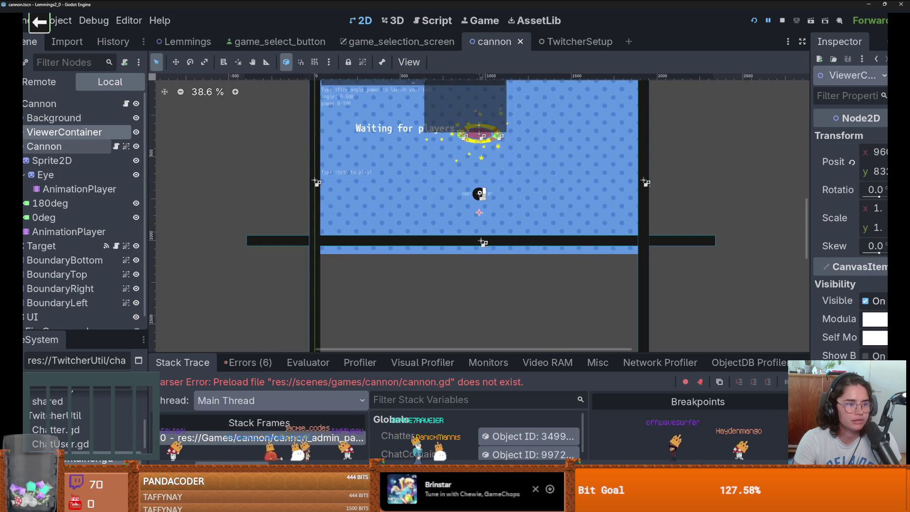
left_click(24, 146)
left_click(24, 161)
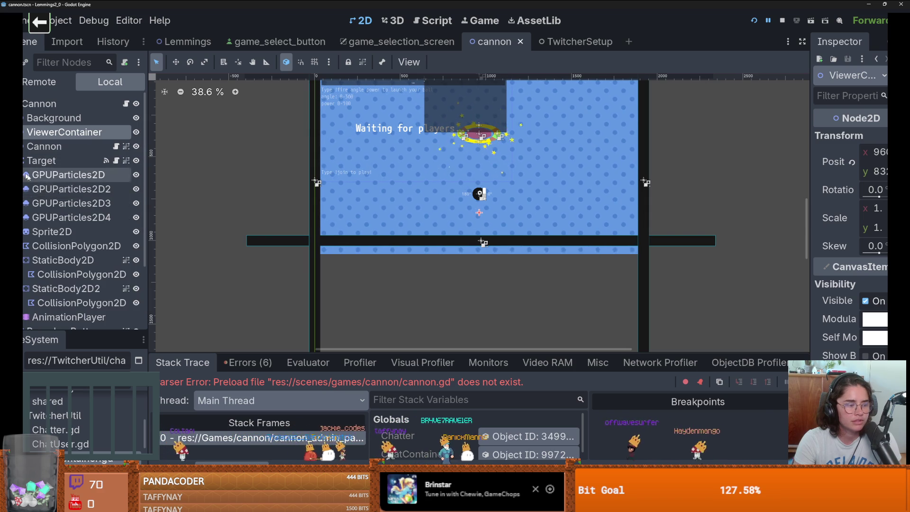
Widen and heighten the Scene dock so the whole node tree is visible
left_click_drag(147, 232, 183, 232)
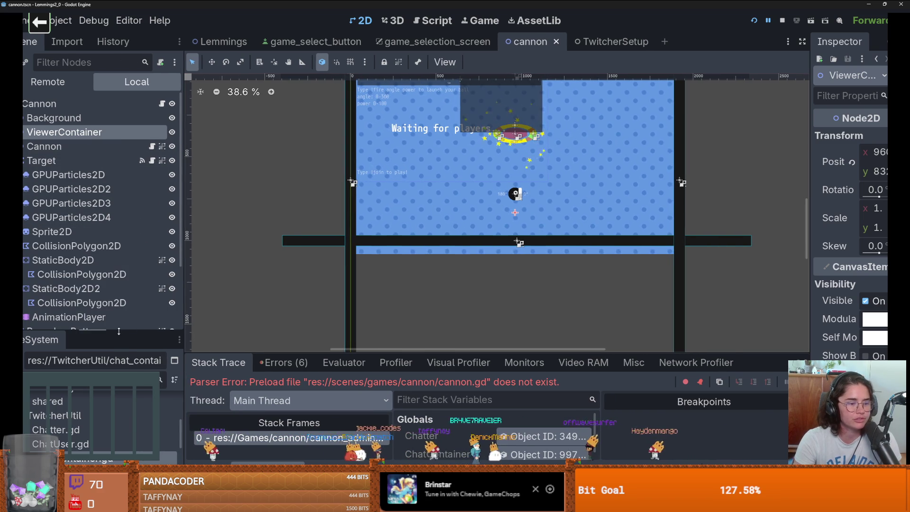
left_click_drag(85, 333, 85, 410)
scroll(72, 232, "down", 1)
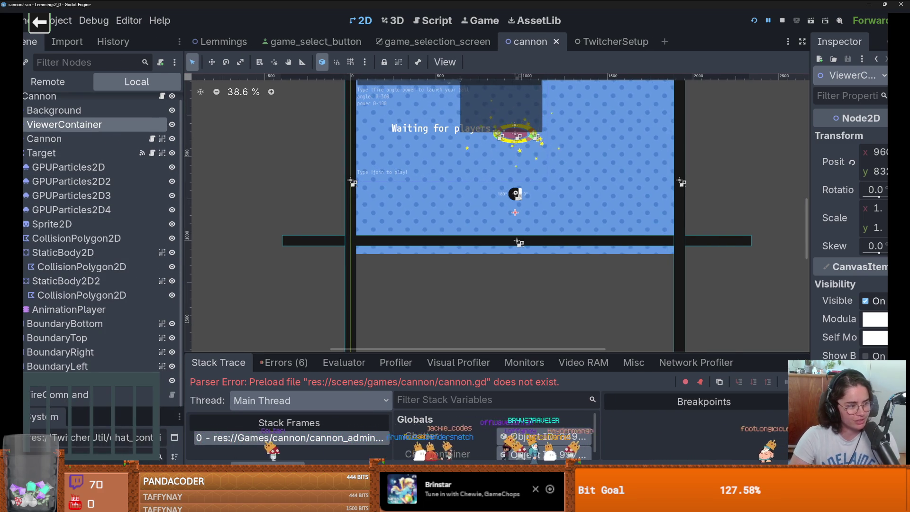
scroll(71, 266, "up", 1)
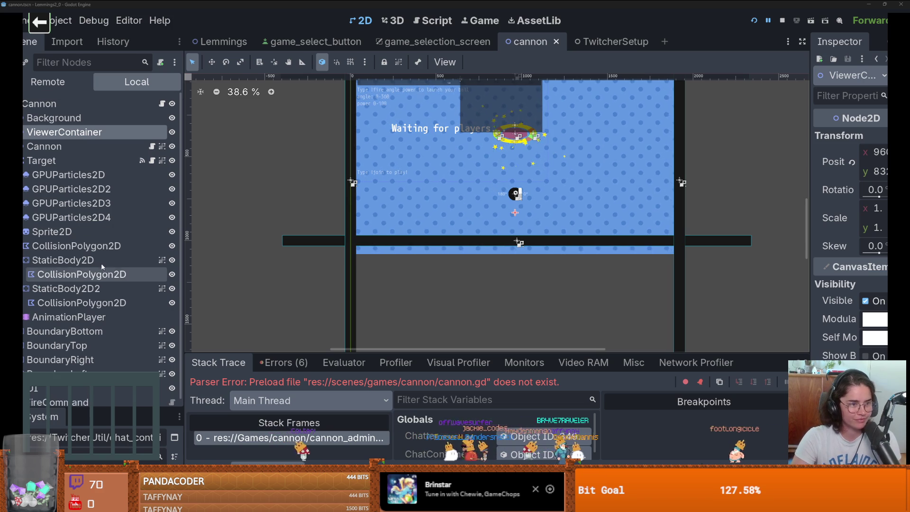
Open target.gd from the Target node and look inside the UI node's children
left_click(24, 162)
left_click(155, 161)
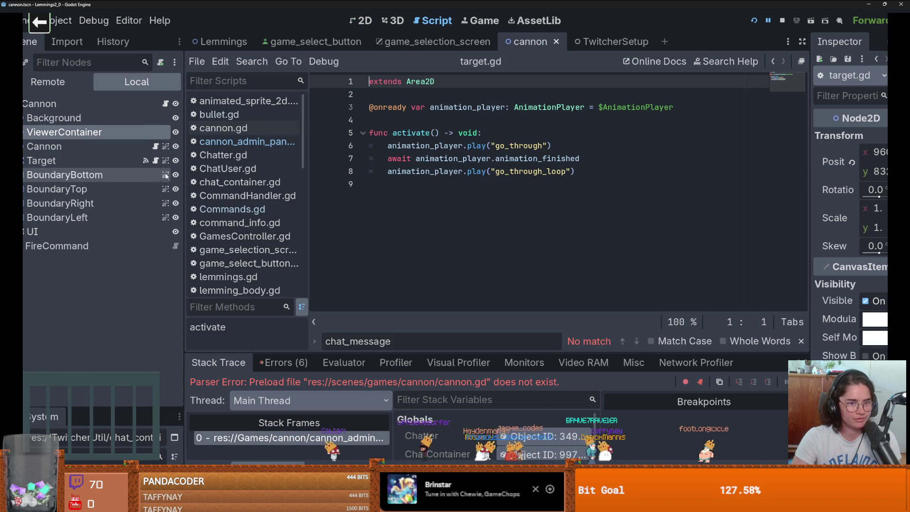
left_click(24, 231)
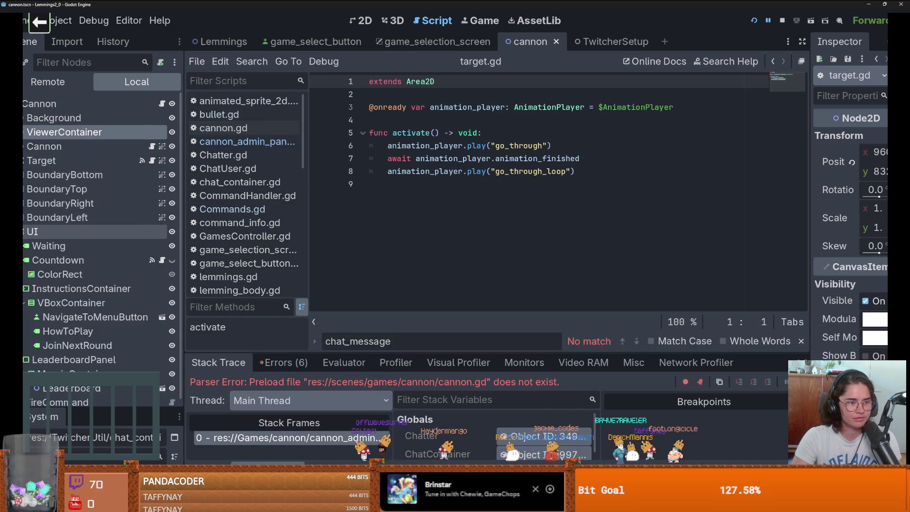
left_click(24, 231)
left_click(24, 231)
scroll(95, 232, "down", 1)
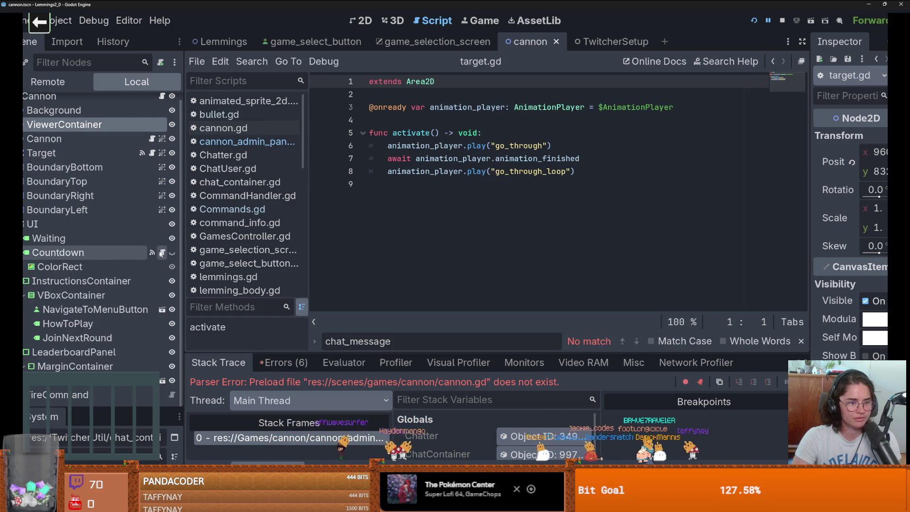
left_click(23, 224)
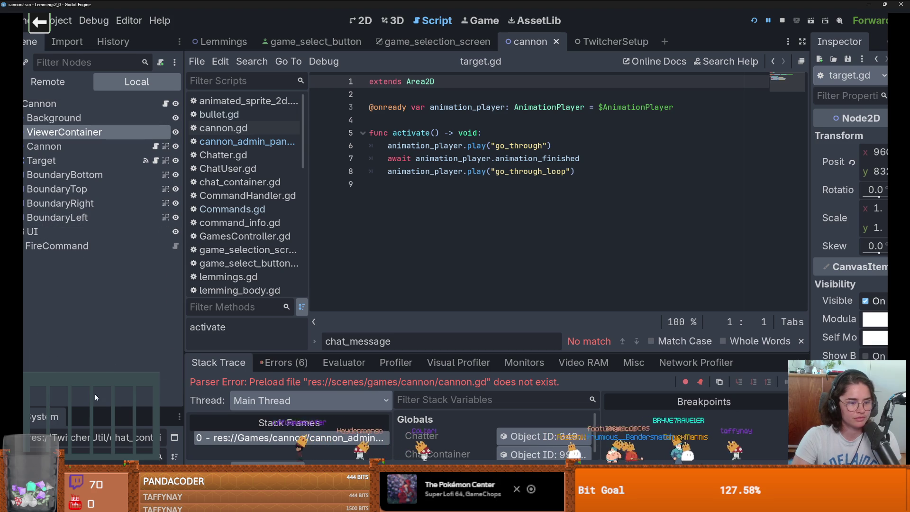
Enlarge the FileSystem dock and put the caret in its Filter Files box
left_click_drag(95, 406, 103, 207)
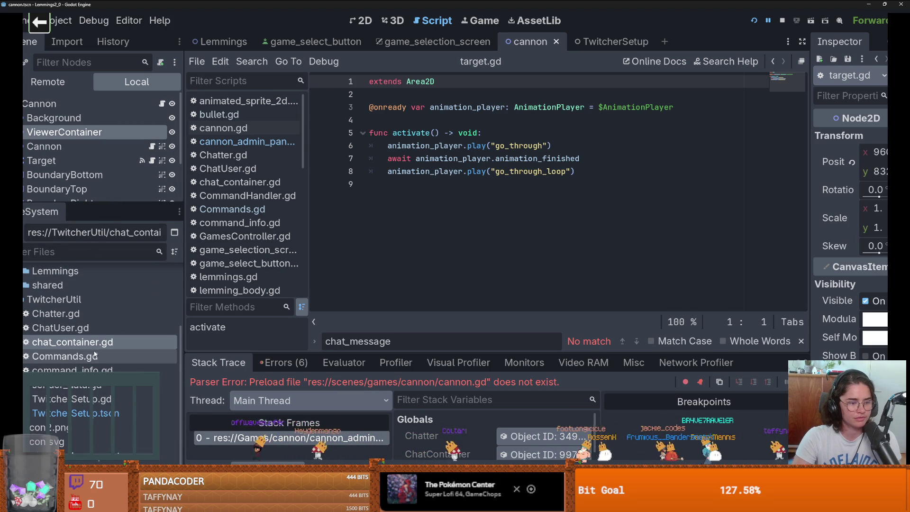
scroll(73, 332, "up", 3)
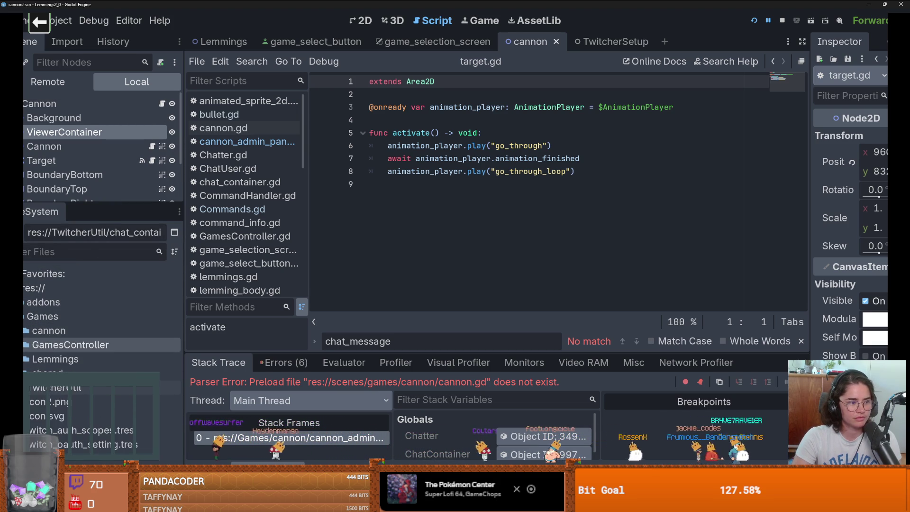
left_click(47, 252)
Filter files by 'canno' and find that no scenes own cannon_admin_panel.tscn
type("canno")
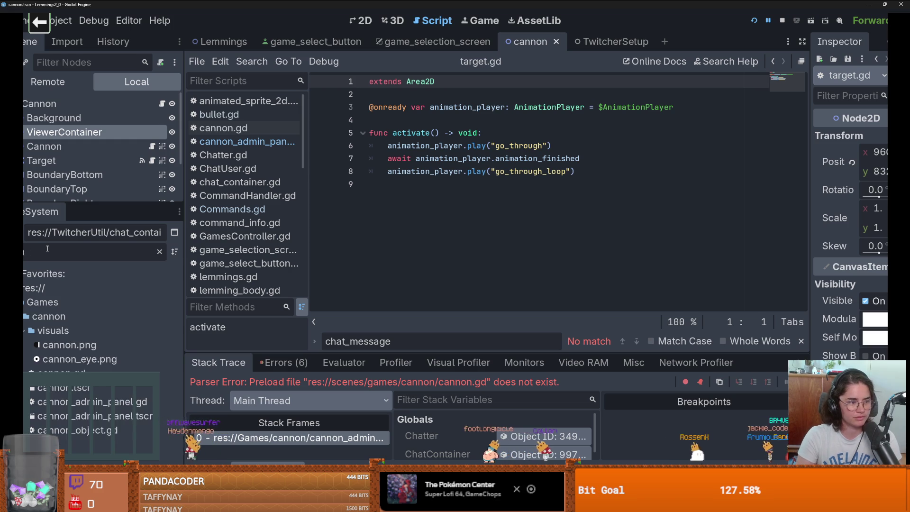
left_click(105, 416)
right_click(104, 415)
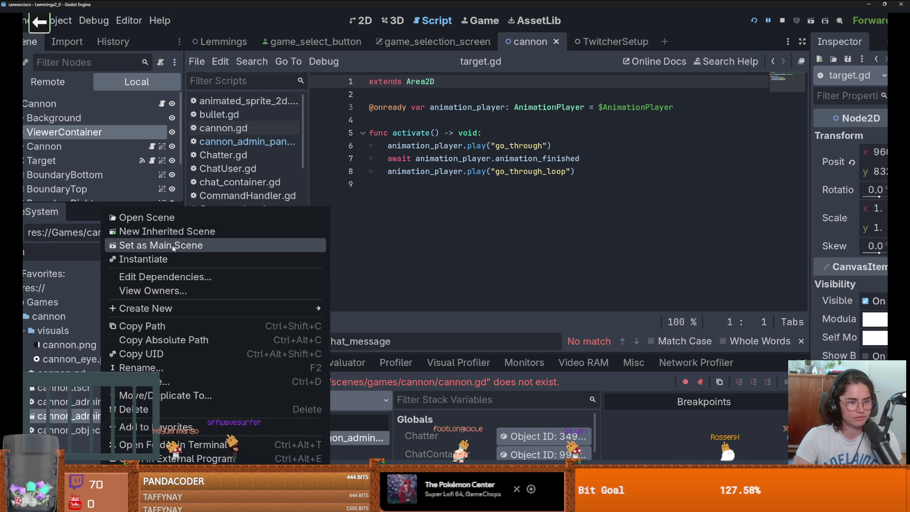
left_click(231, 290)
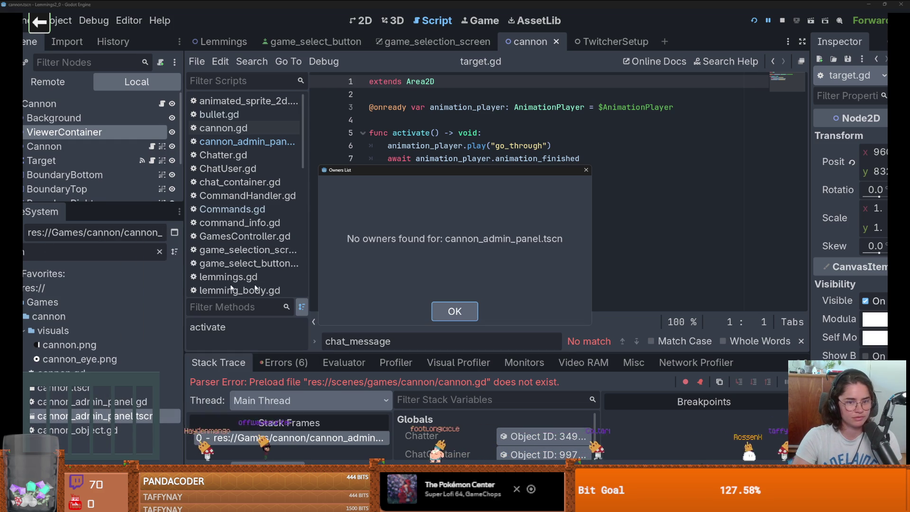
left_click(455, 311)
Review cannon_admin_panel.tscn's dependencies, then clear the filter and enlarge the Scene dock
right_click(140, 416)
left_click(189, 280)
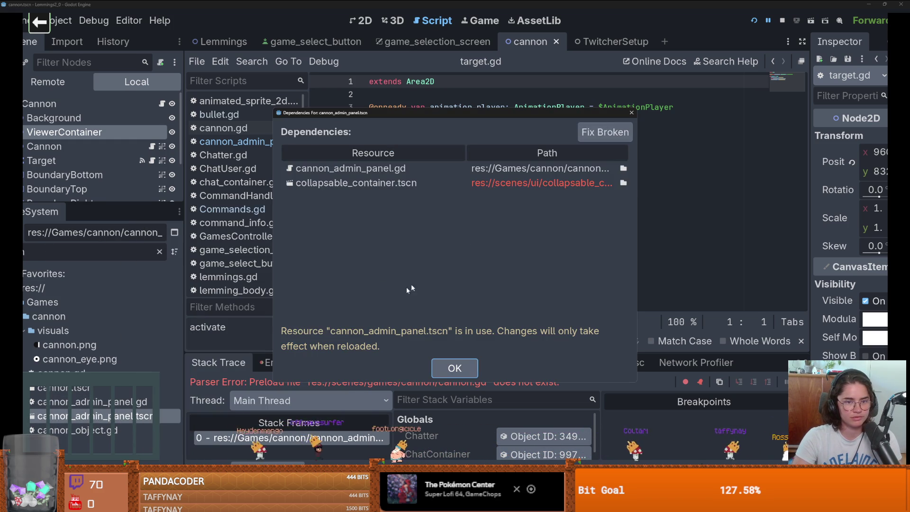
left_click_drag(639, 185, 819, 185)
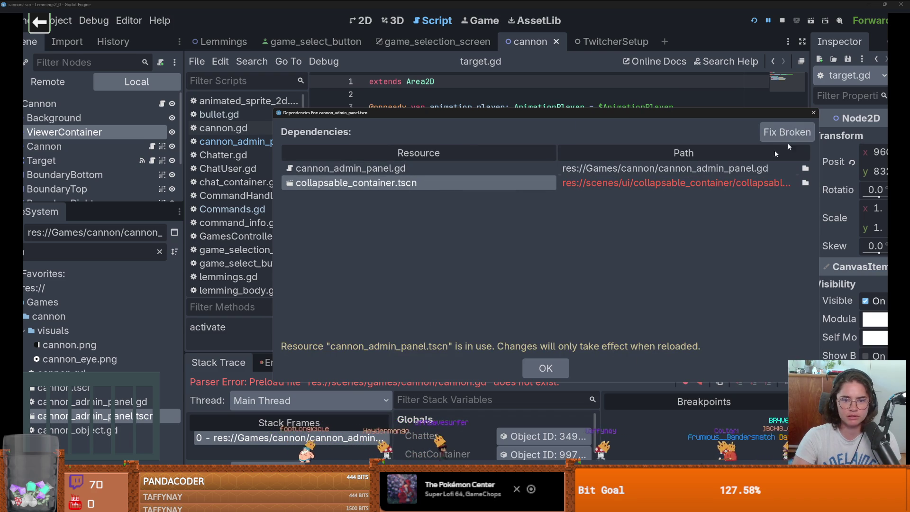
left_click(813, 114)
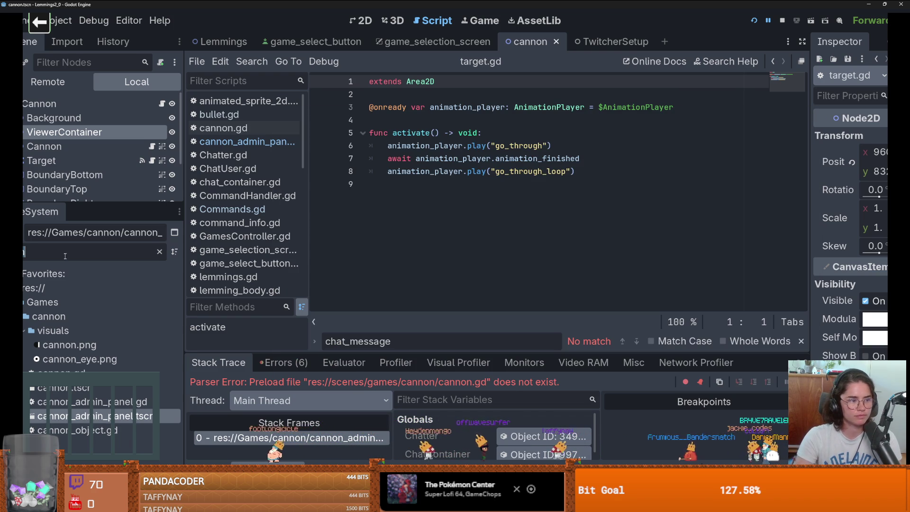
key("BackSpace")
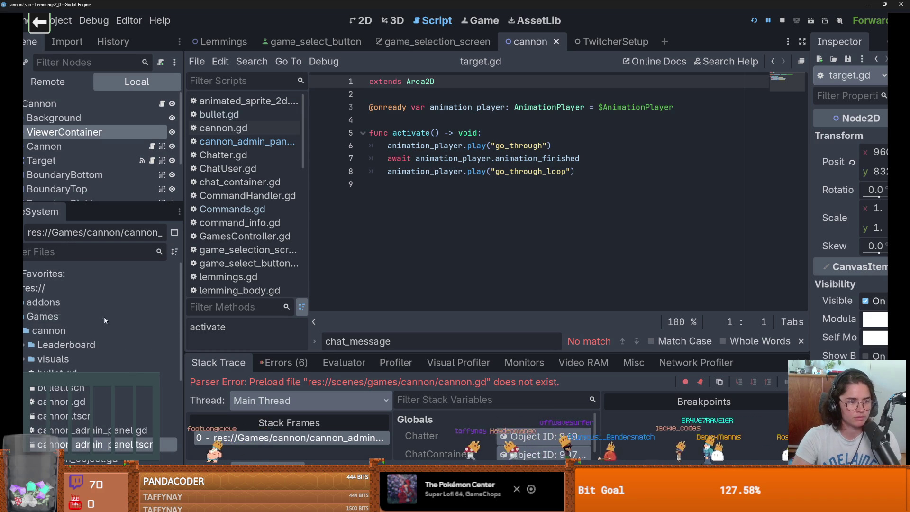
left_click_drag(108, 201, 130, 331)
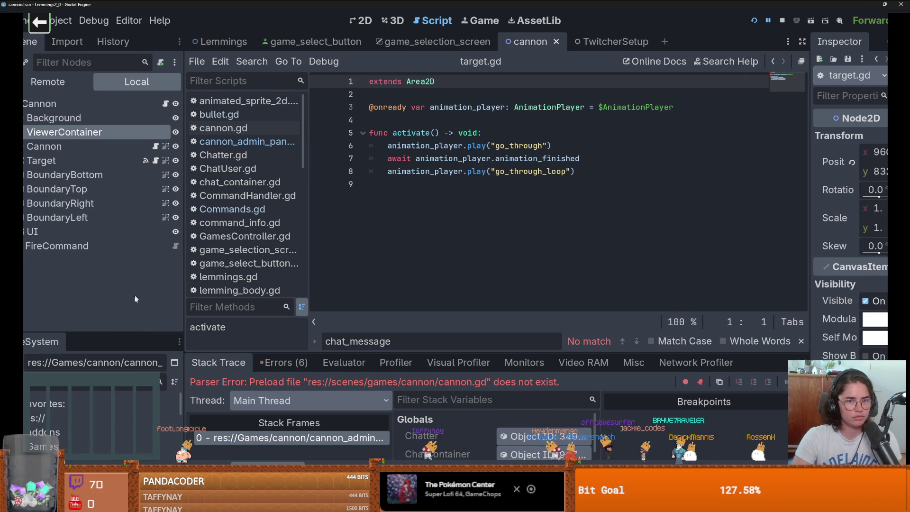
Expand Background and Cannon in the remote tree and open target.gd
left_click(23, 117)
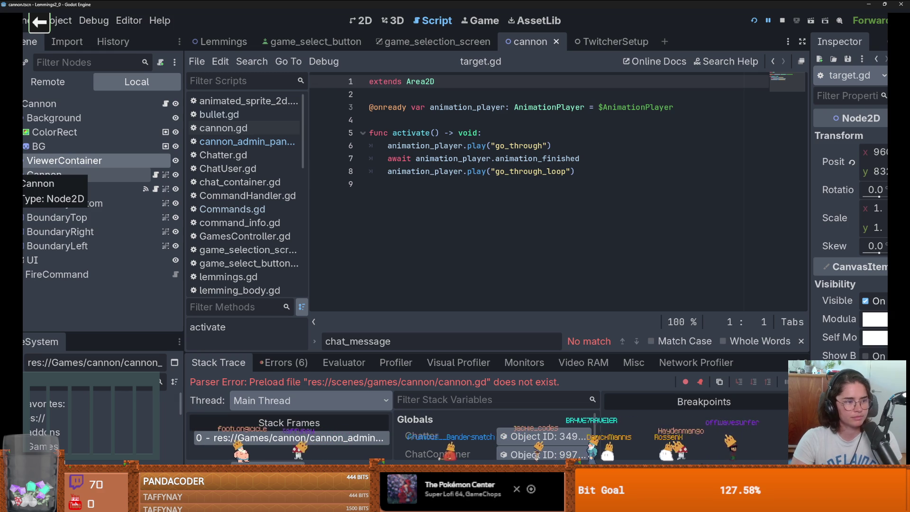
left_click(22, 175)
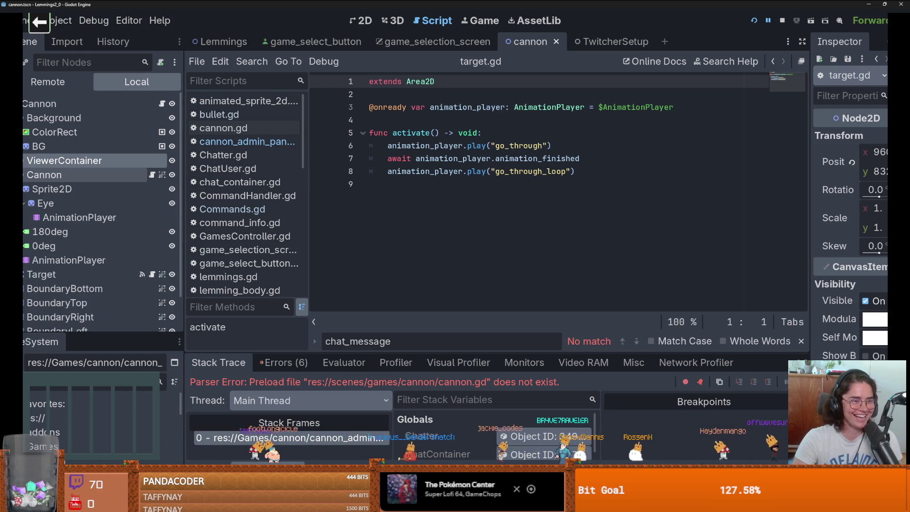
left_click(22, 175)
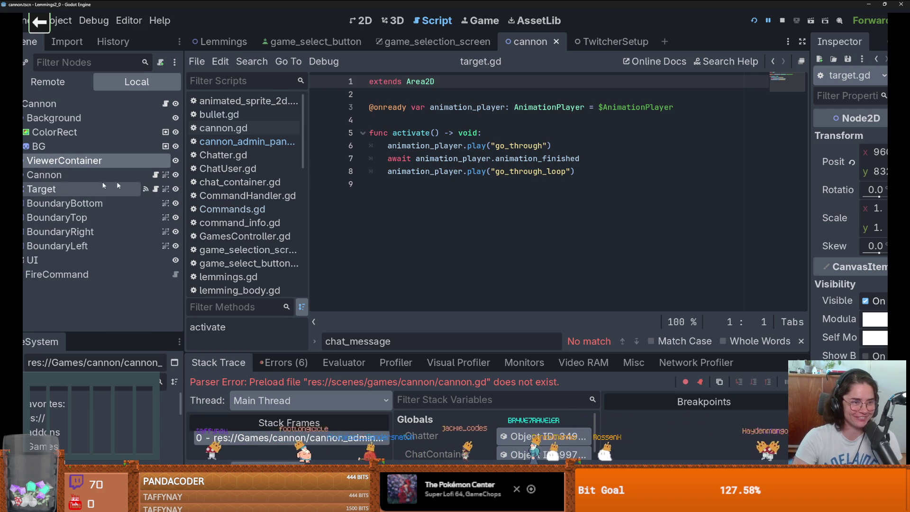
left_click(157, 192)
scroll(244, 256, "down", 2)
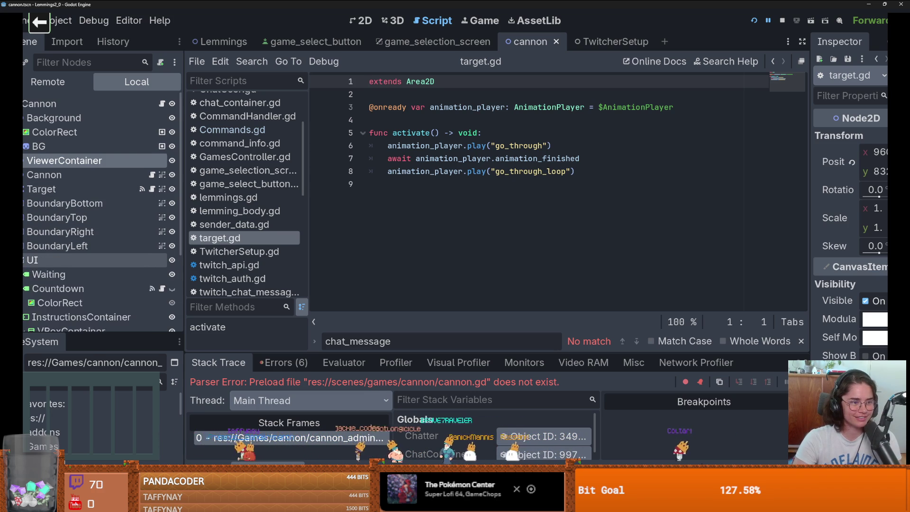
scroll(72, 268, "down", 3)
scroll(72, 269, "down", 1)
Open countdown.gd, then select LeaderboardPanel to return to the 2D view
left_click(162, 202)
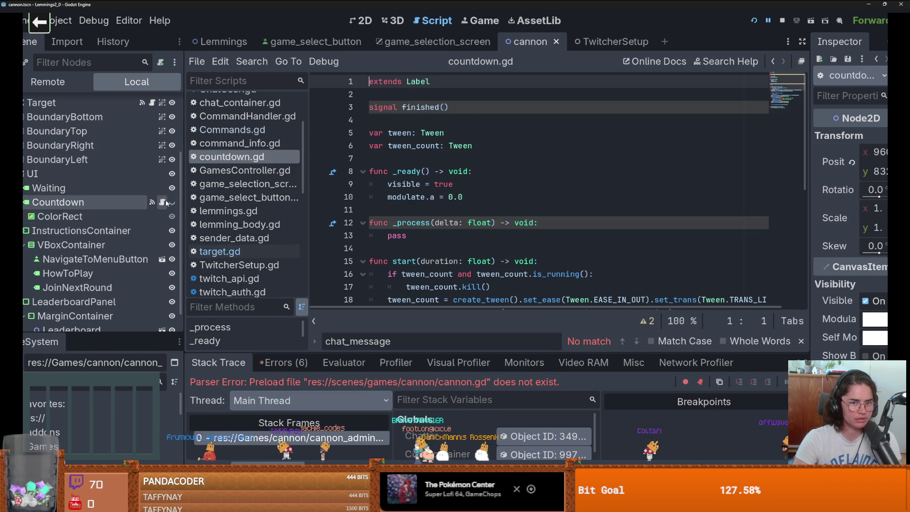
scroll(135, 215, "down", 1)
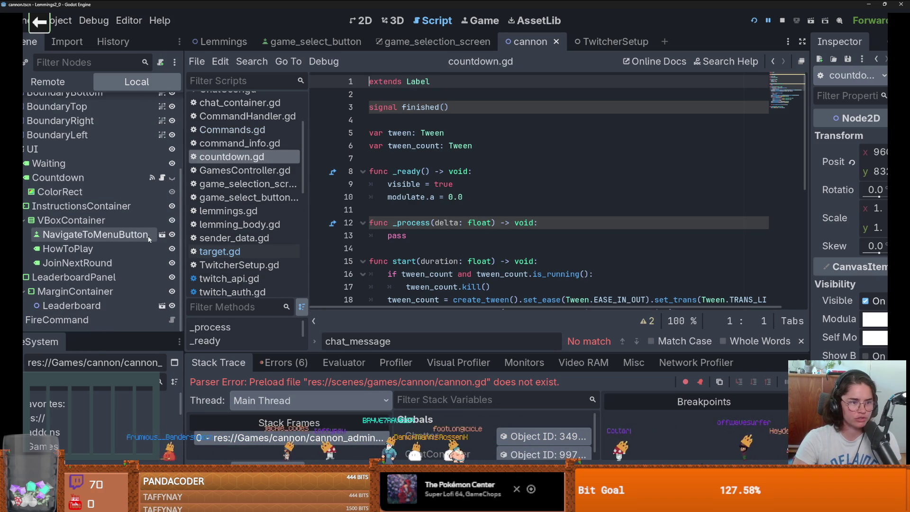
left_click(95, 278)
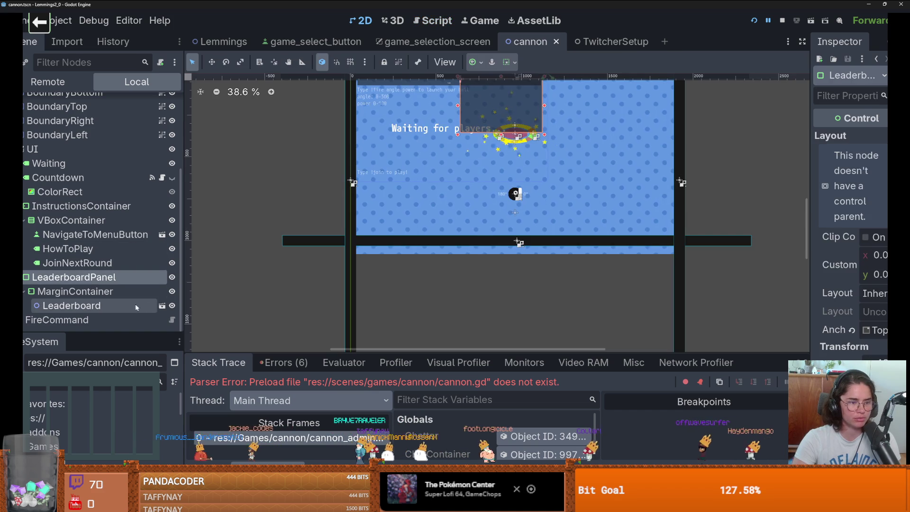
Open the Leaderboard scene, then switch to TwitcherSetup and save it
left_click(162, 306)
left_click(599, 42)
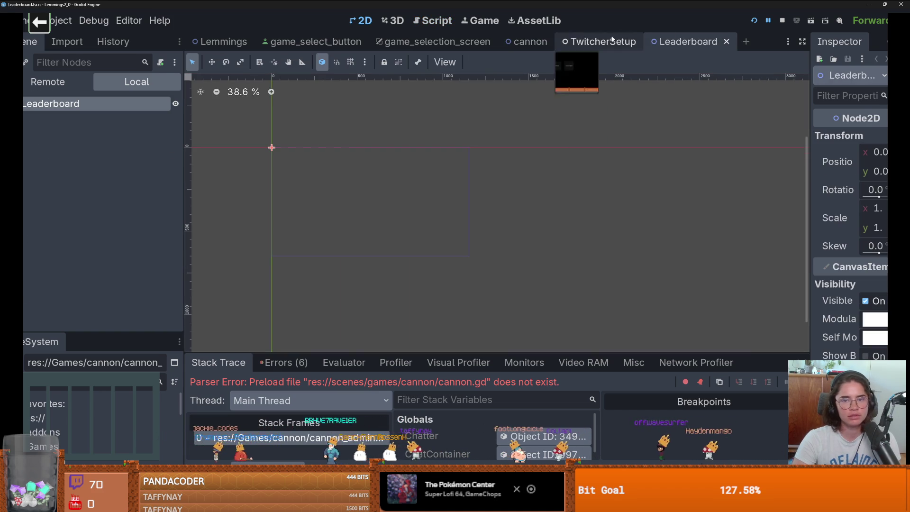
key("ctrl+s")
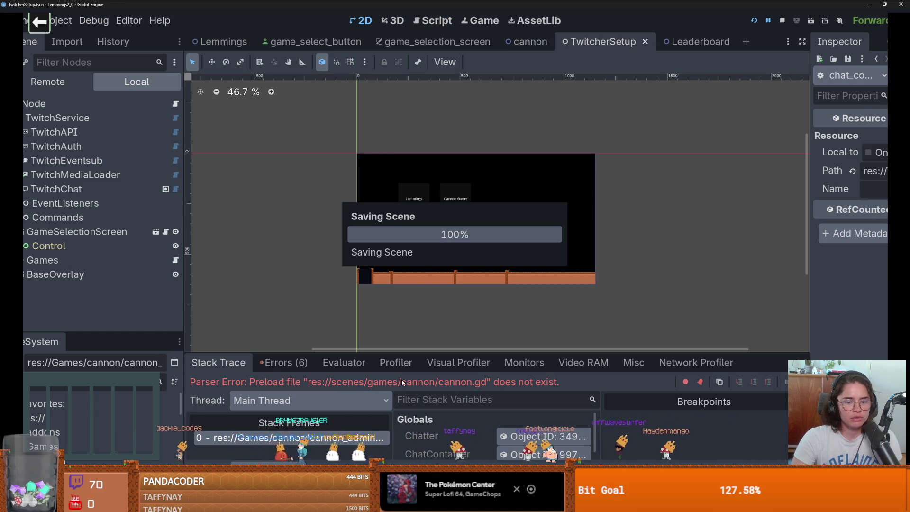
left_click(455, 361)
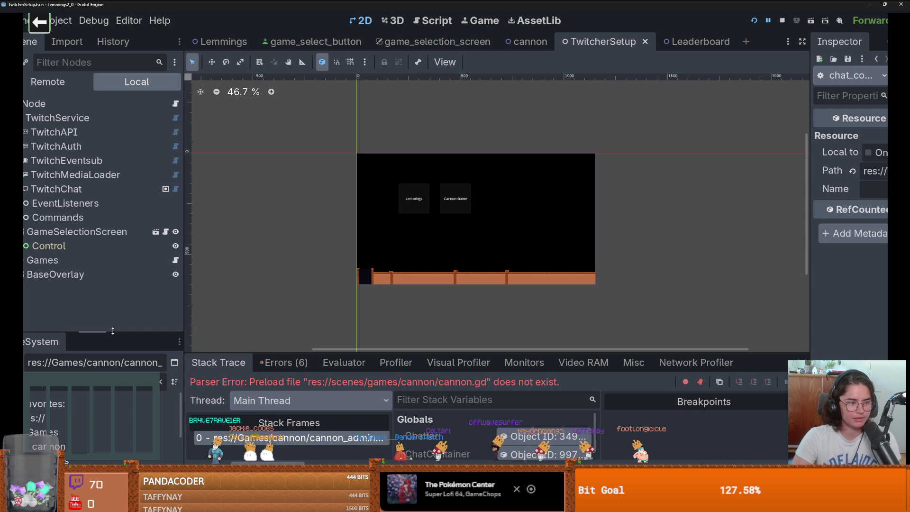
Check cannon_admin_panel.tscn's owners (none) and read its dependencies in a widened list
left_click_drag(113, 330, 113, 141)
right_click(100, 355)
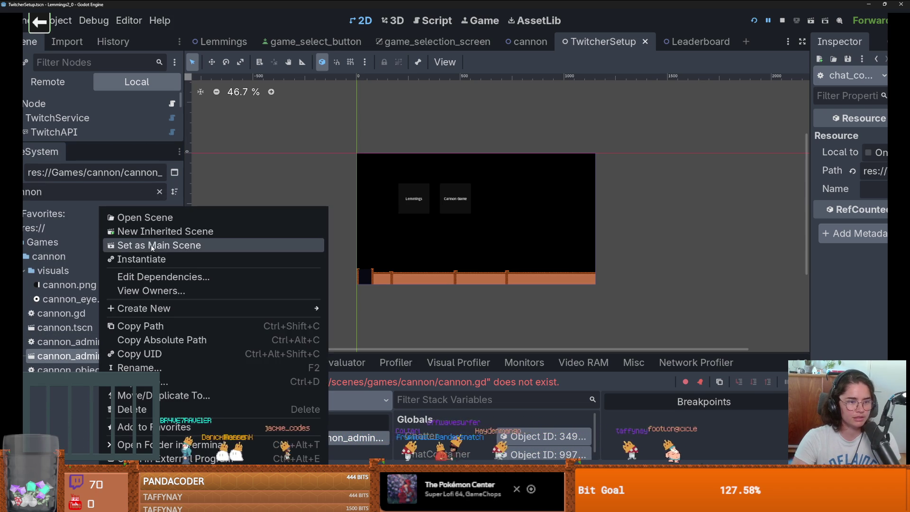
left_click(163, 290)
key("Return")
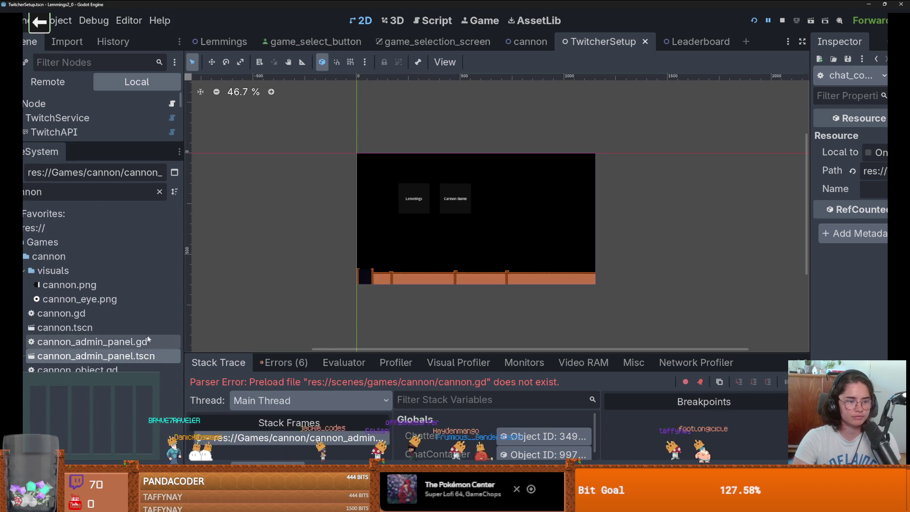
right_click(135, 355)
left_click(166, 276)
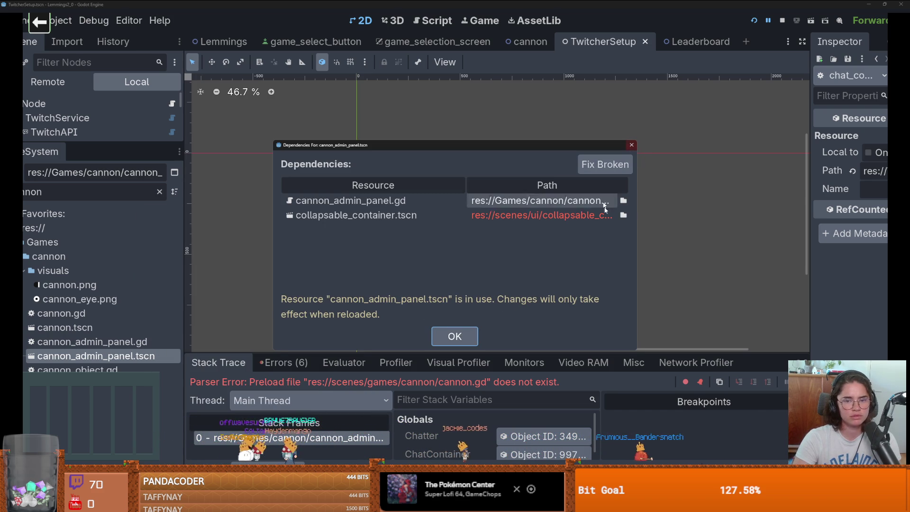
left_click_drag(636, 217, 827, 217)
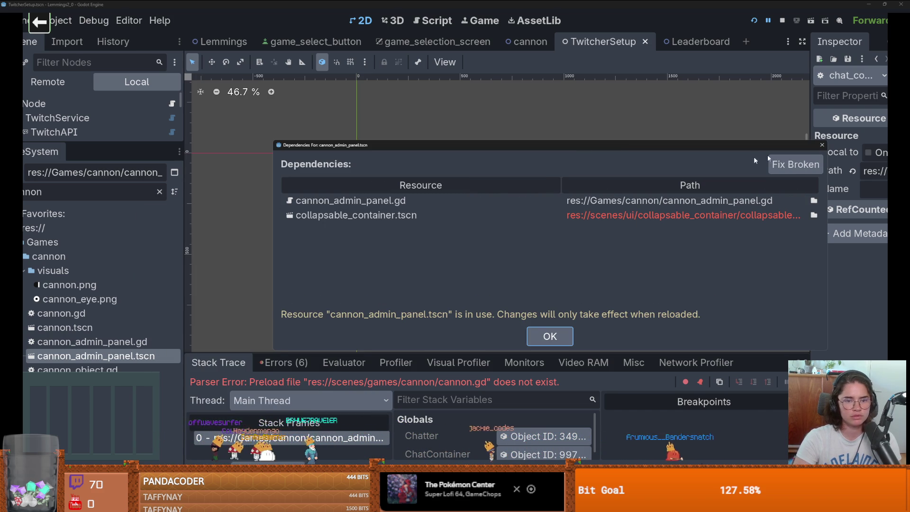
left_click(822, 146)
Confirm cannon_admin_panel.gd has no owners and an empty dependency list
right_click(113, 356)
left_click(75, 342)
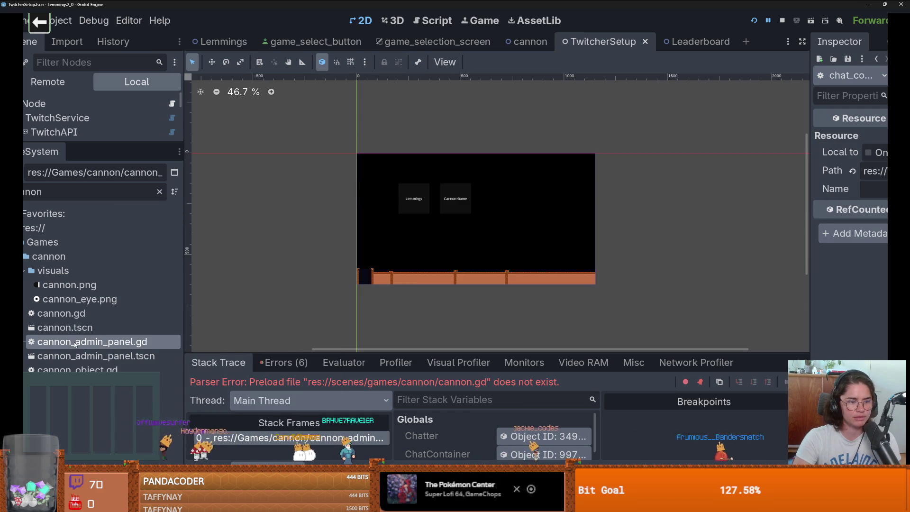
right_click(75, 344)
left_click(156, 290)
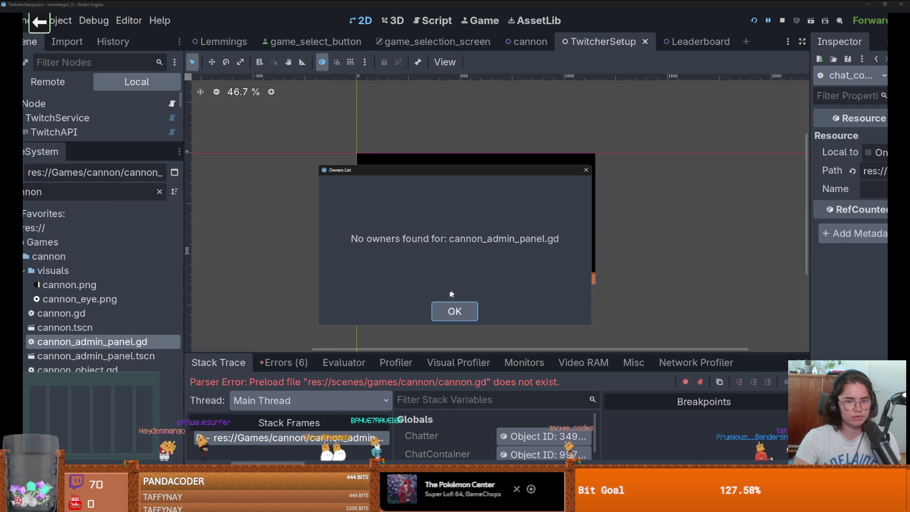
left_click(442, 316)
right_click(112, 342)
left_click(151, 274)
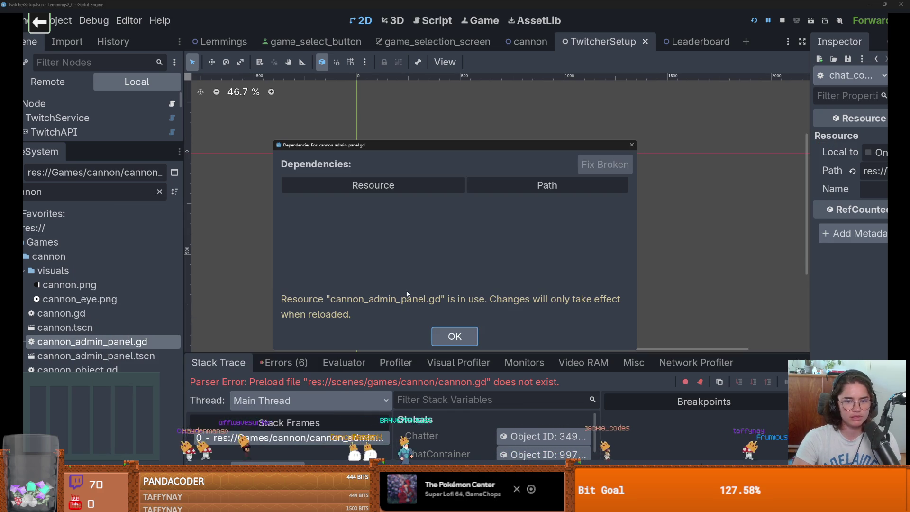
left_click(631, 144)
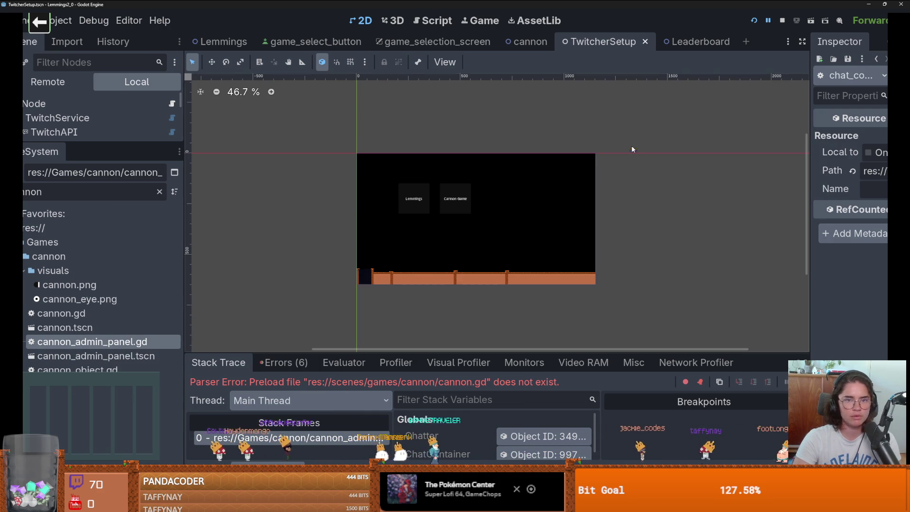
Browse CommandHandler.gd, game_select_button.gd and countdown.gd, saving the scene along the way
left_click(432, 21)
right_click(257, 116)
key("Escape")
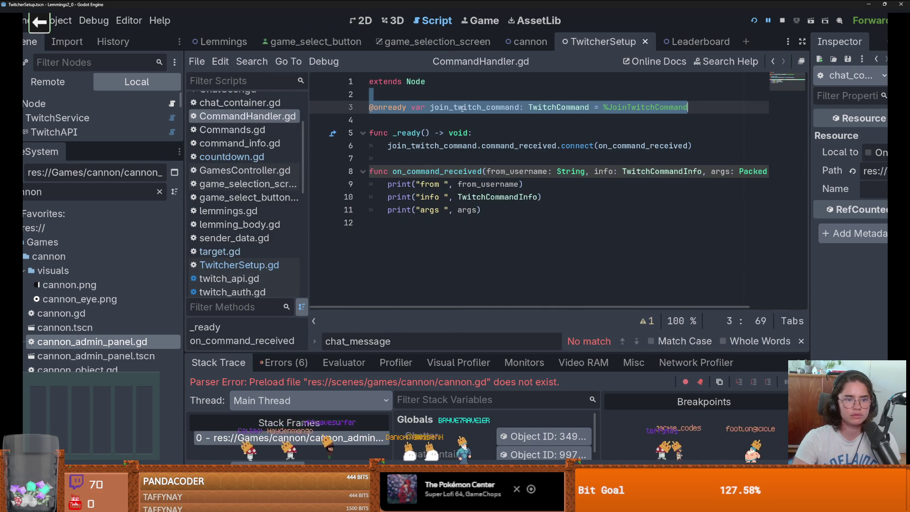
left_click(241, 197)
key("ctrl+s")
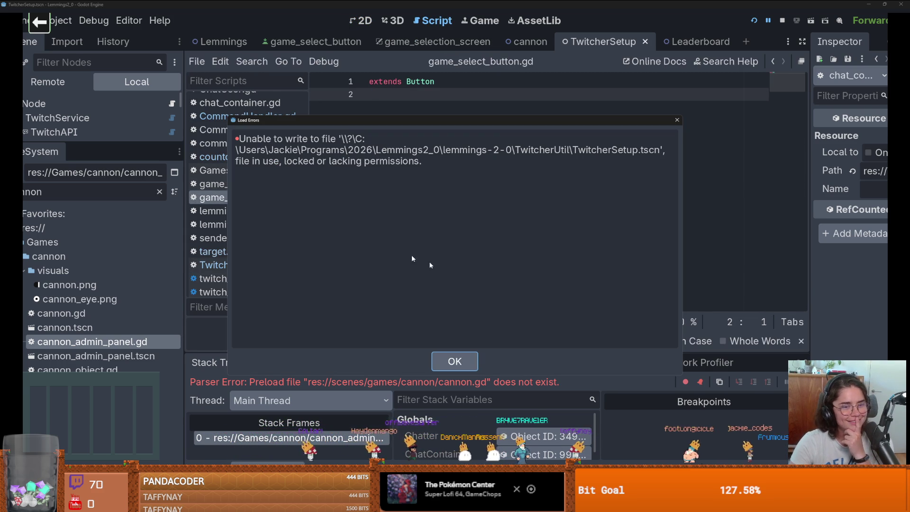
left_click(461, 365)
right_click(228, 160)
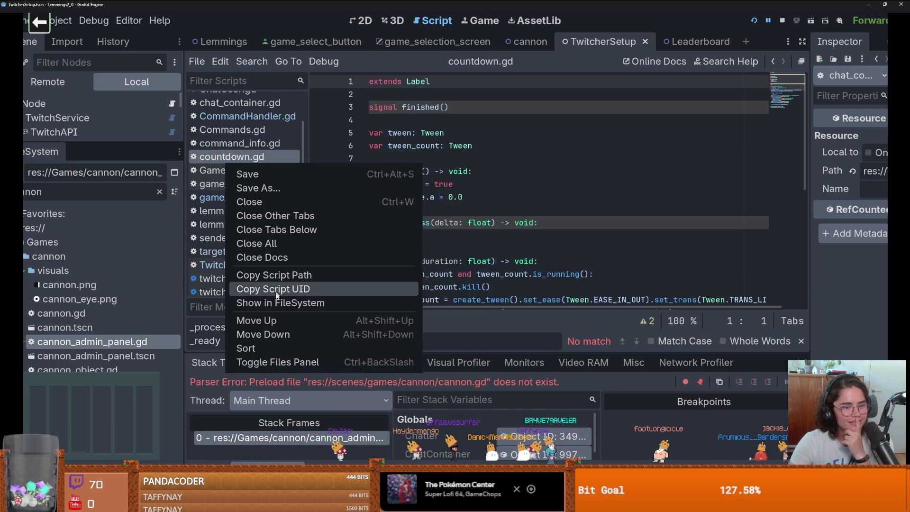
key("Escape")
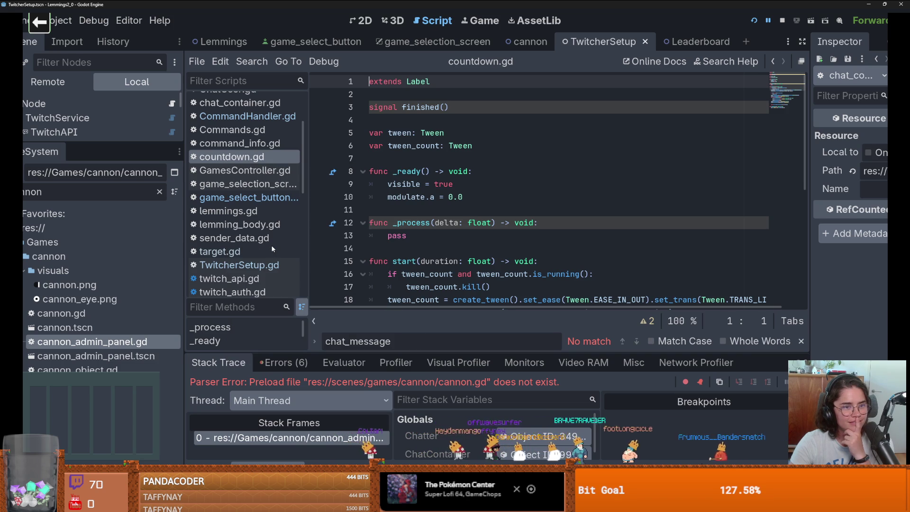
Re-check cannon_admin_panel.gd's dependencies and owners, then enlarge the Scene tree
right_click(123, 342)
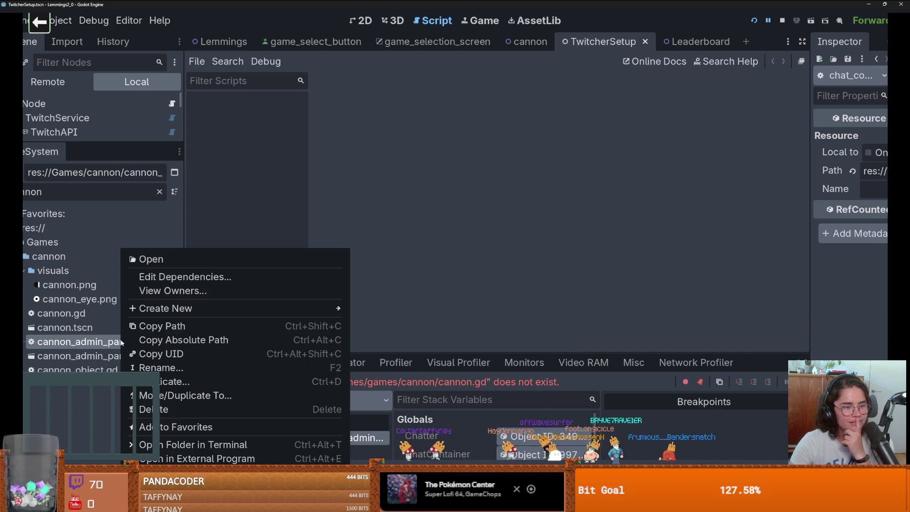
left_click(166, 277)
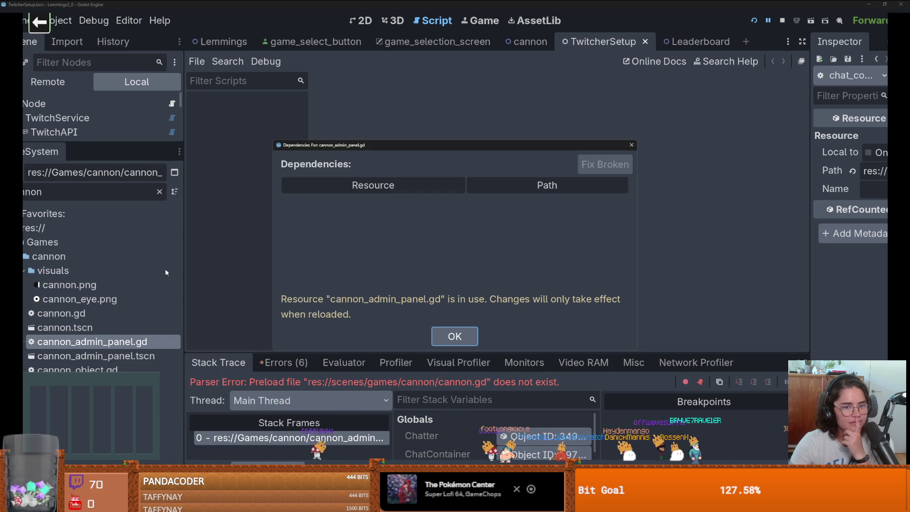
left_click(445, 339)
right_click(123, 341)
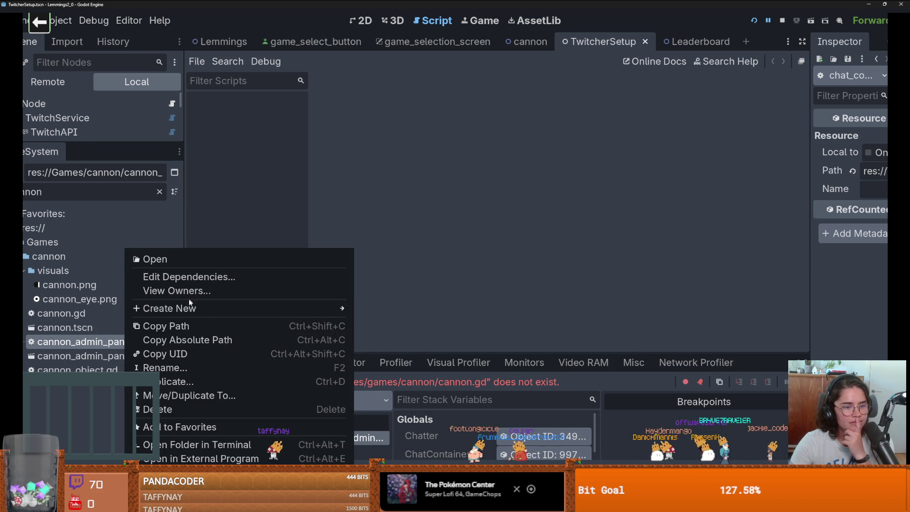
left_click(193, 292)
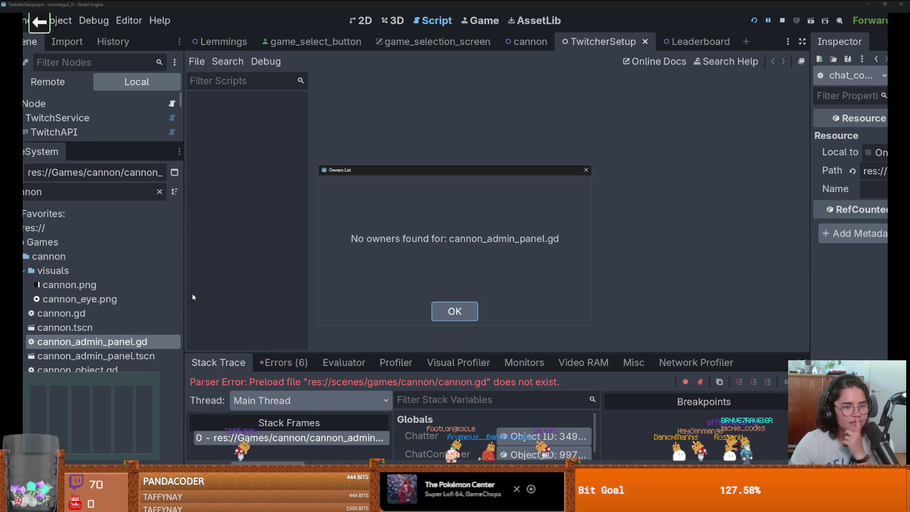
left_click(455, 311)
left_click_drag(141, 143, 141, 290)
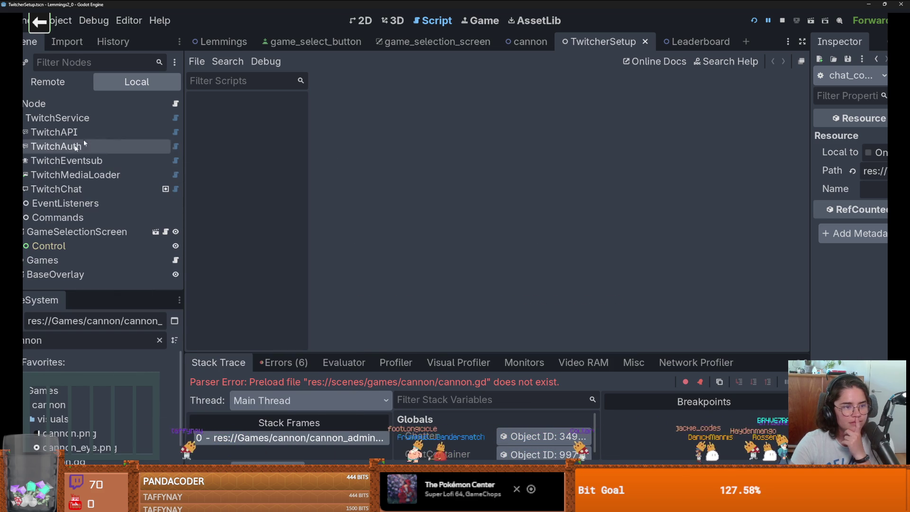
Switch to the cannon scene and collapse its VBoxContainer, MarginContainer, Countdown and UI branches
left_click(176, 104)
left_click(527, 41)
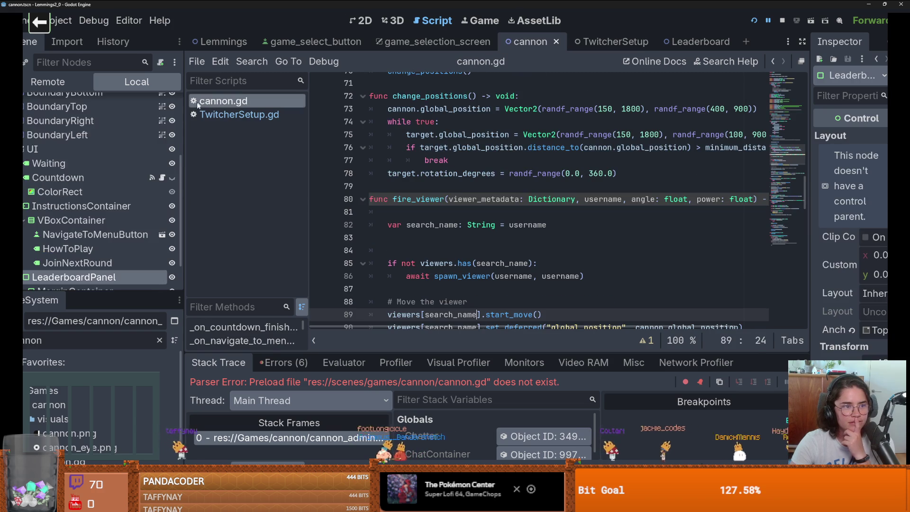
scroll(38, 237, "down", 5)
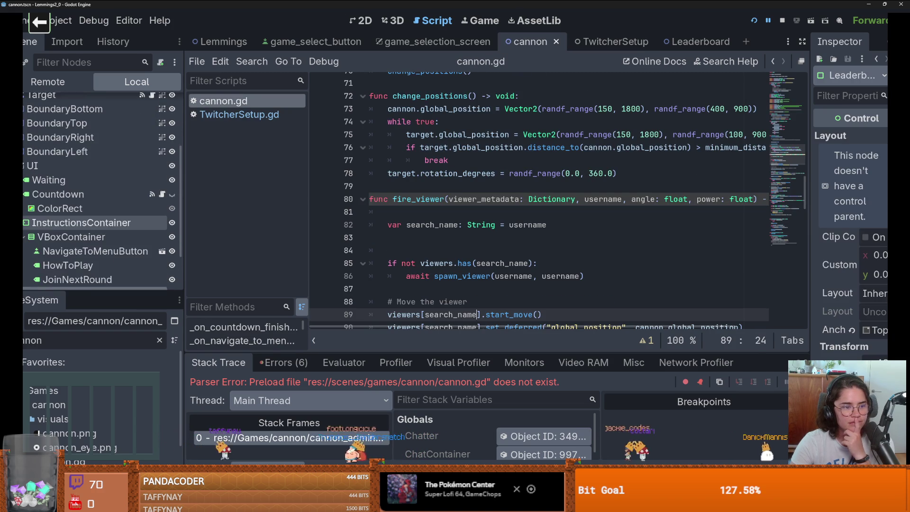
left_click(24, 250)
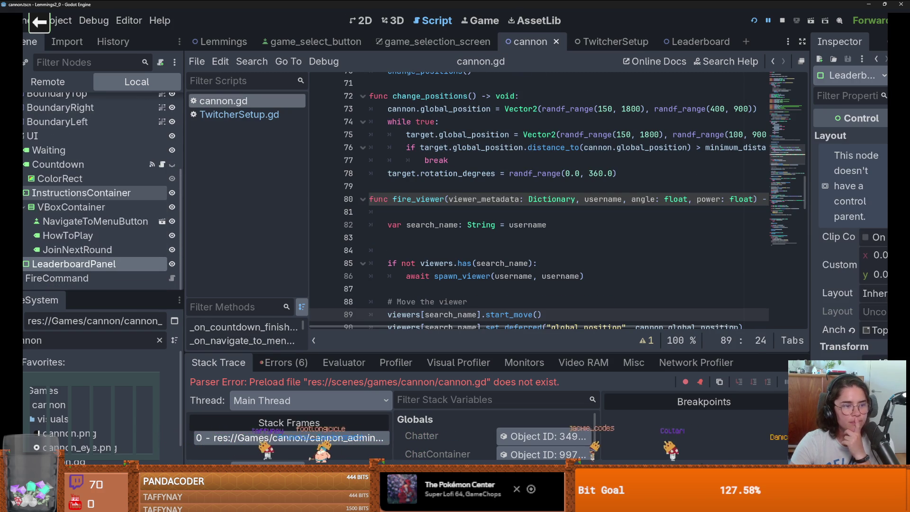
left_click(24, 193)
left_click(24, 221)
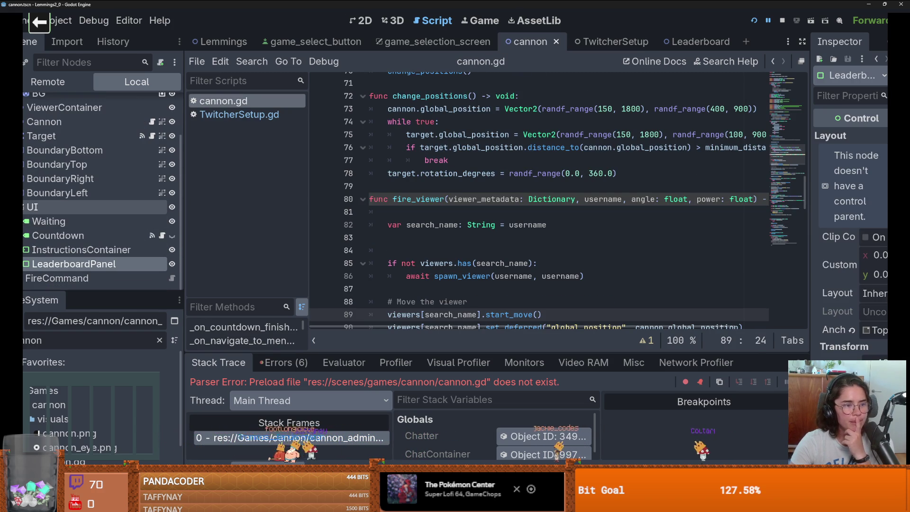
left_click(24, 207)
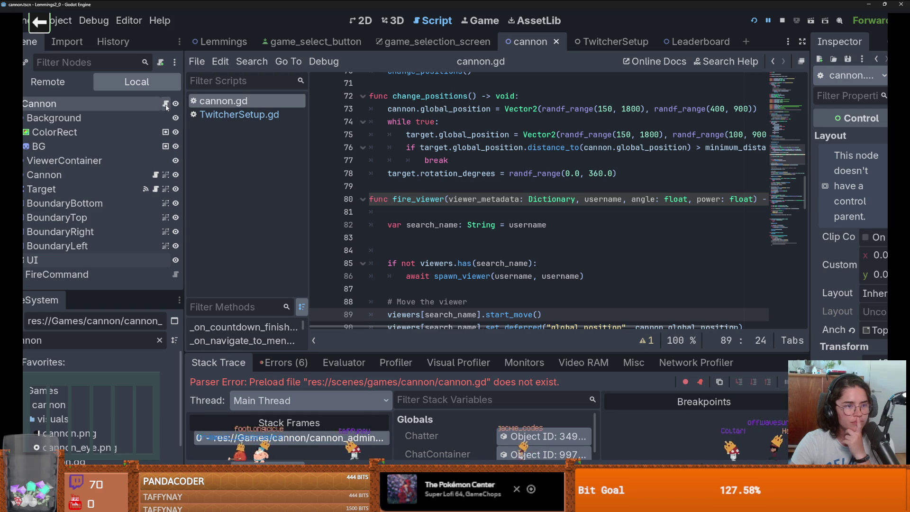
scroll(613, 210, "up", 10)
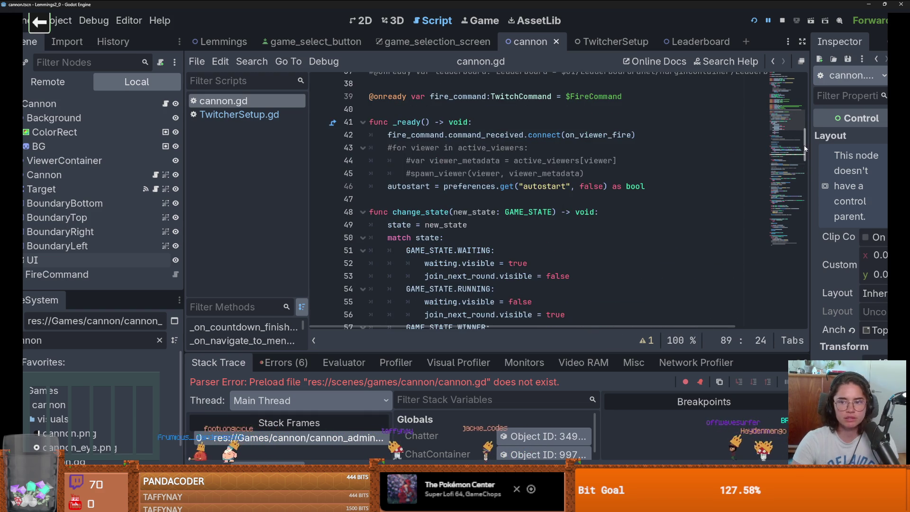
left_click_drag(804, 149, 805, 98)
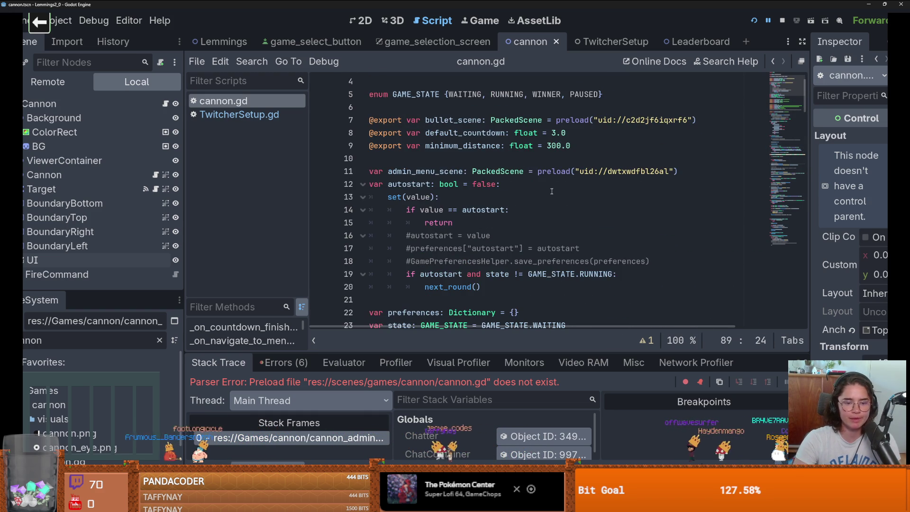
Type scene_node as Node in cannon_admin_panel.gd, save, and relaunch the project
left_click(754, 20)
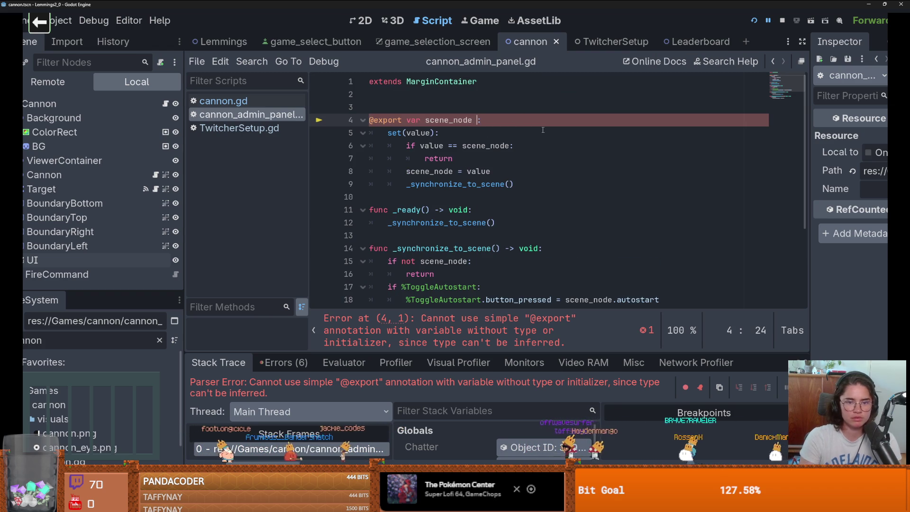
key("ctrl+space")
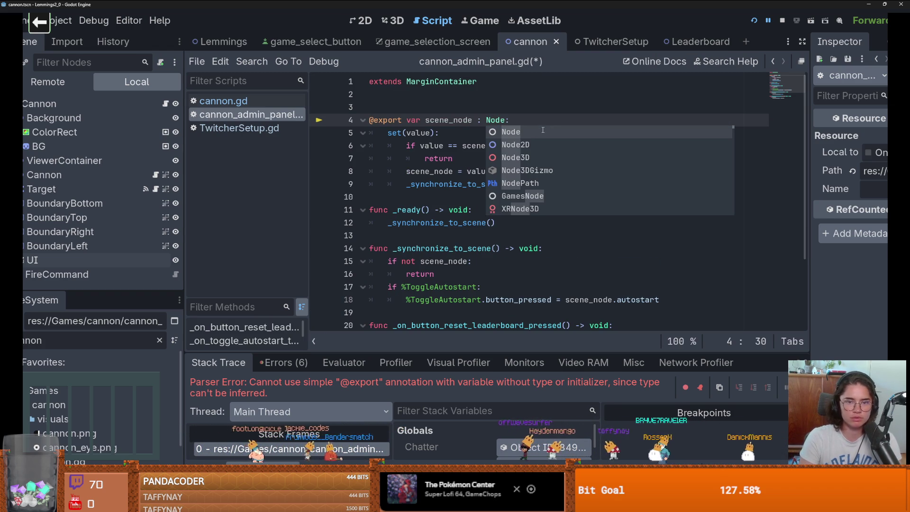
key("ctrl+s")
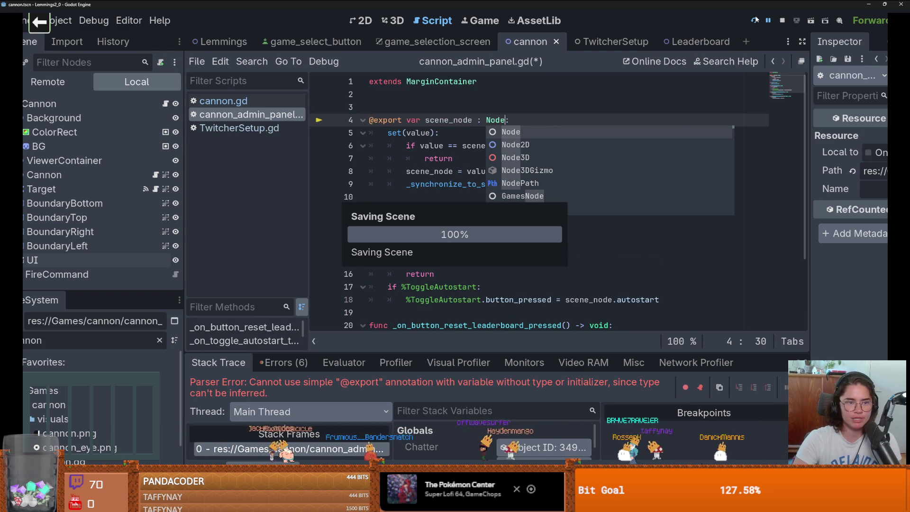
left_click(455, 361)
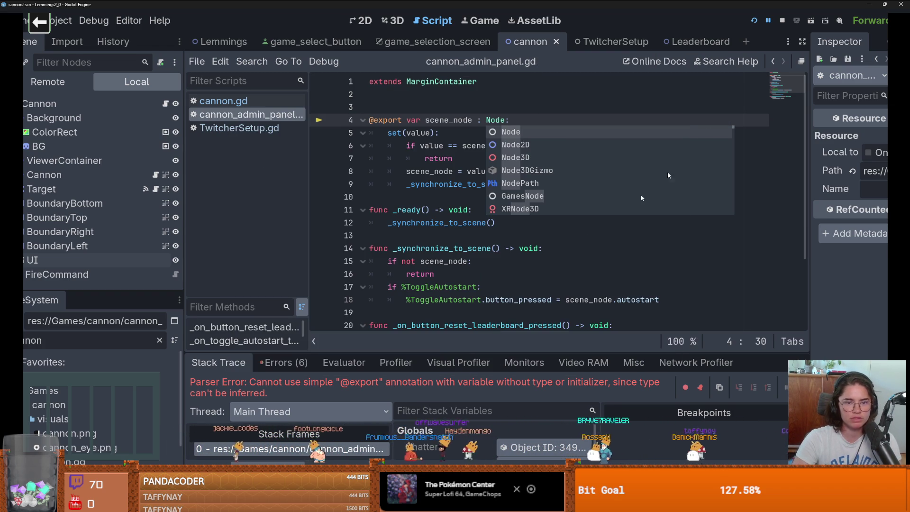
left_click(756, 26)
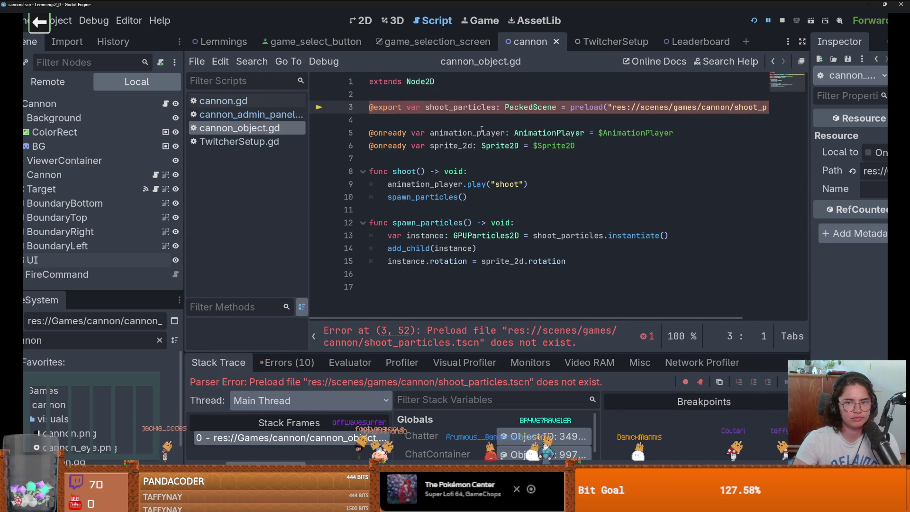
Replace cannon_object.gd's broken shoot_particles preload path with shoot_particles.tscn and run the game
double_click(470, 108)
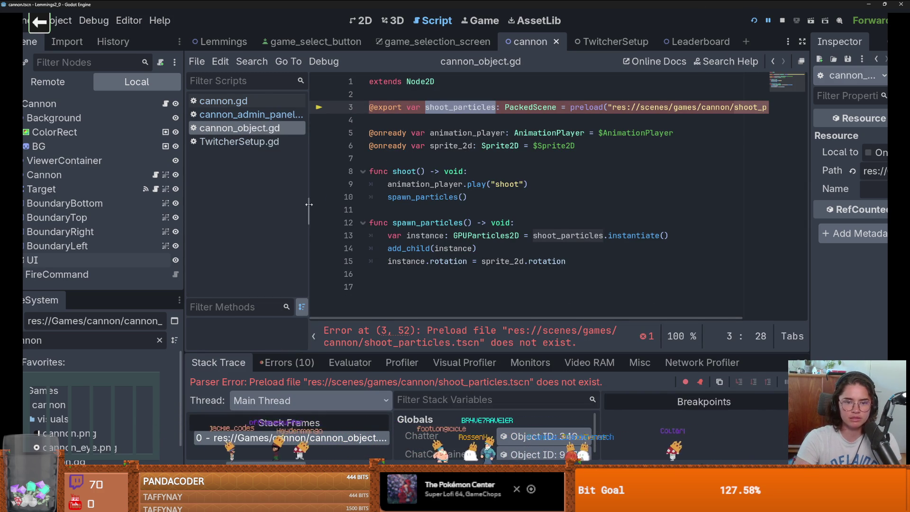
scroll(468, 125, "right", 2)
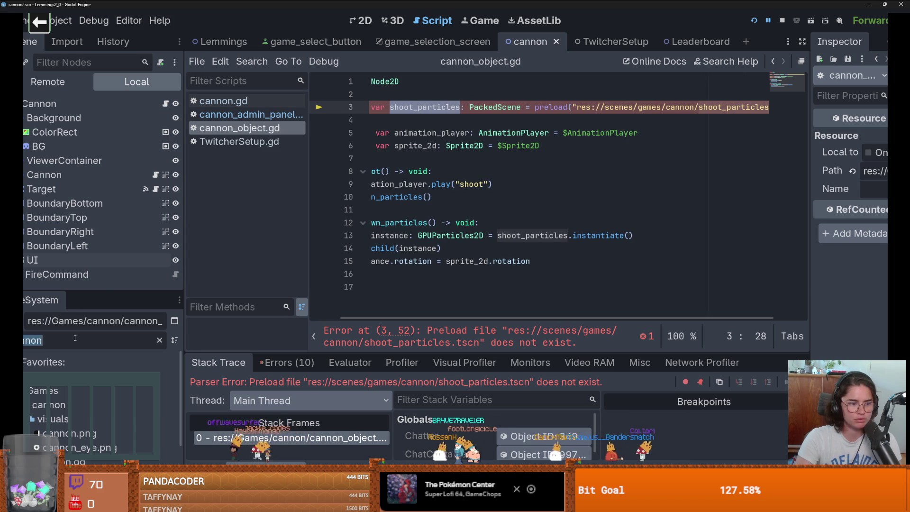
type("partic")
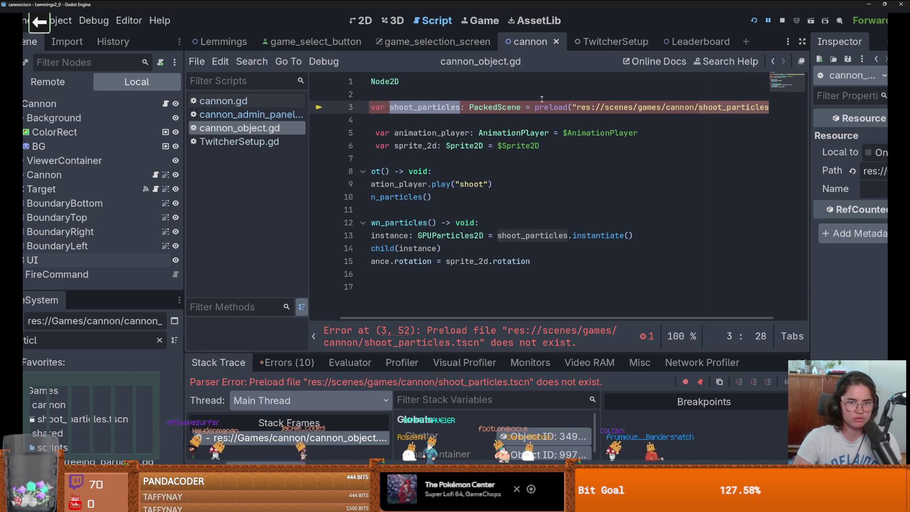
left_click(536, 107)
key("shift+Down")
key("Delete")
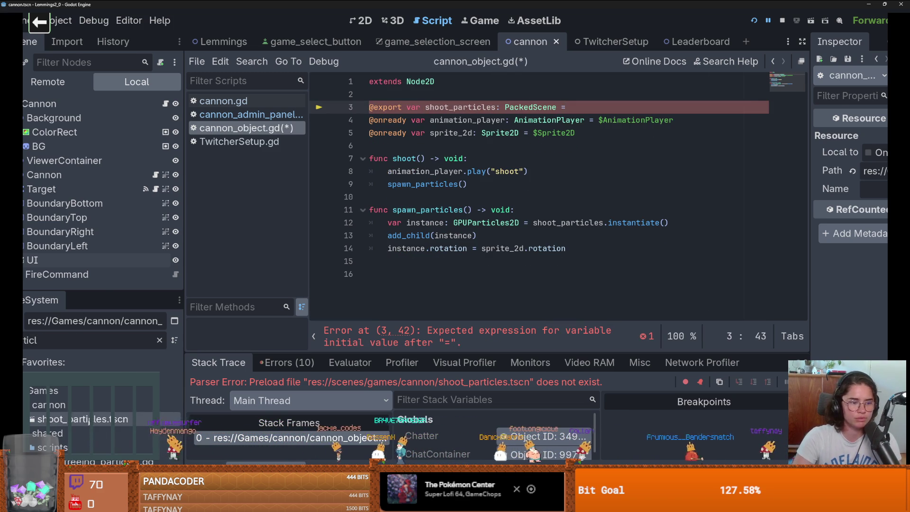
mouse_move(80, 420)
left_mouse_down()
mouse_move(590, 167)
mouse_move(593, 109)
left_mouse_up()
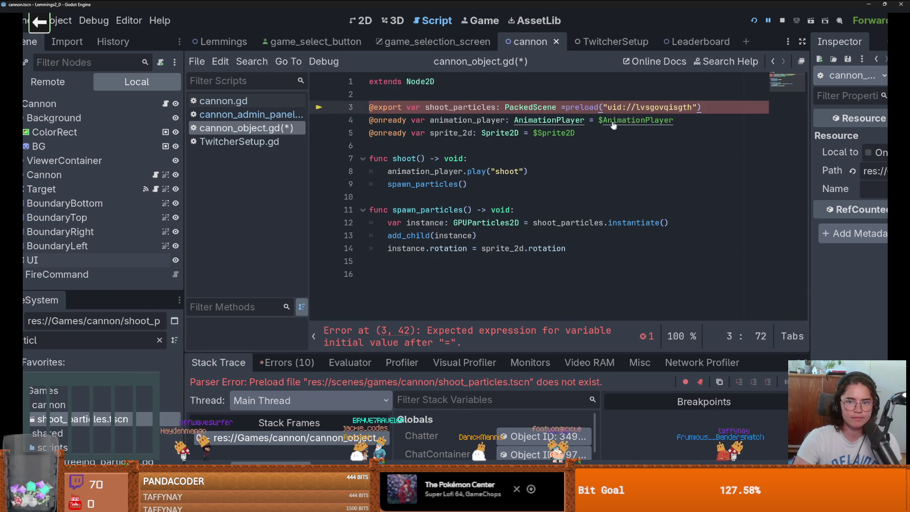
left_click(754, 20)
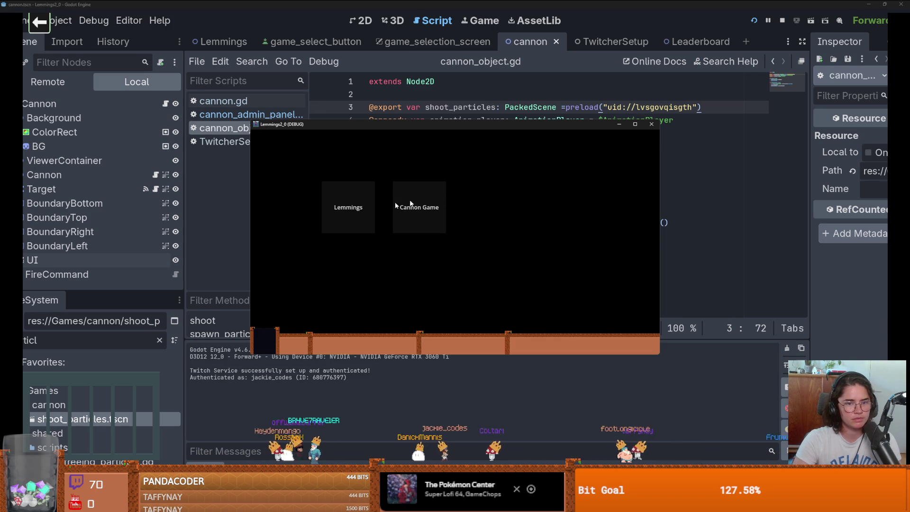
Start the Cannon Game, inspect the go_back error on line 44, and open cannon.gd
left_click(411, 204)
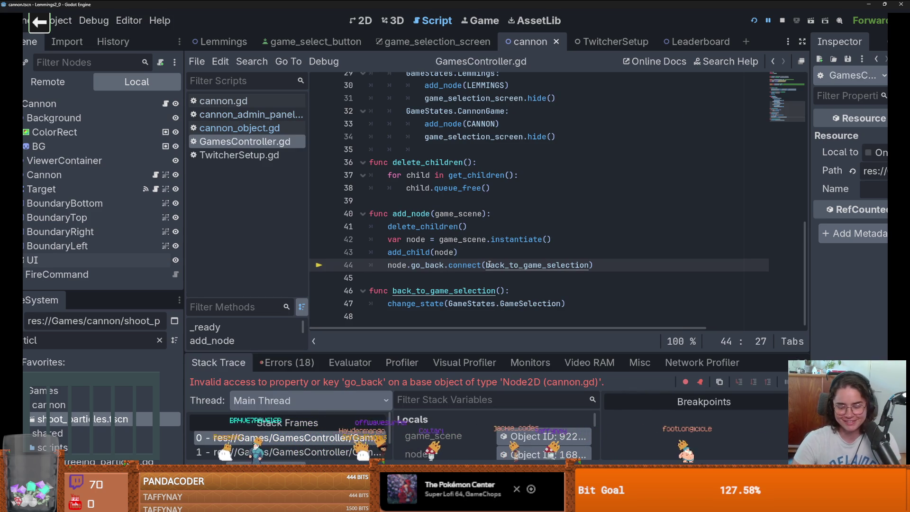
double_click(401, 266)
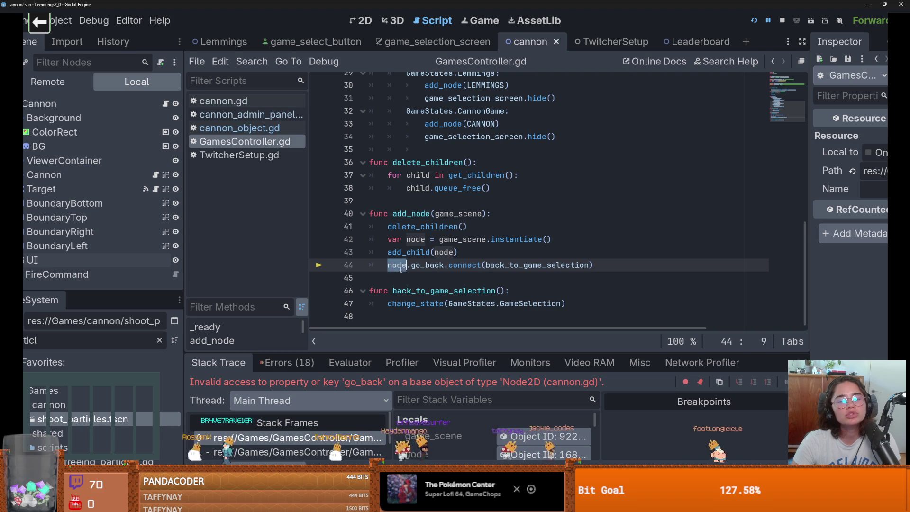
double_click(427, 265)
left_click(165, 103)
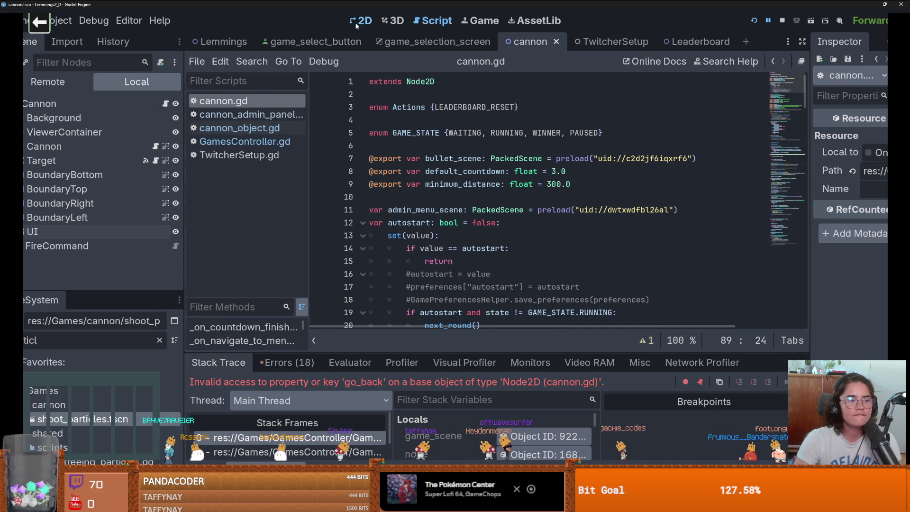
Instance the back button scene under the root Cannon node and place it at the top-left
left_click(64, 132)
left_click(39, 103)
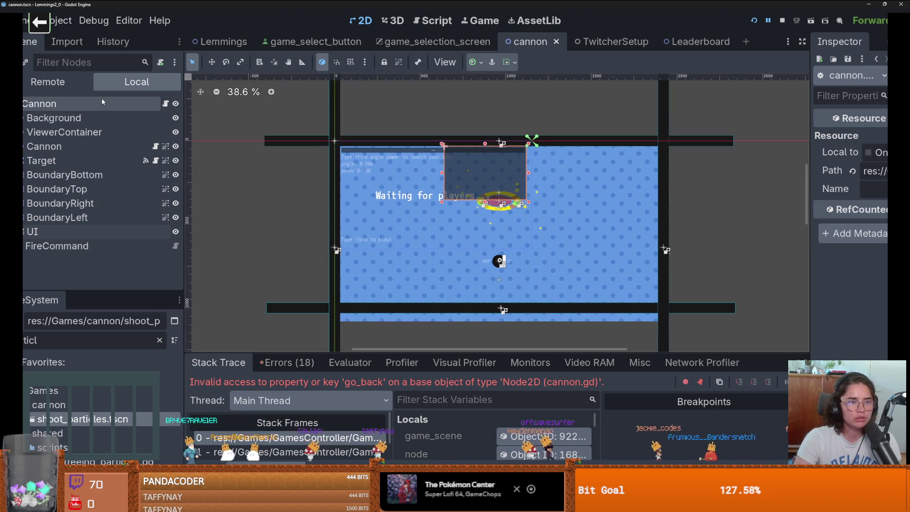
key("ctrl+shift+o")
type("go_b")
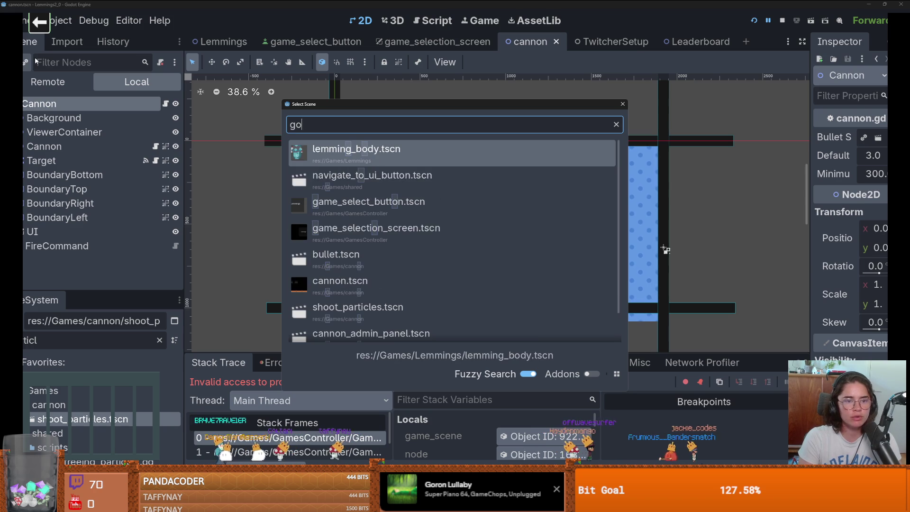
key("Return")
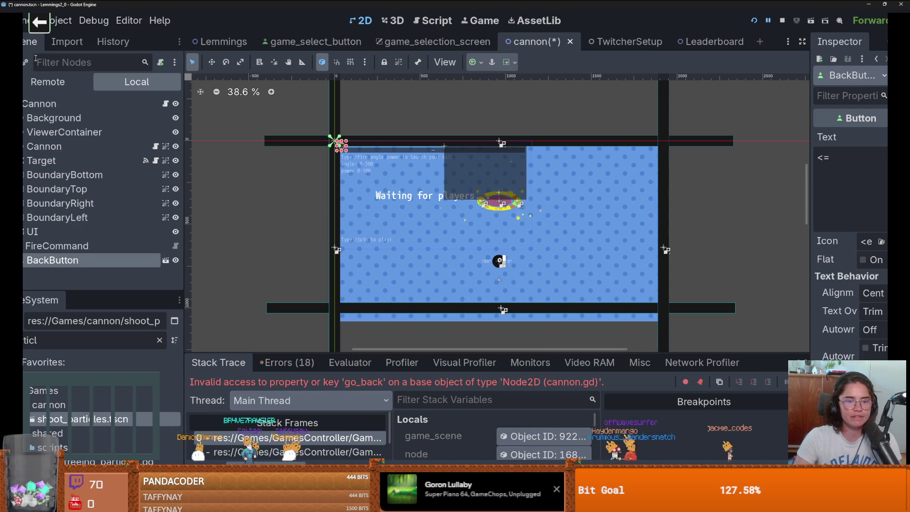
scroll(384, 152, "up", 5)
left_click_drag(406, 163, 415, 174)
scroll(435, 180, "down", 6)
Look over the old NavigateToMenuButton and the back button scene, then return to the cannon scene
left_click(464, 181)
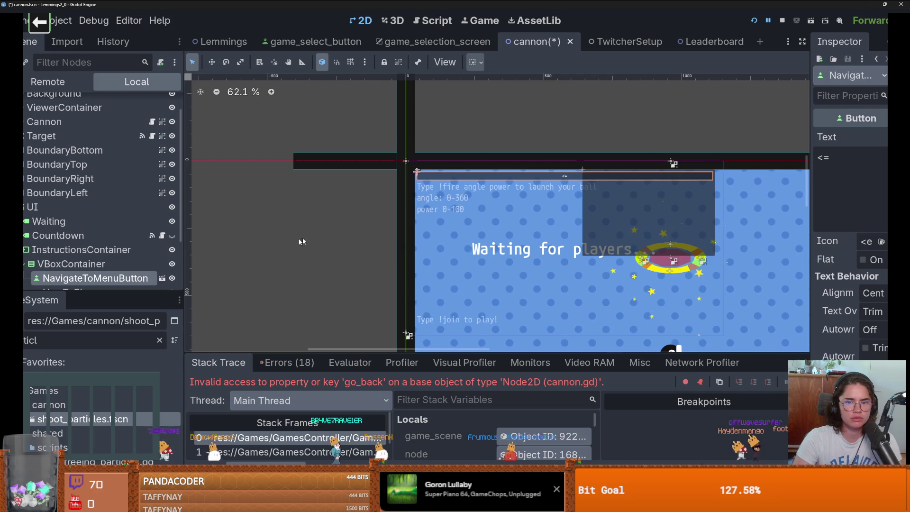
scroll(136, 273, "down", 3)
left_click(162, 208)
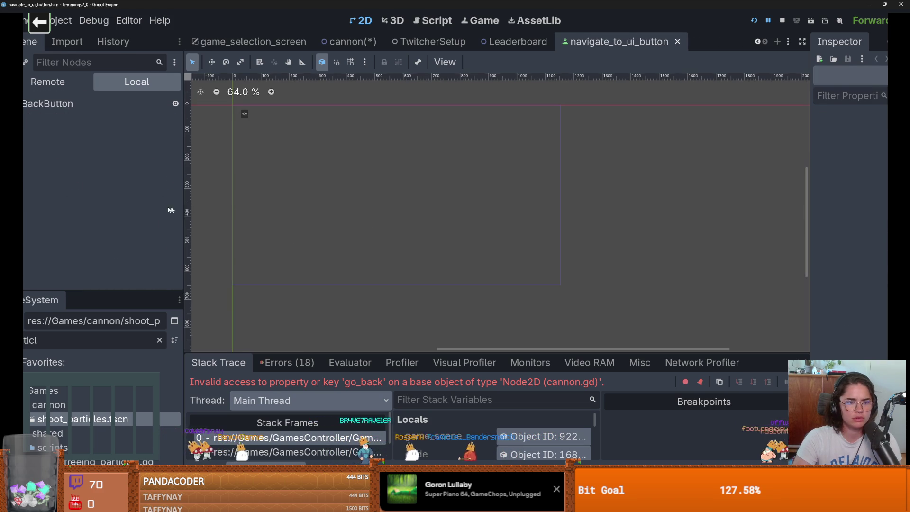
left_click(757, 42)
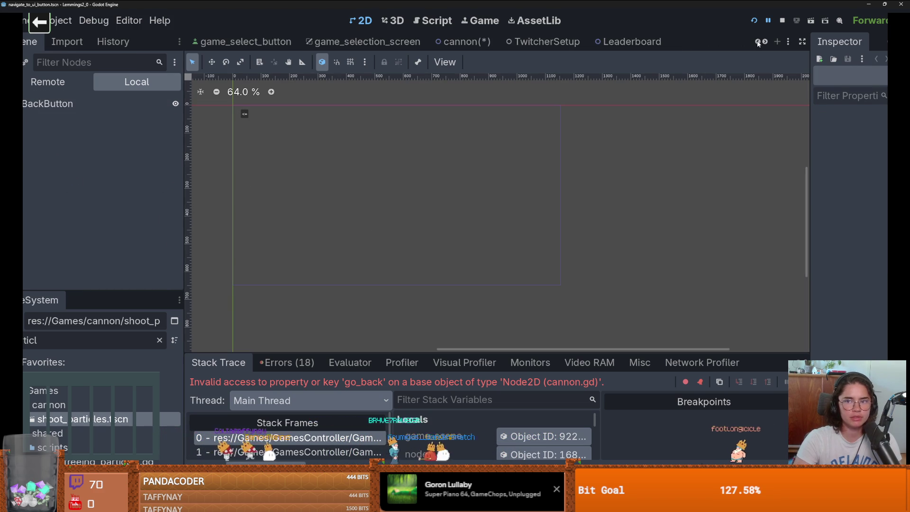
left_click(758, 42)
left_click(228, 42)
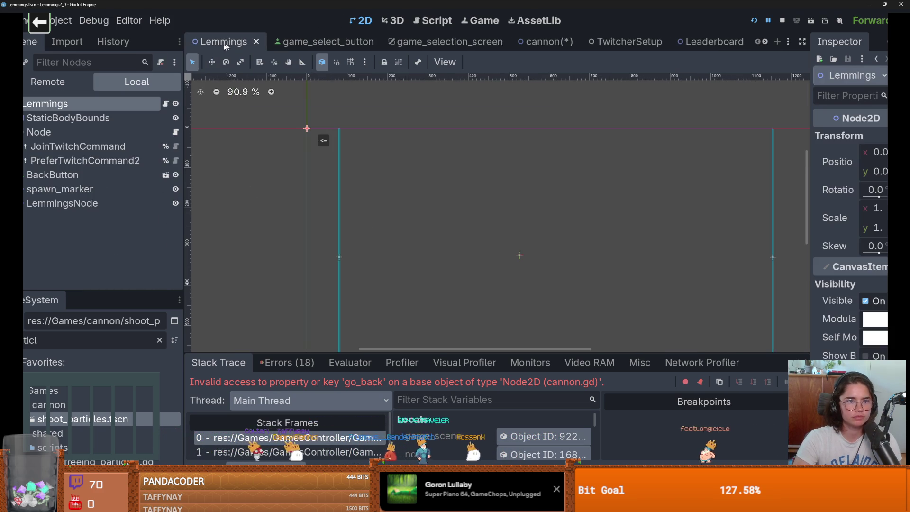
left_click(545, 42)
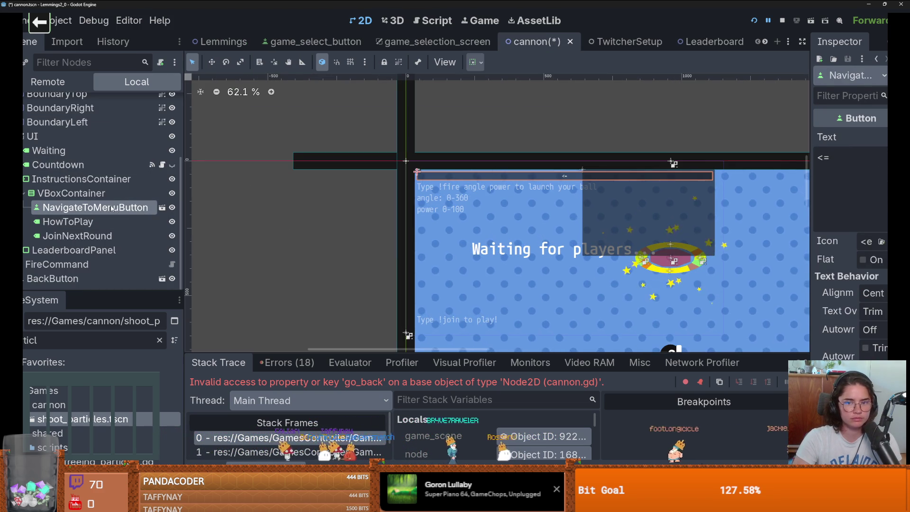
Narrow the InstructionsContainer by dragging its right edge left, and save the cannon scene
left_click(63, 196)
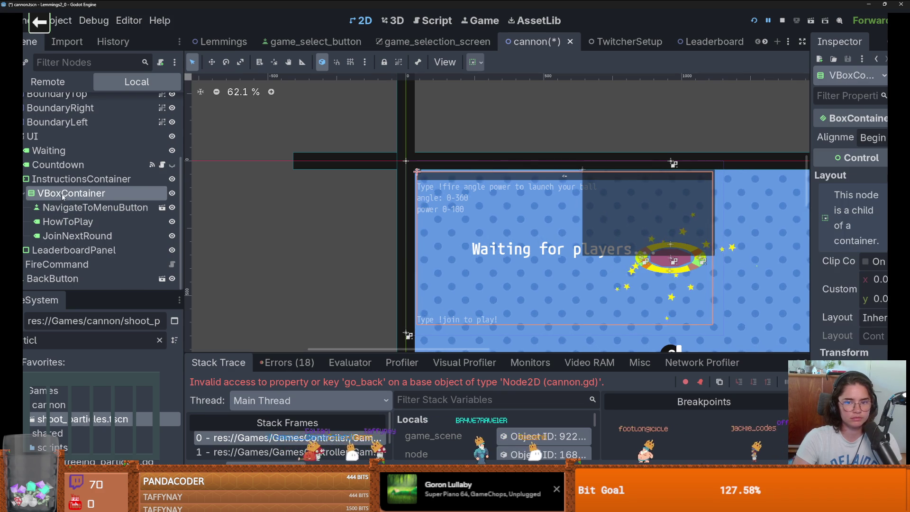
left_click(81, 179)
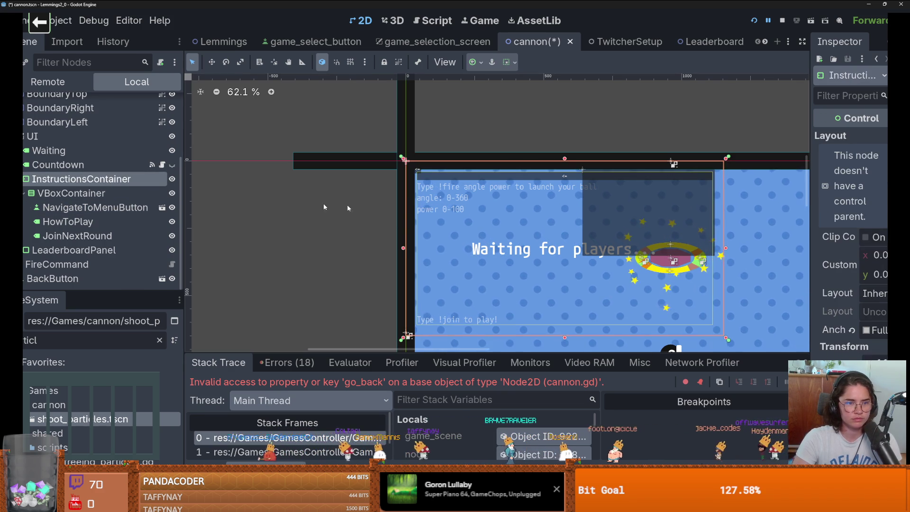
left_click_drag(725, 252, 611, 249)
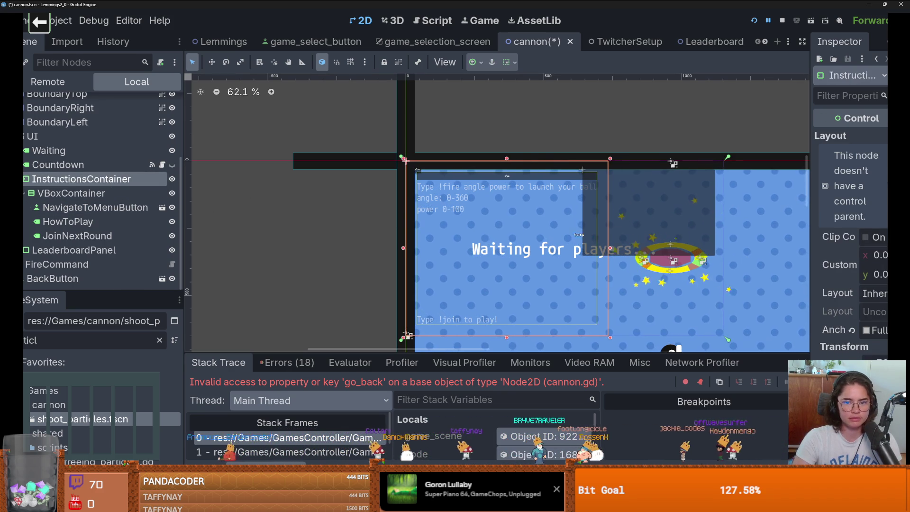
key("ctrl+s")
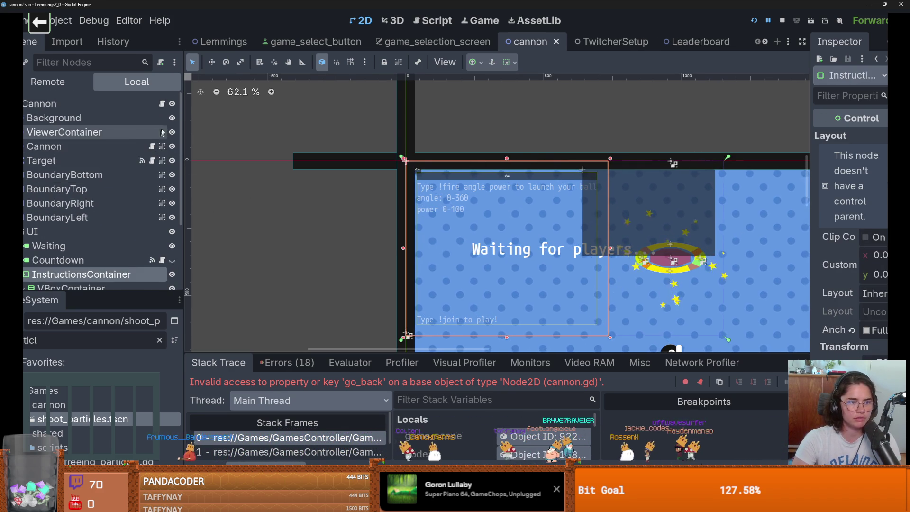
key("ctrl+F3")
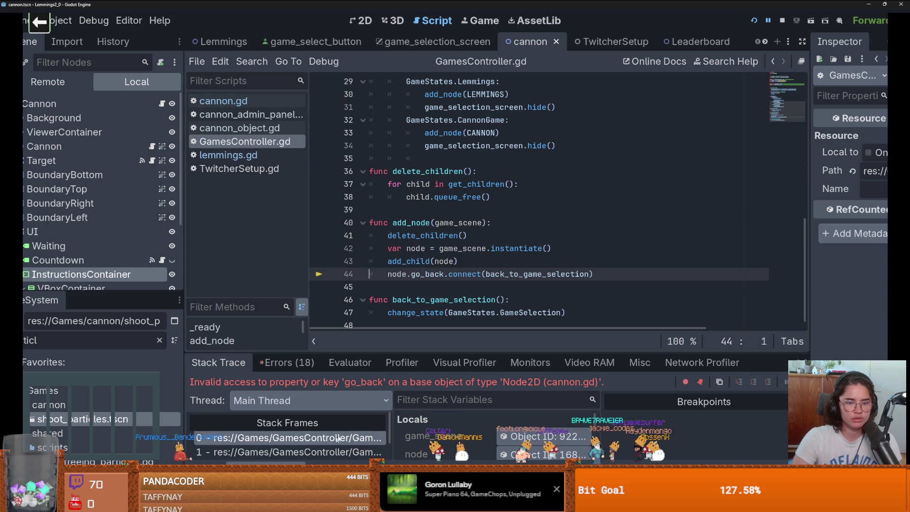
left_click(162, 104)
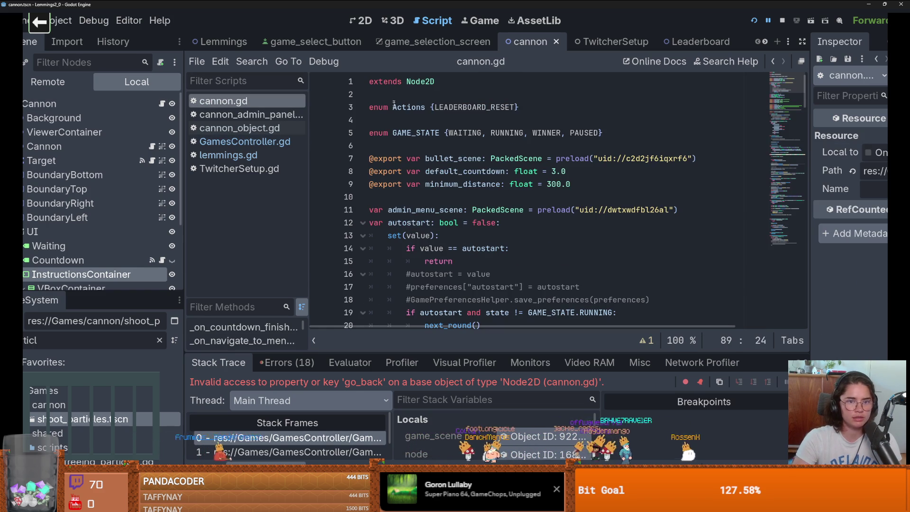
scroll(75, 279, "down", 3)
mouse_move(95, 232)
left_mouse_down()
mouse_move(361, 176)
mouse_move(332, 162)
mouse_move(404, 150)
left_mouse_up()
key("alt+Up")
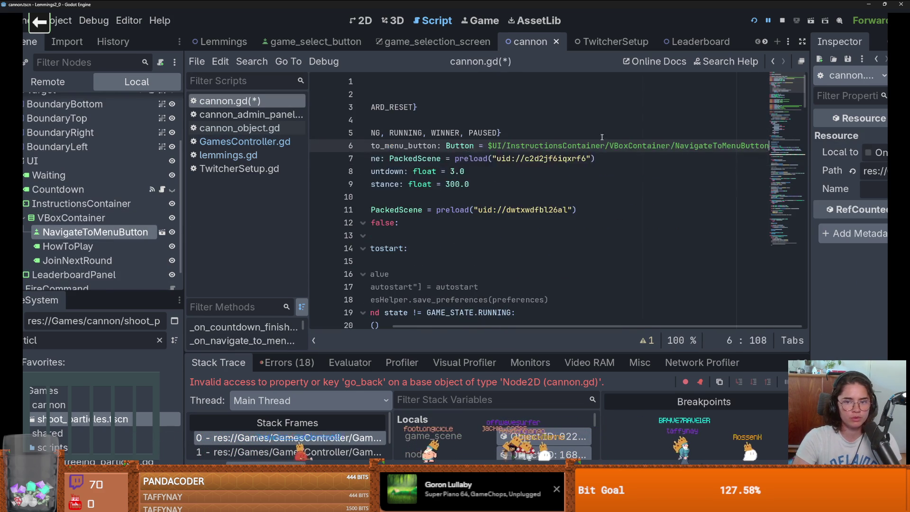
double_click(446, 158)
type("go_bac")
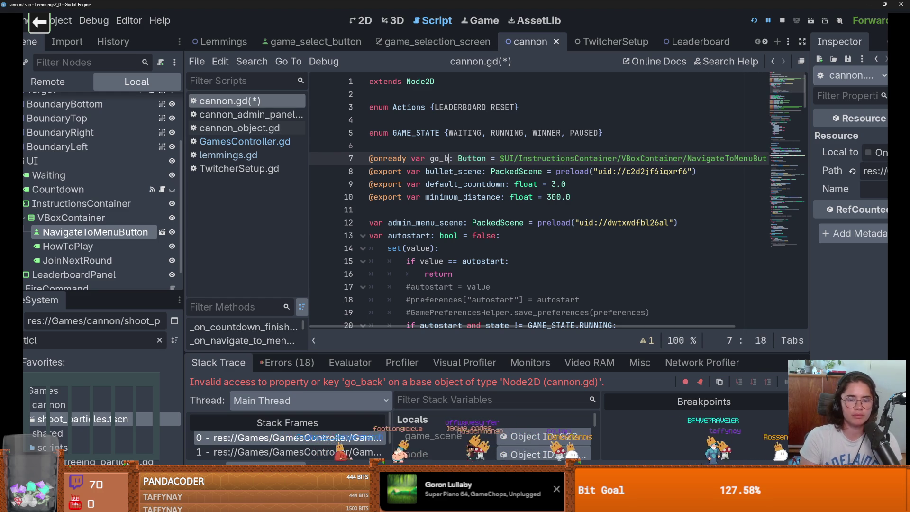
type("k")
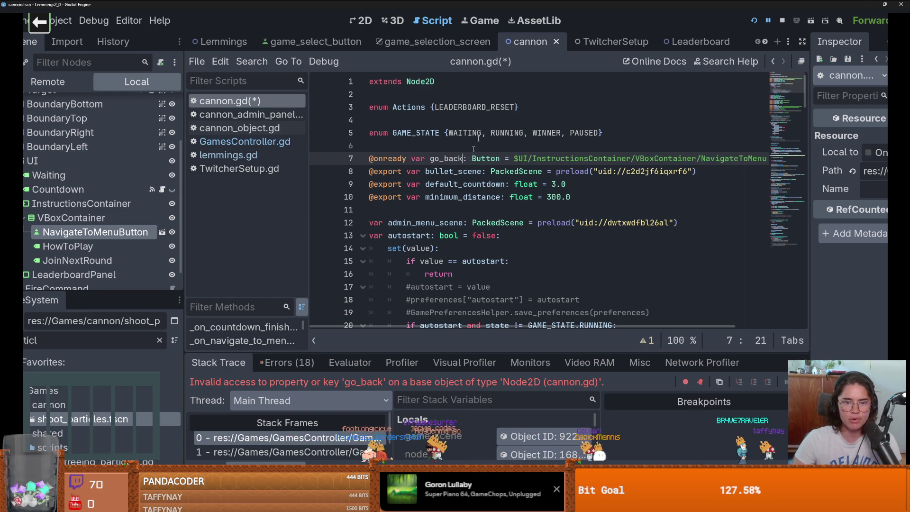
key("F5")
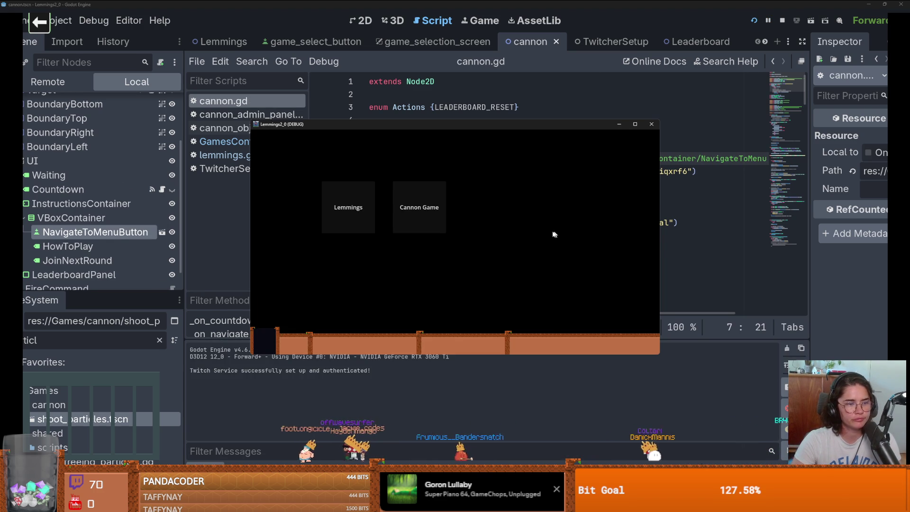
left_click(403, 206)
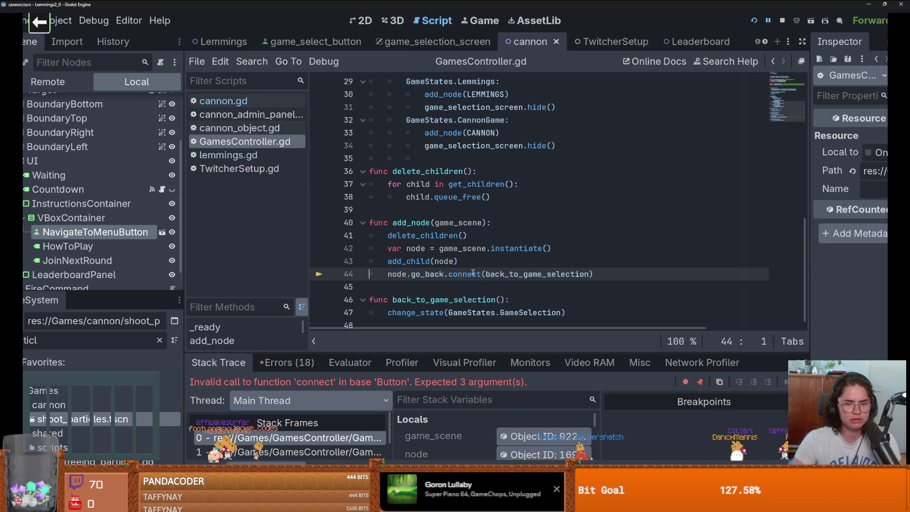
key("ctrl")
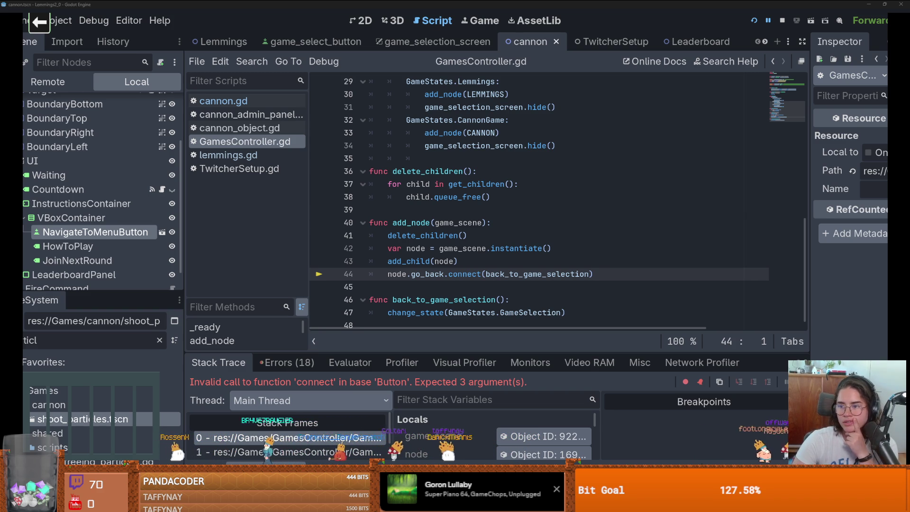
key("alt+Tab")
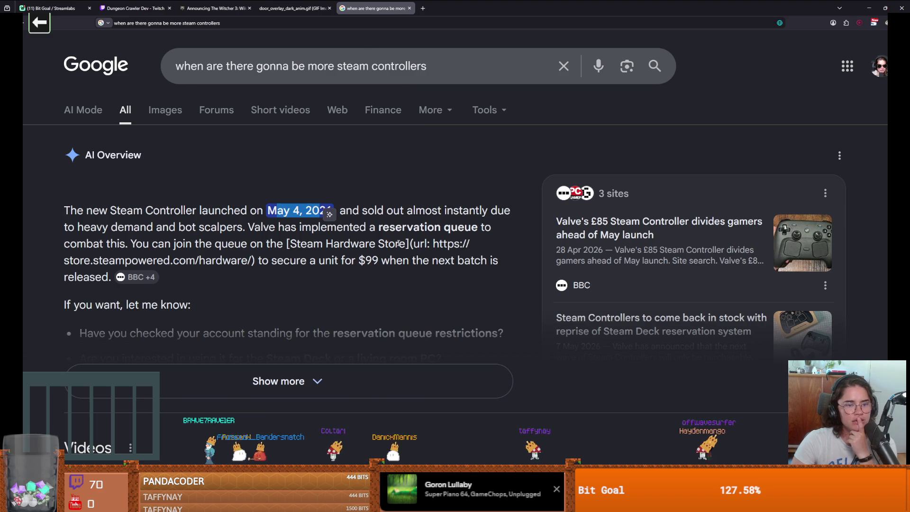
mouse_move(247, 227)
left_mouse_down()
mouse_move(301, 227)
mouse_move(285, 259)
mouse_move(408, 261)
left_mouse_up()
scroll(354, 218, "down", 2)
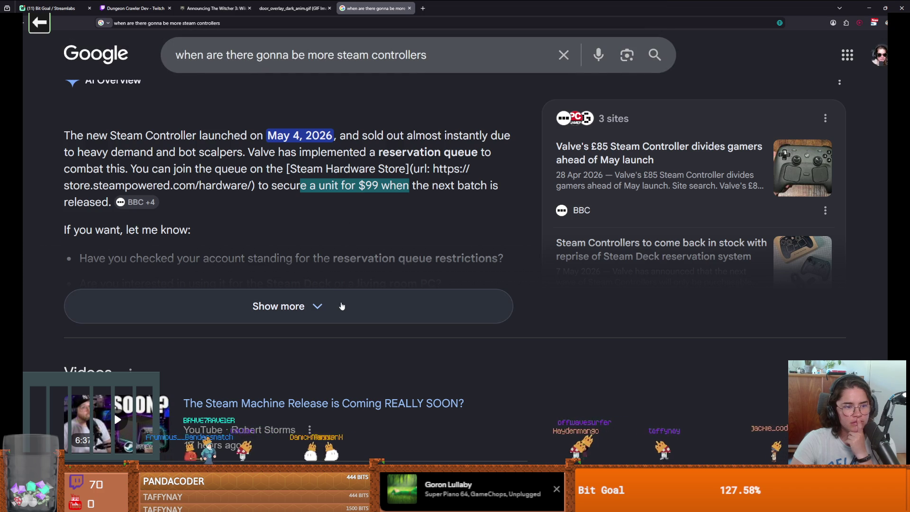
left_click(341, 306)
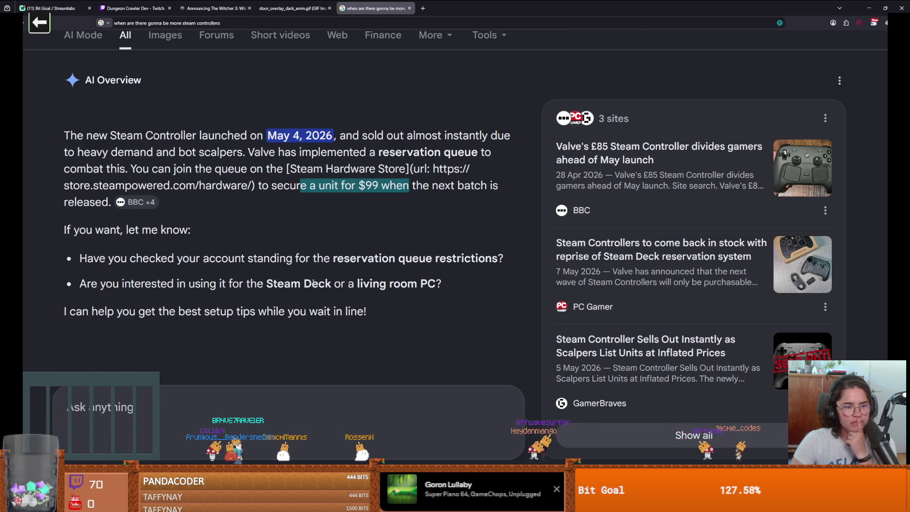
scroll(313, 284, "down", 3)
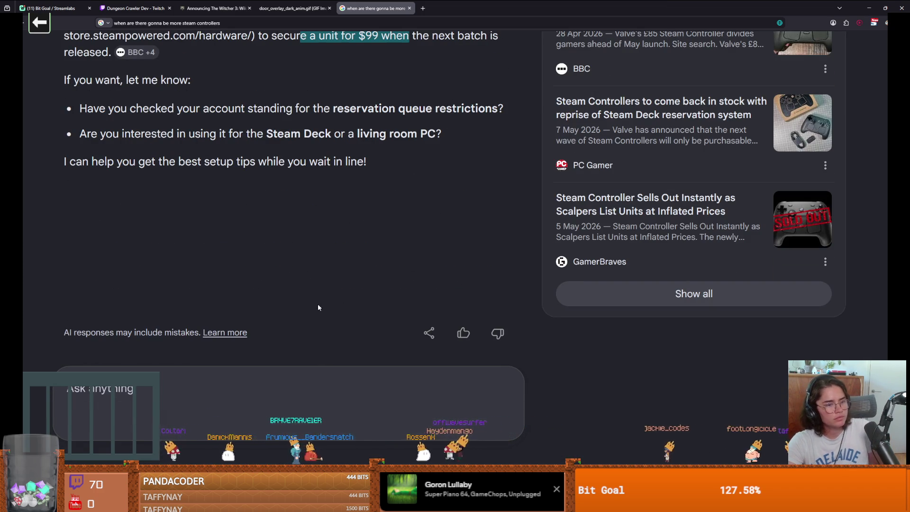
scroll(318, 306, "down", 7)
scroll(318, 303, "down", 7)
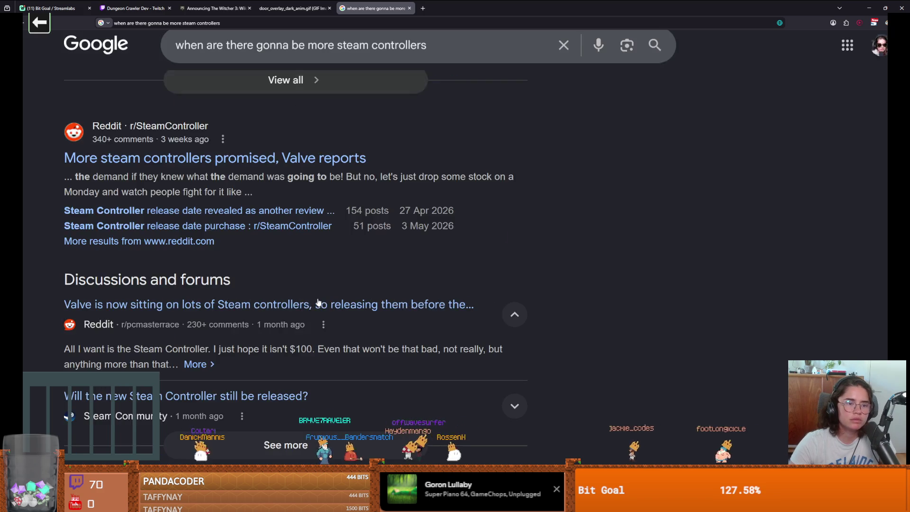
scroll(318, 306, "up", 7)
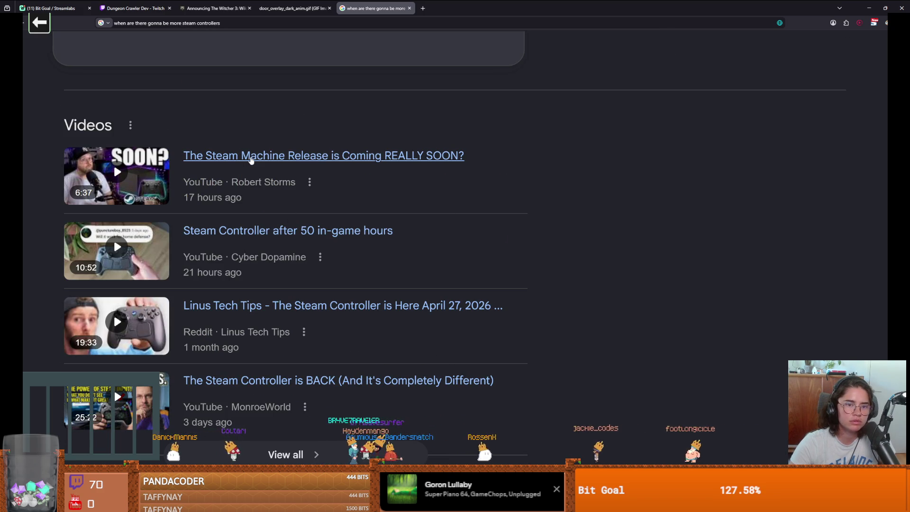
scroll(248, 266, "down", 4)
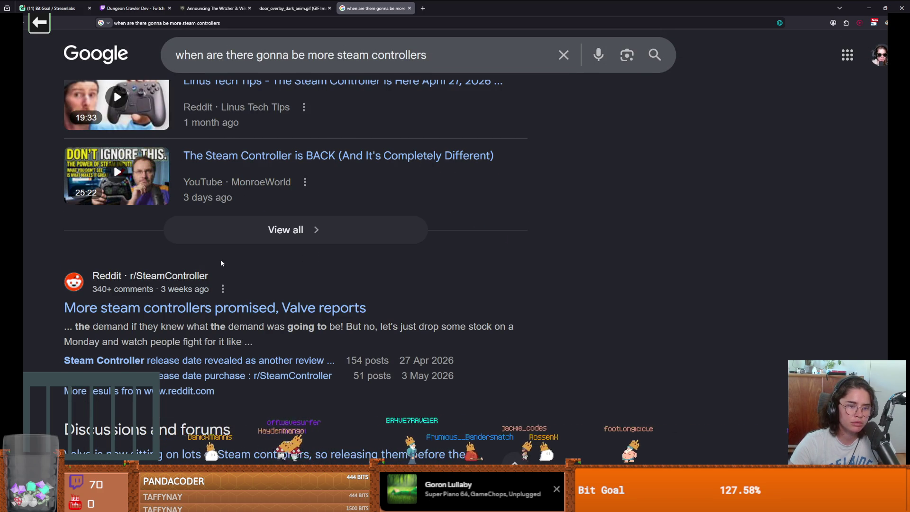
scroll(223, 262, "down", 3)
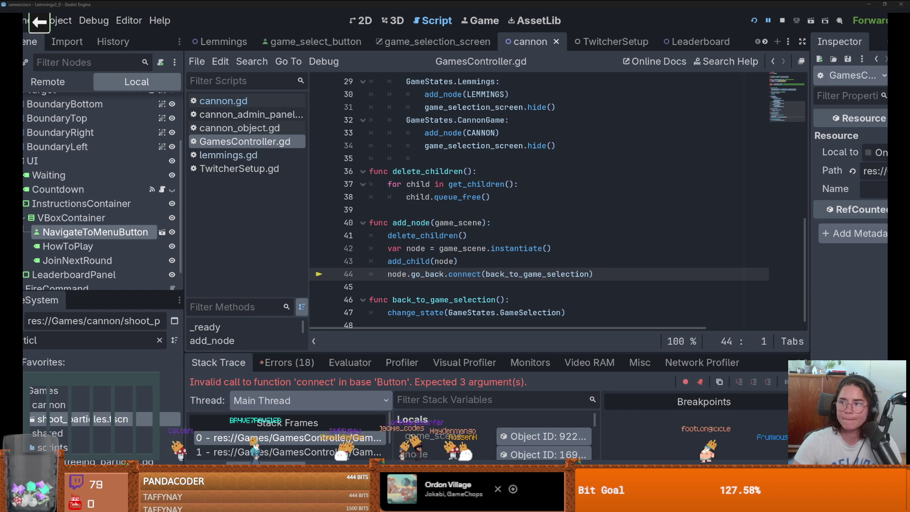
Save, then trace the node in line 44's go_back call back to its declaration
left_click(505, 241)
key("ctrl+s")
left_click(418, 274)
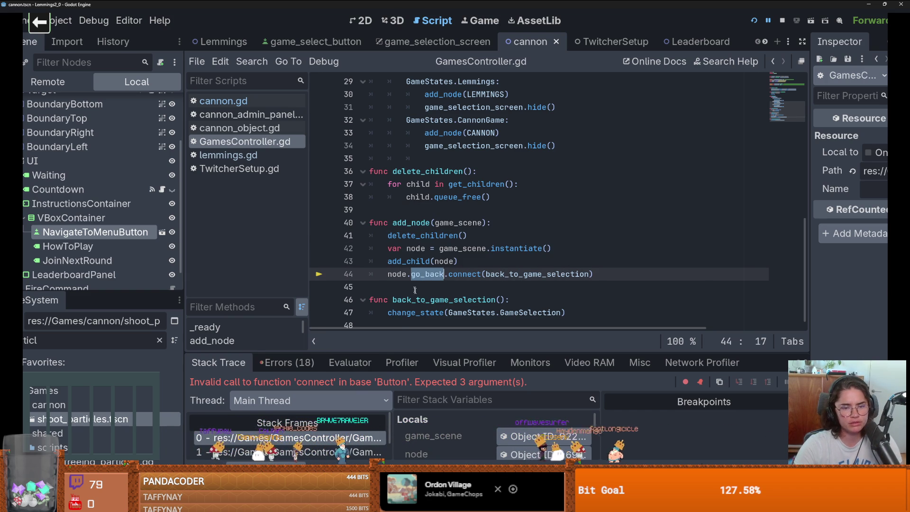
left_click(403, 275)
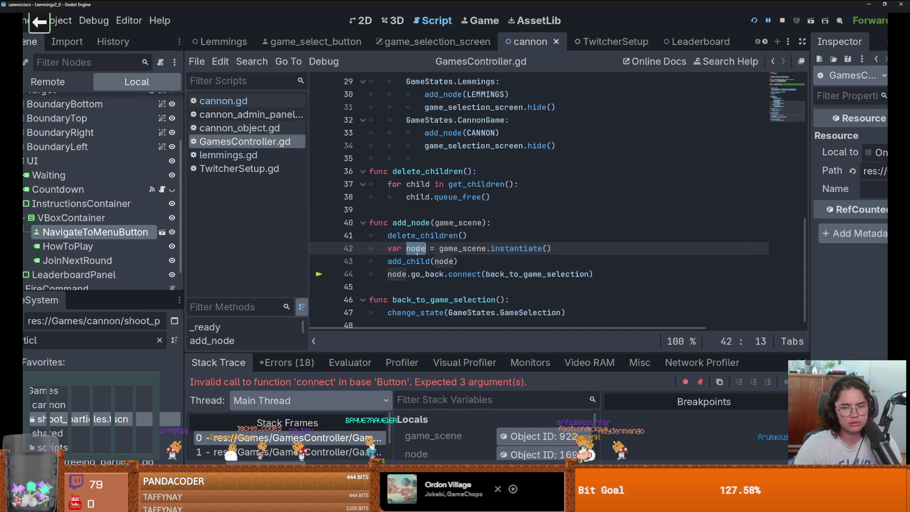
left_click(403, 275, "ctrl")
scroll(535, 264, "up", 8)
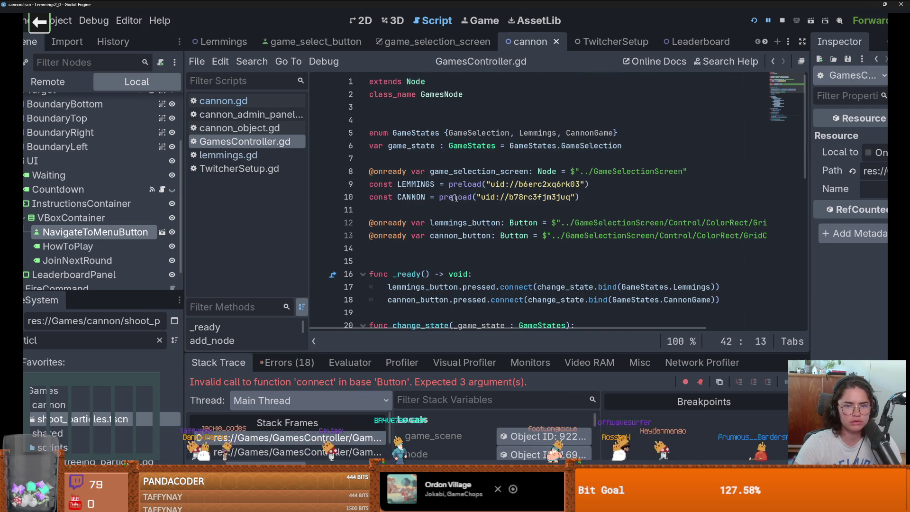
Replace line 10's CANNON preload with a dragged-in cannon.tscn and save GamesController.gd
left_click_drag(592, 198, 435, 197)
key("BackSpace")
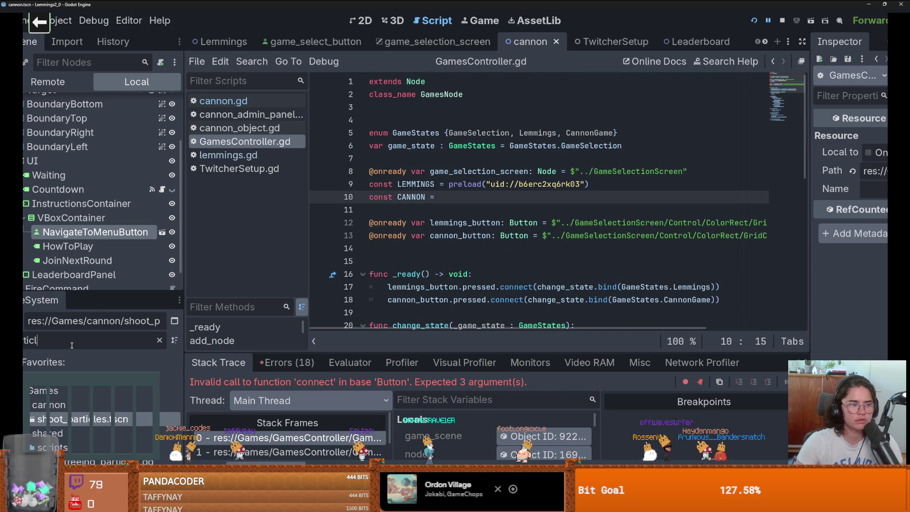
key("ctrl+a")
type("cannon")
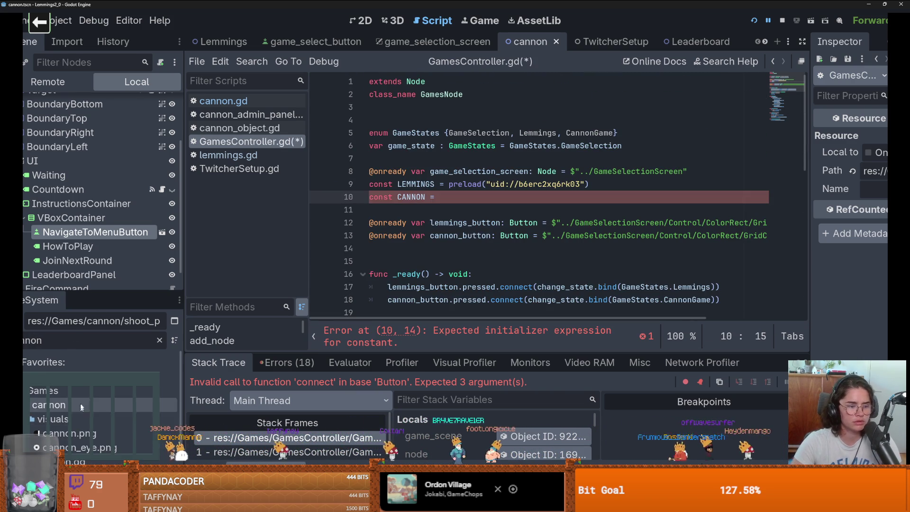
scroll(80, 407, "down", 2)
mouse_move(62, 430)
left_mouse_down()
mouse_move(332, 209)
mouse_move(455, 204)
mouse_move(435, 192)
left_mouse_up()
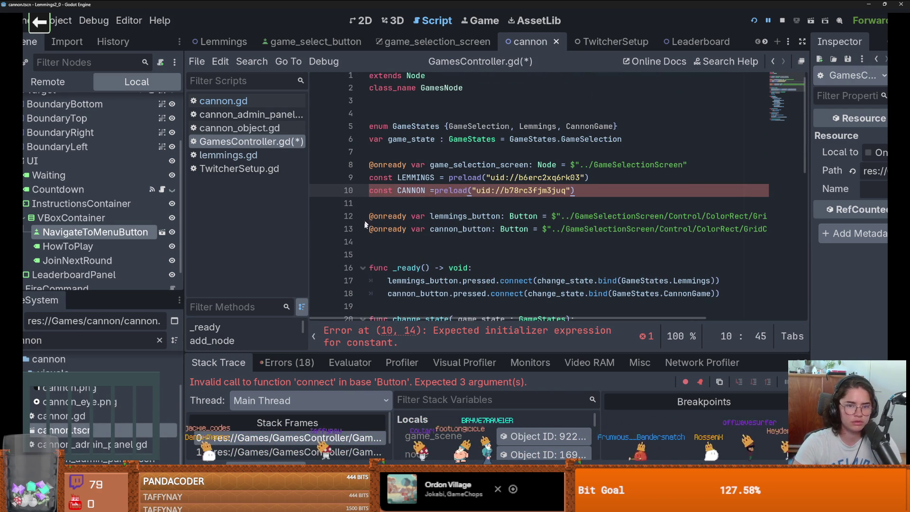
key("ctrl+s")
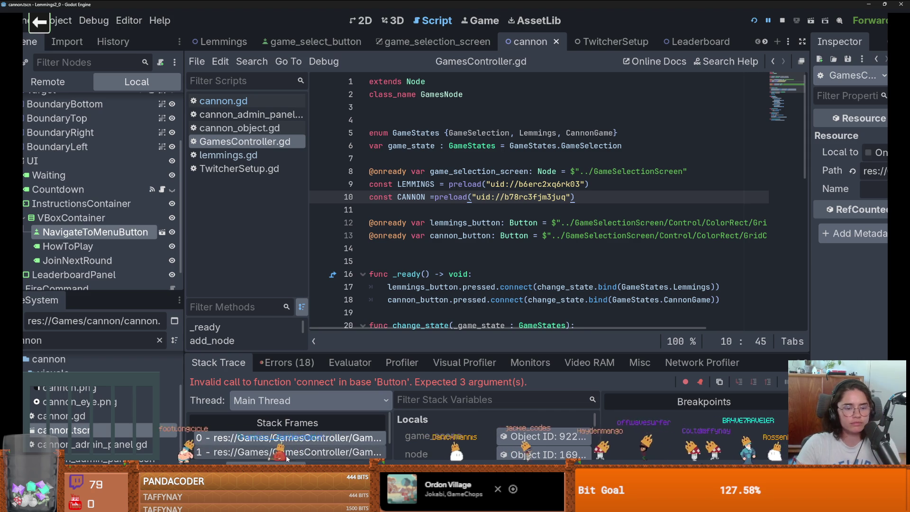
Enlarge the debugger, open cannon.gd, restart the game and enter the Cannon Game
mouse_move(371, 353)
left_mouse_down()
mouse_move(371, 256)
mouse_move(371, 320)
left_mouse_up()
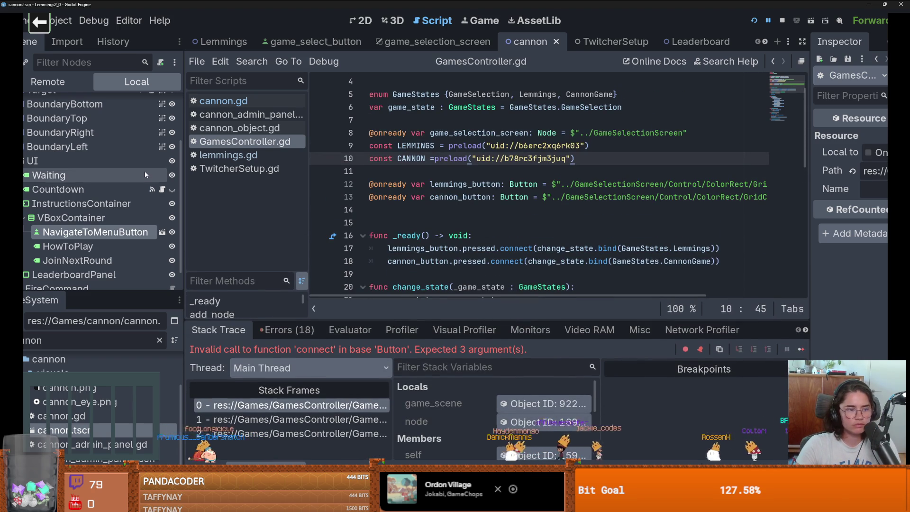
scroll(118, 204, "up", 3)
left_click(161, 104)
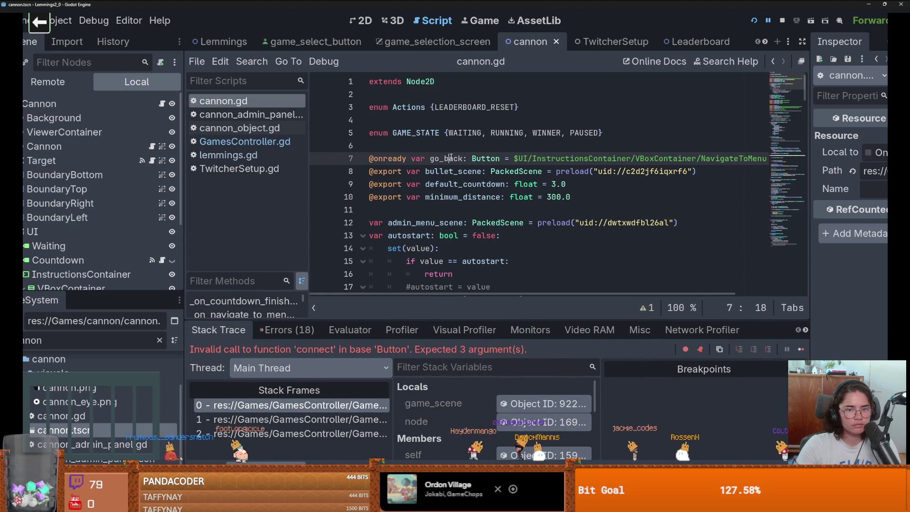
left_click(754, 21)
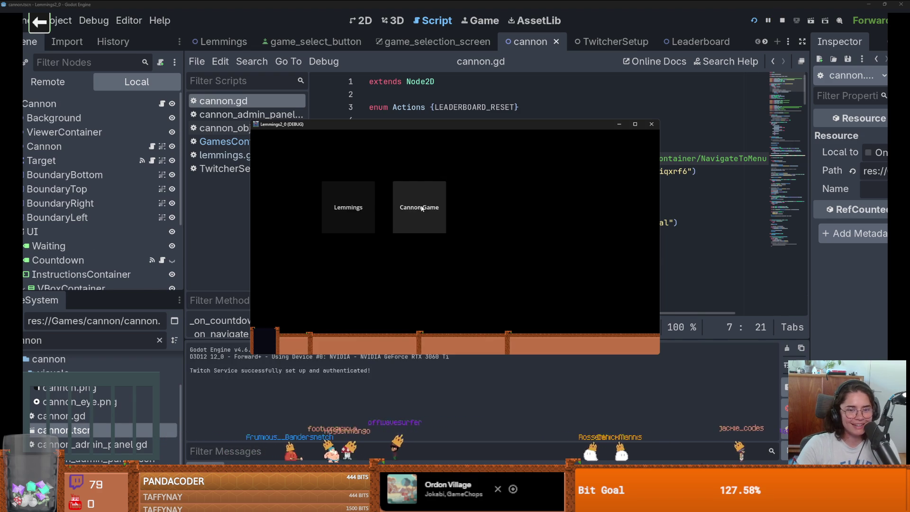
left_click(420, 207)
Inspect stack frame 0's remote node, temporarily widening the Inspector to read its members
left_click(520, 236)
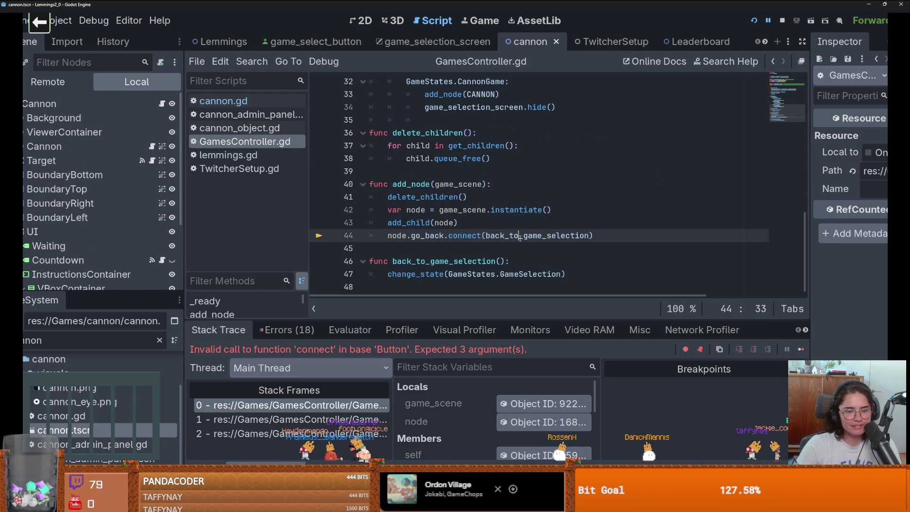
mouse_move(508, 319)
left_mouse_down()
mouse_move(507, 280)
mouse_move(497, 295)
left_mouse_up()
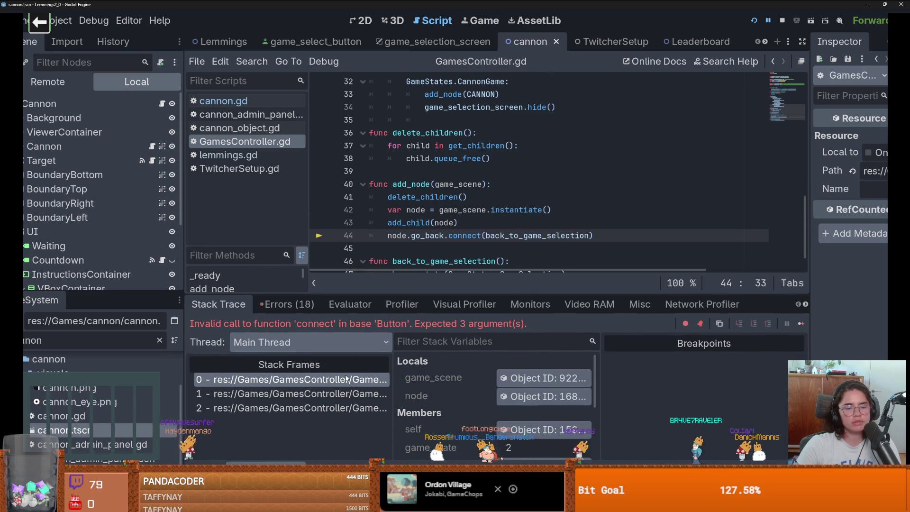
left_click(347, 378)
left_click(553, 391)
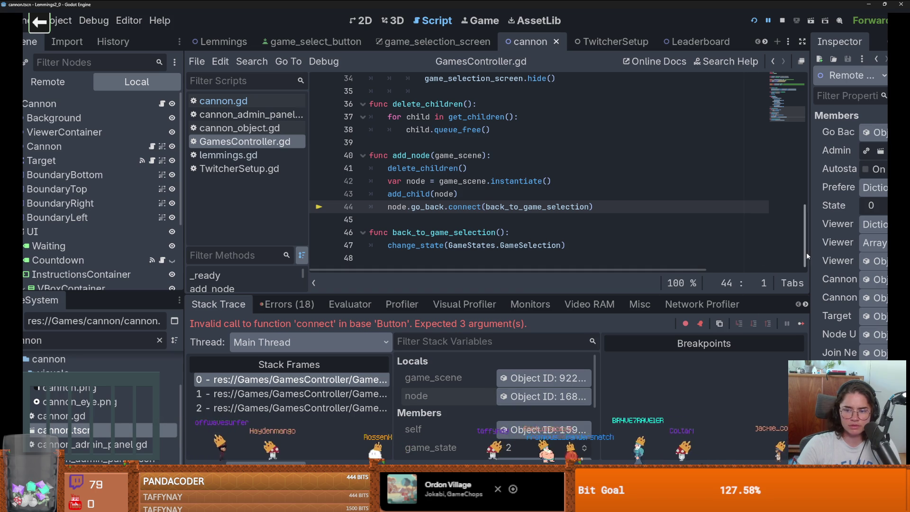
left_click_drag(808, 253, 585, 219)
scroll(666, 300, "down", 2)
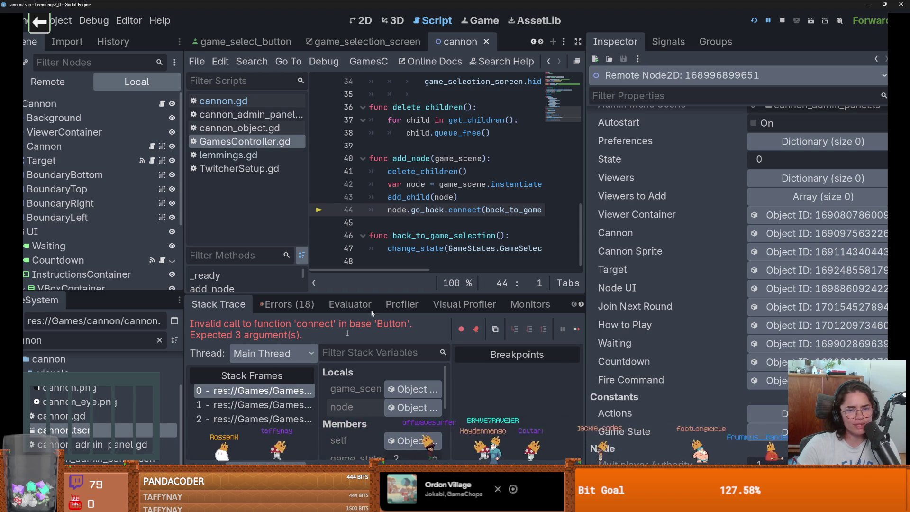
left_click_drag(586, 204, 809, 204)
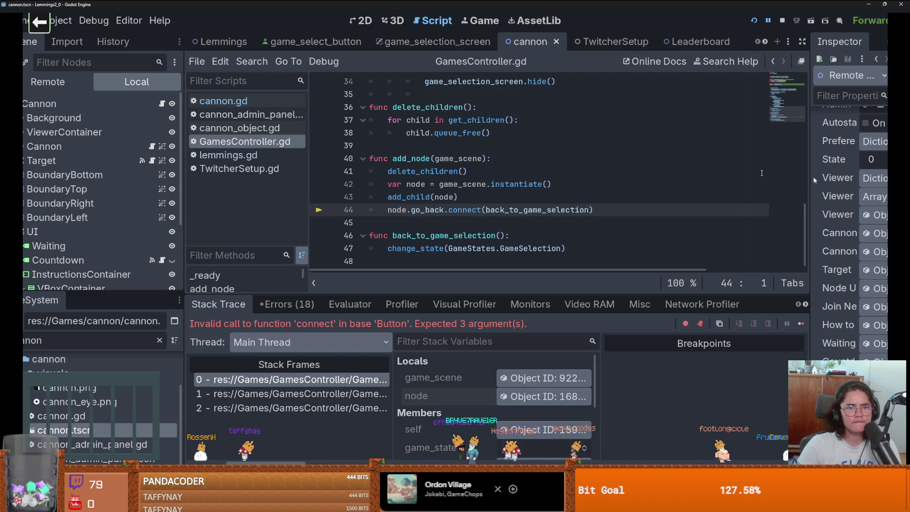
In lemmings.gd, examine the two-line on_back_pressed function that emits go_back
left_click(223, 41)
scroll(446, 150, "up", 3)
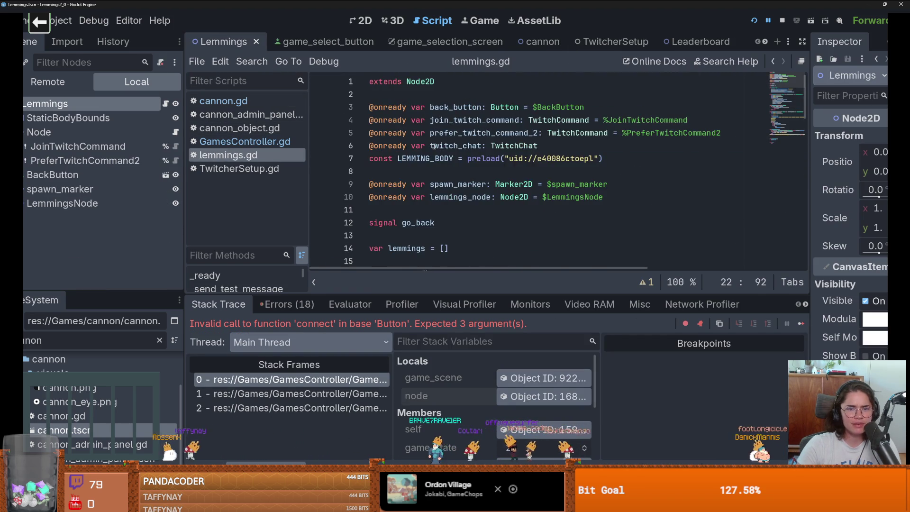
scroll(434, 147, "down", 10)
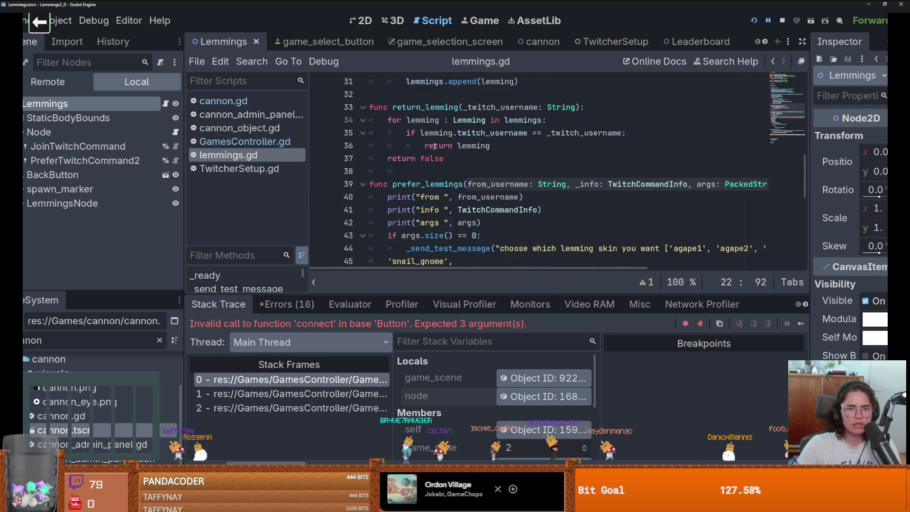
scroll(434, 147, "down", 8)
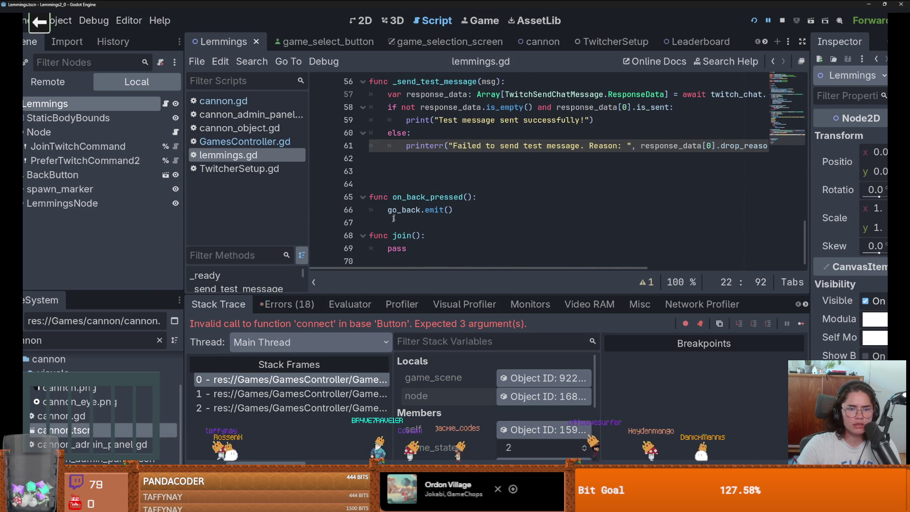
left_click_drag(392, 196, 463, 197)
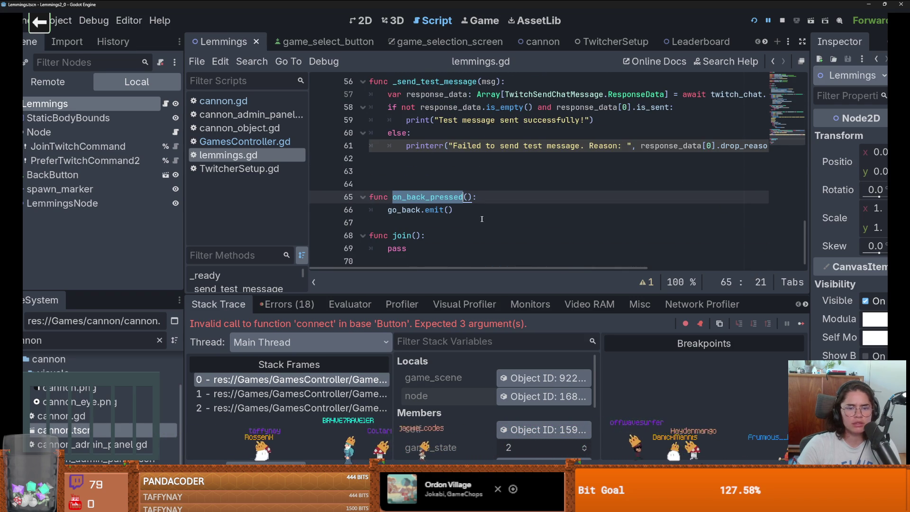
left_click(482, 219)
key("shift+Up")
key("shift+Up")
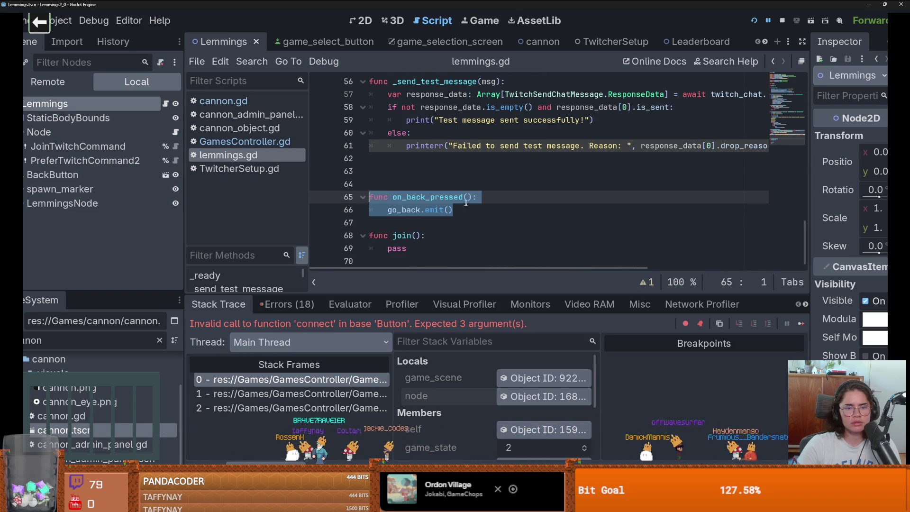
left_click(435, 210)
Check lemmings.gd's go_back signal declaration, then return to cannon.gd's go_back line
scroll(427, 211, "up", 18)
scroll(423, 212, "down", 4)
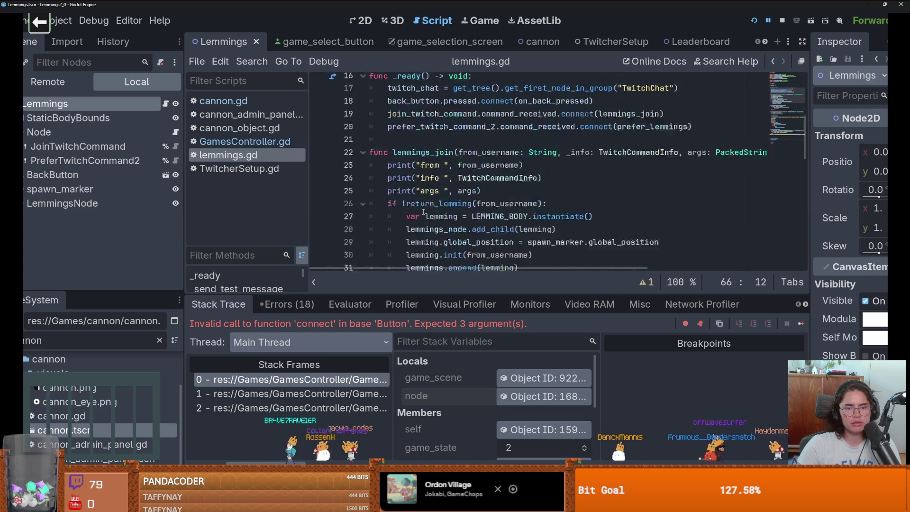
scroll(423, 211, "up", 3)
scroll(441, 161, "down", 1)
left_click(462, 108)
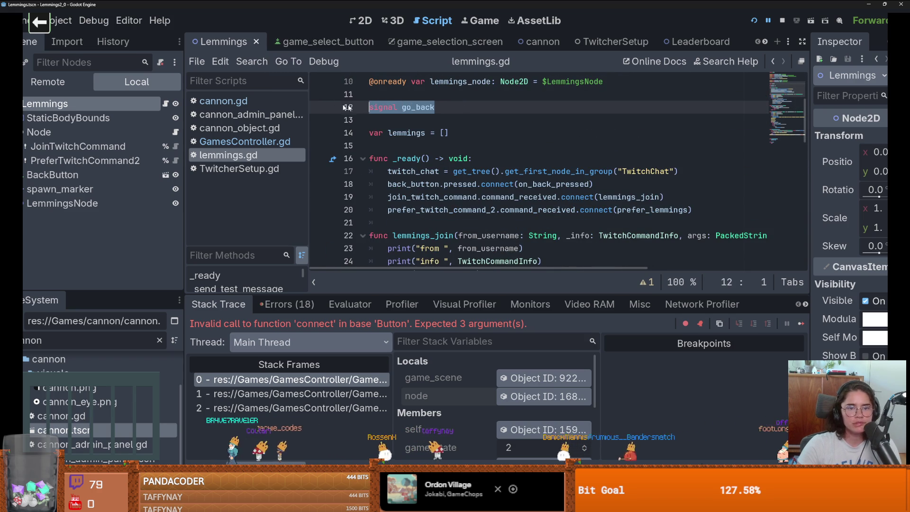
left_click(542, 42)
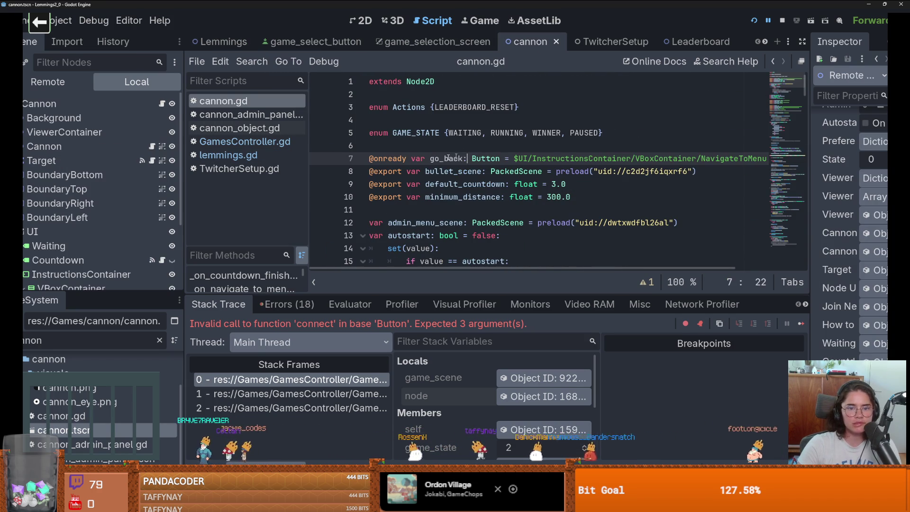
key("shift+End")
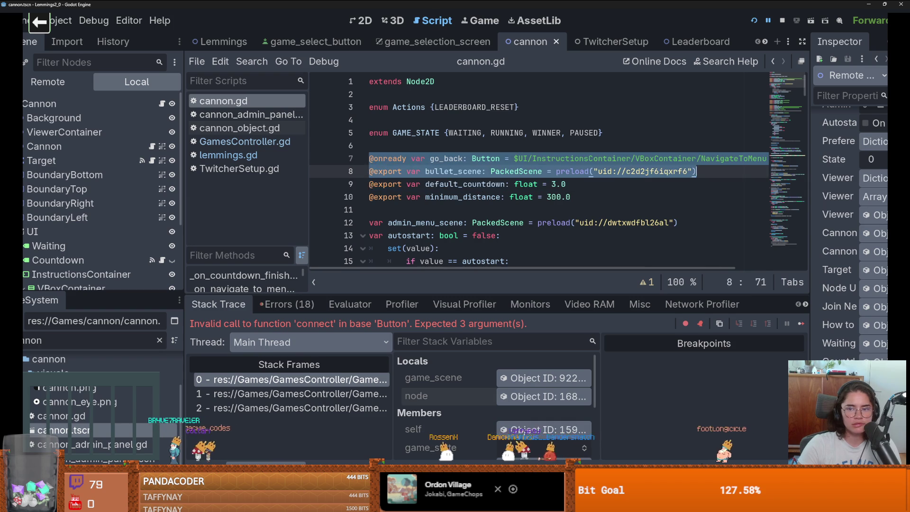
Change line 7 of cannon.gd to declare 'signal go_back'
key("BackSpace")
key("BackSpace")
key("Home")
key("ctrl+shift+Right")
key("ctrl+shift+Right")
type("signal")
key("End")
Run the game, open the Cannon Game maximized to confirm it loads, then close it
key("F5")
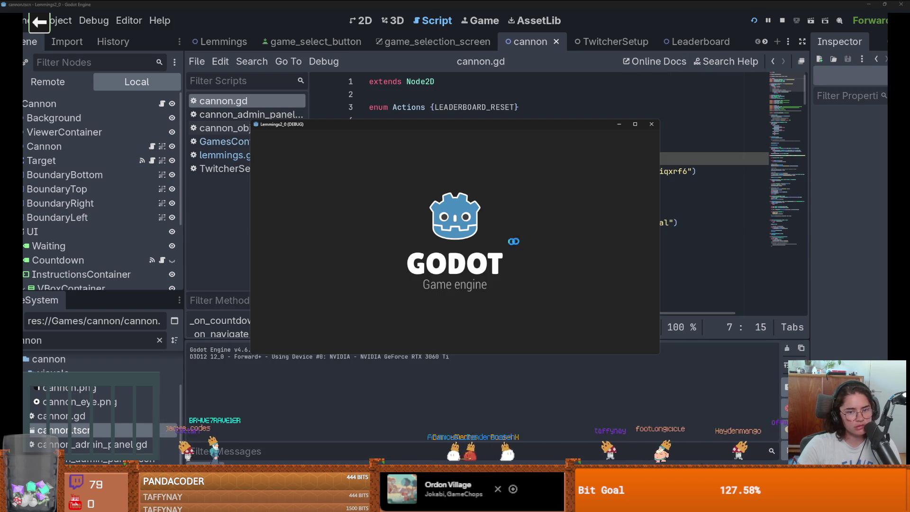
left_click(403, 209)
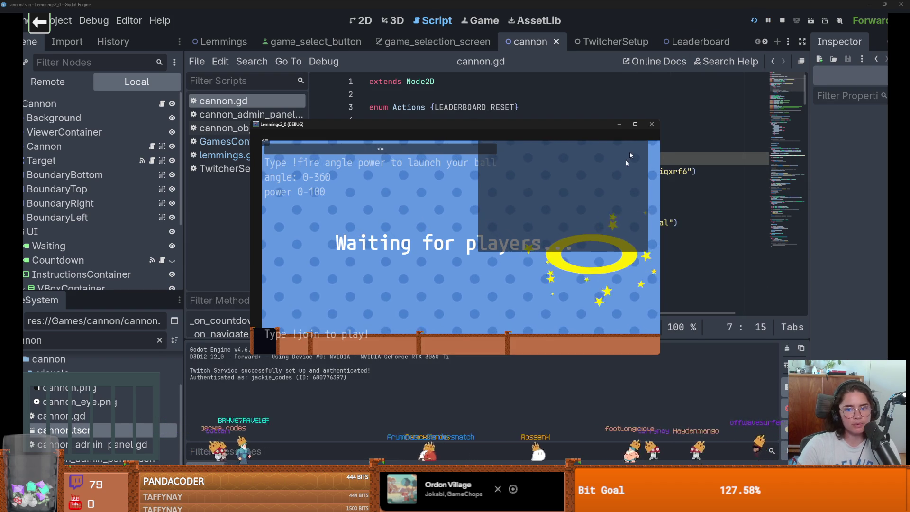
left_click(635, 124)
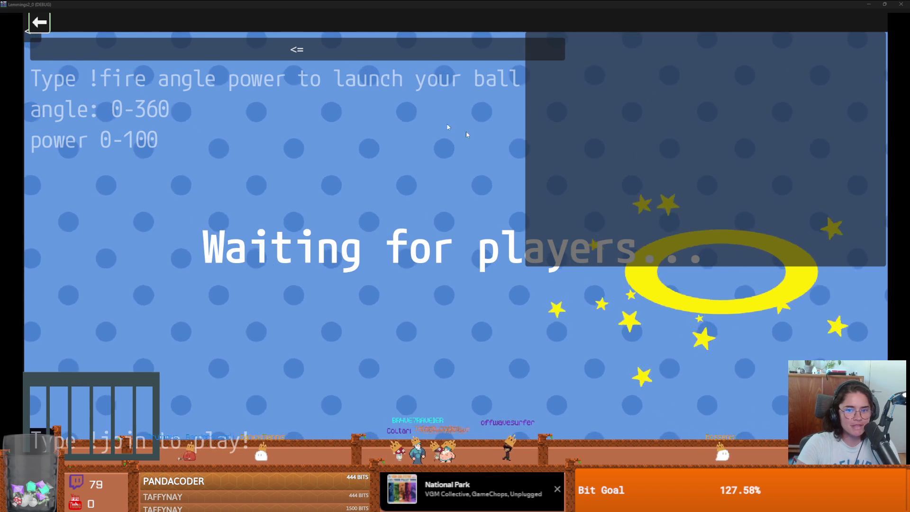
left_click(901, 4)
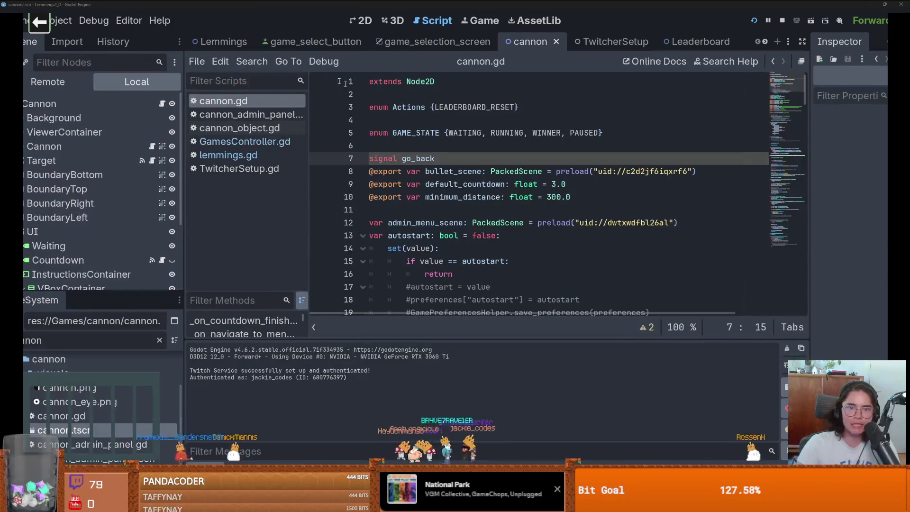
In the 2D view, collapse the UI node and compare the Background and Cannon nodes
left_click(361, 20)
scroll(565, 223, "down", 4)
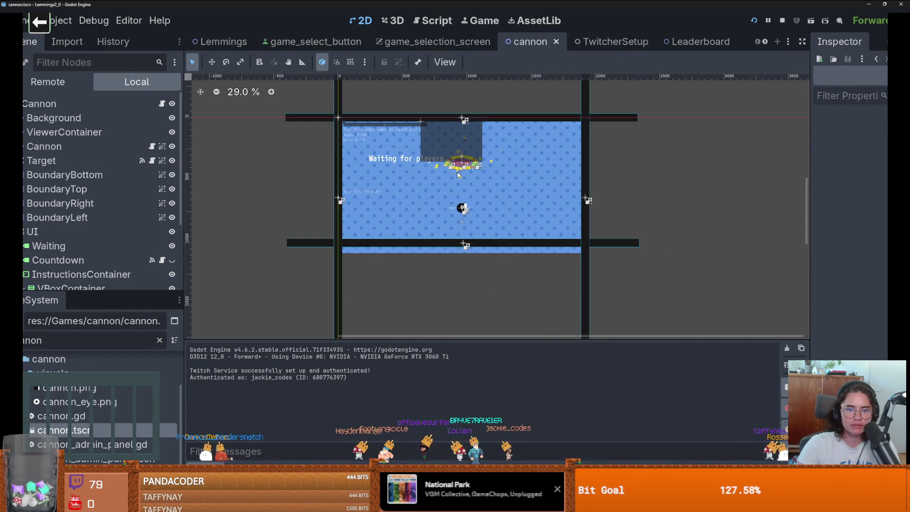
scroll(460, 178, "up", 2)
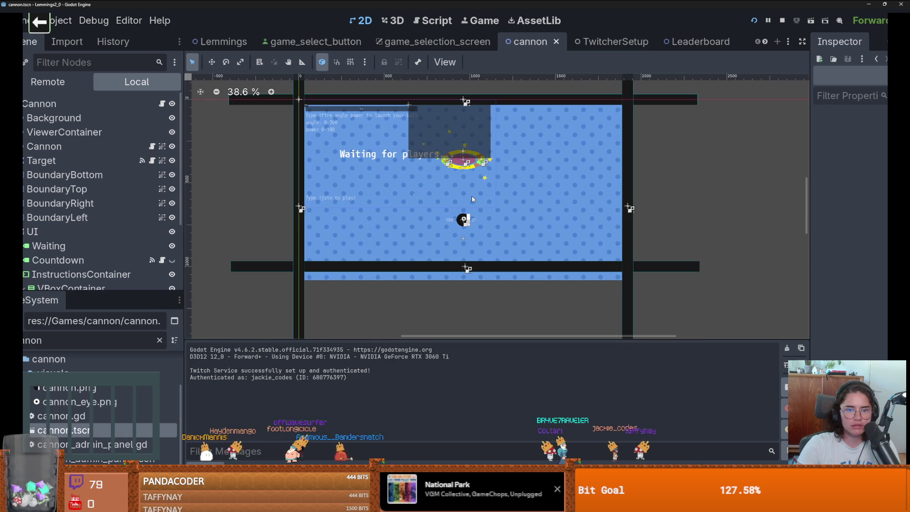
left_click(23, 232)
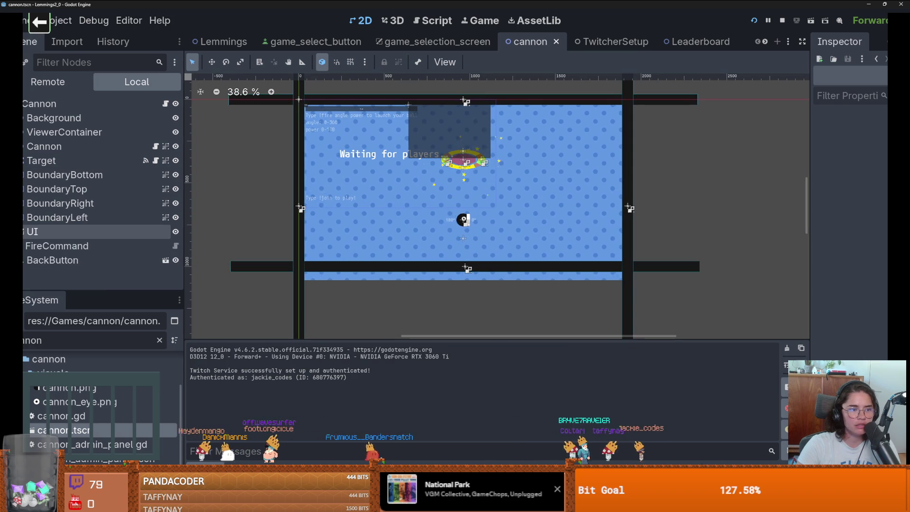
left_click(78, 119)
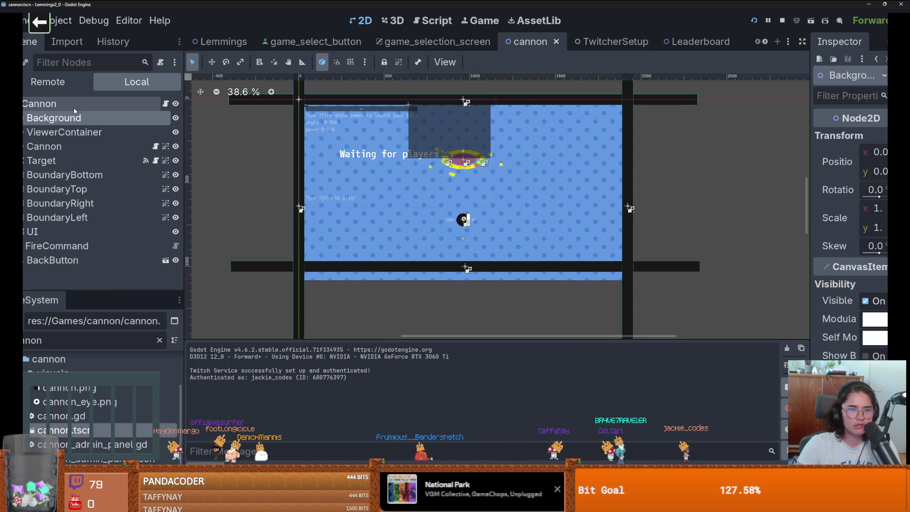
left_click(42, 104)
left_click(53, 117)
left_click(71, 147)
left_click(71, 118)
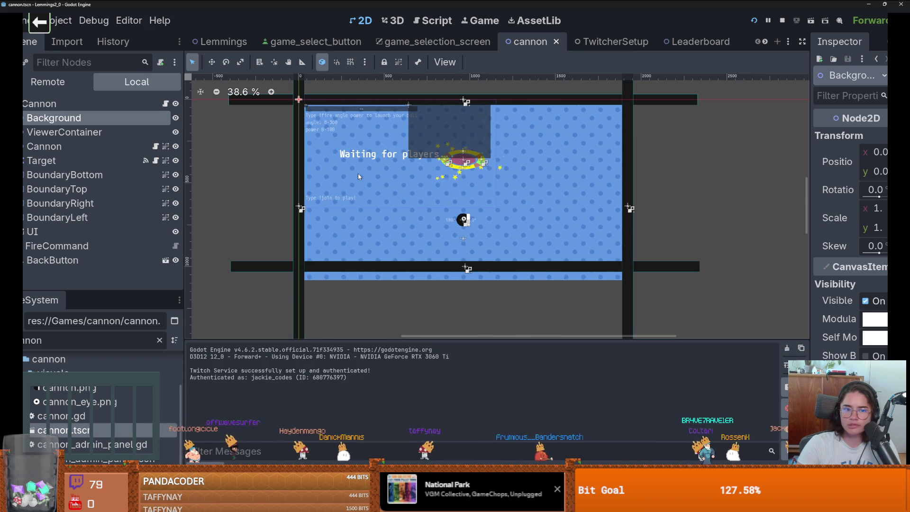
Shrink the root Cannon node's Scale to fit the window, then save and run
left_click(90, 106)
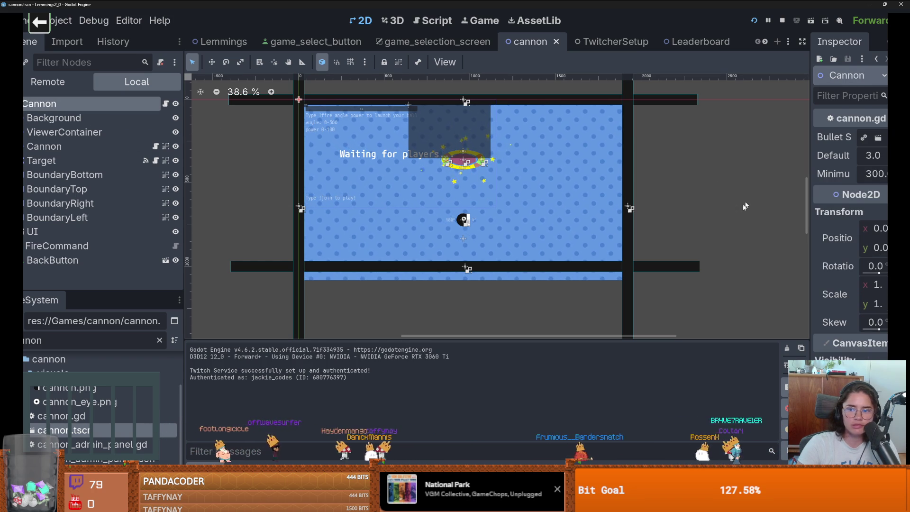
mouse_move(865, 292)
left_mouse_down()
mouse_move(835, 291)
mouse_move(868, 290)
left_mouse_up()
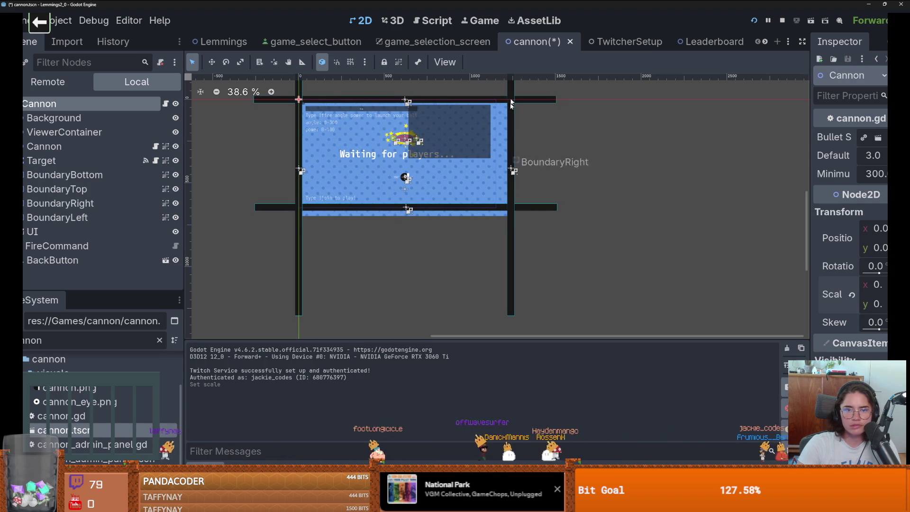
left_click_drag(852, 294, 840, 291)
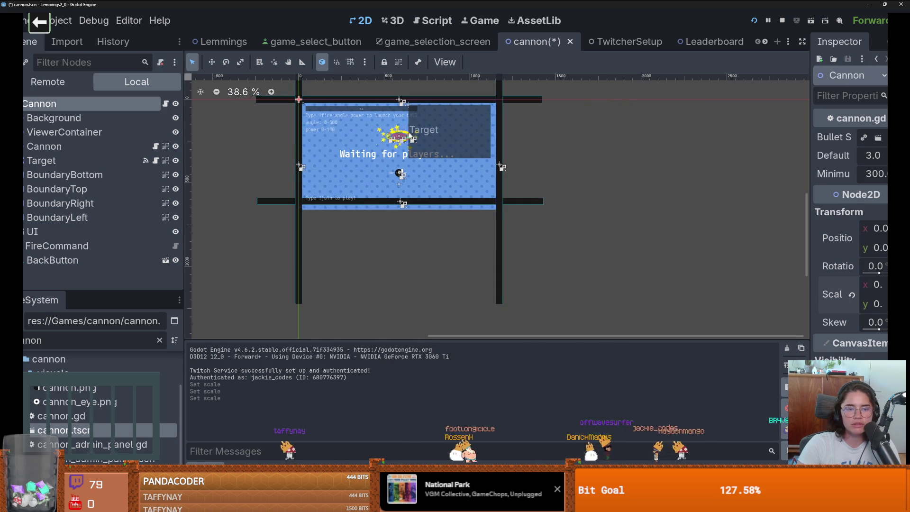
left_click(360, 115)
key("F6")
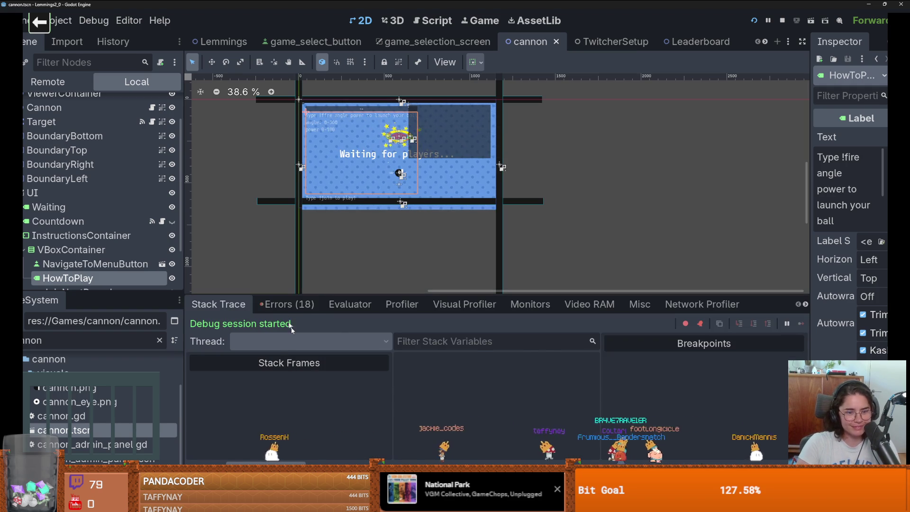
Show the debug session's Errors list and briefly view the Twitcher setup window full screen
left_click(287, 304)
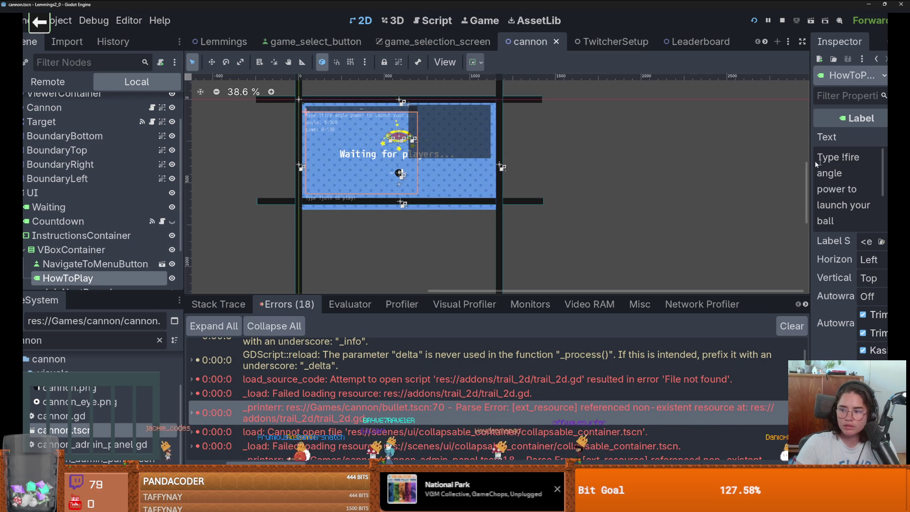
mouse_move(723, 504)
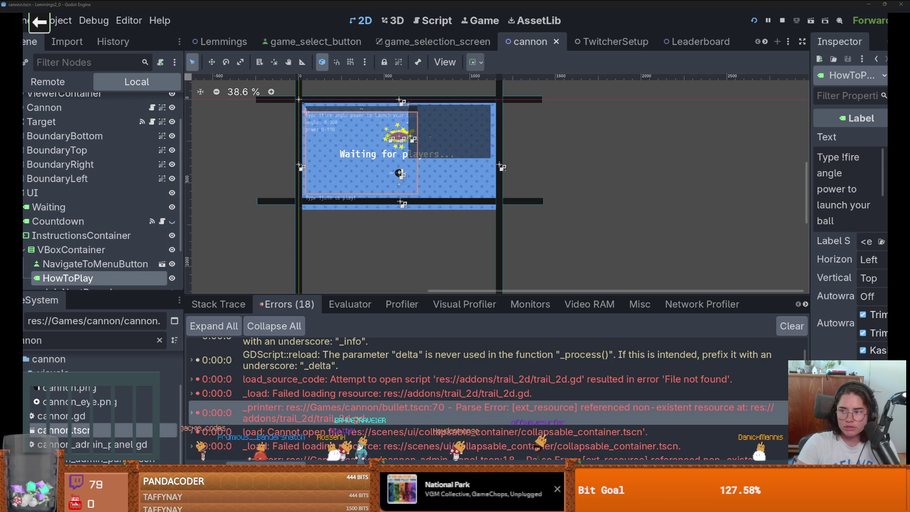
left_click(749, 446)
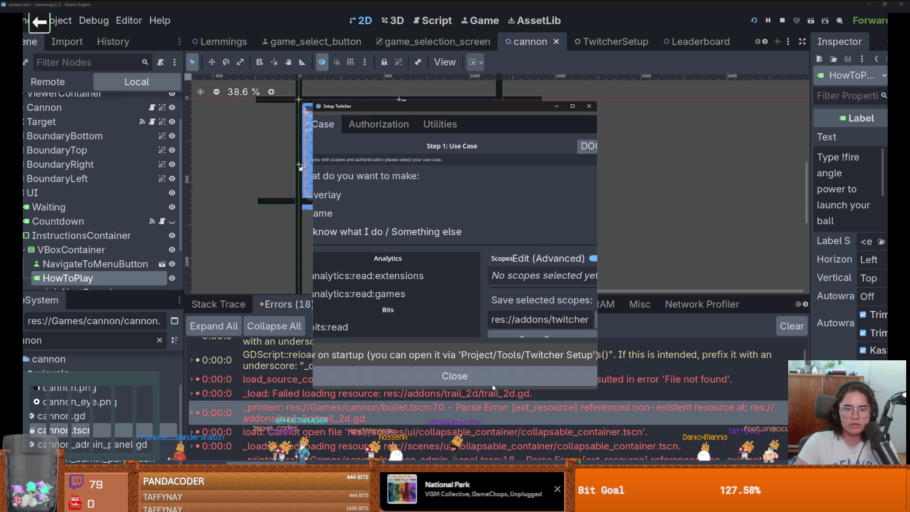
left_click(573, 107)
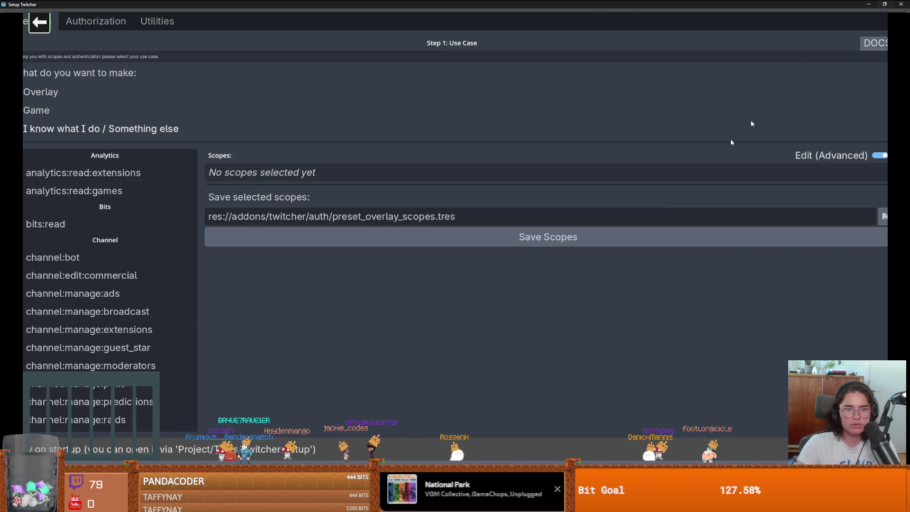
key("Escape")
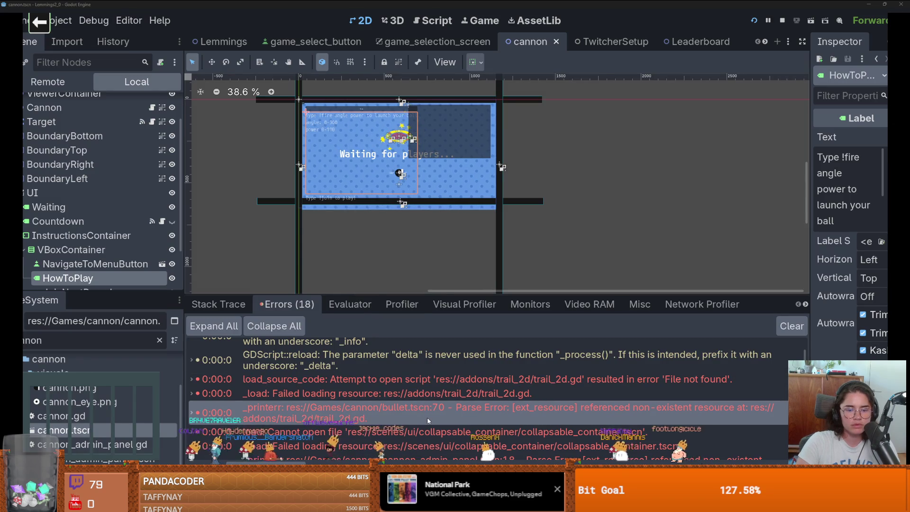
Give the FileSystem panel more height and switch to the godot_twitch_games editor
scroll(428, 417, "down", 2)
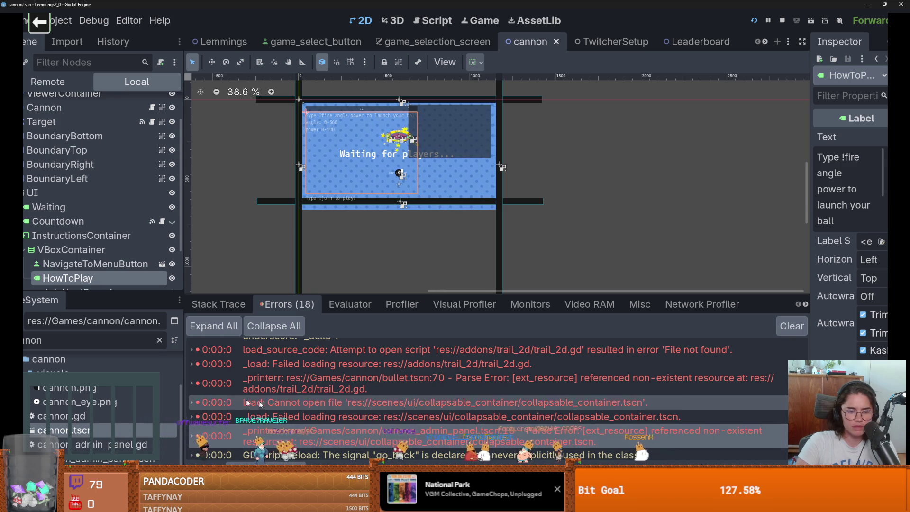
left_click_drag(80, 295, 82, 281)
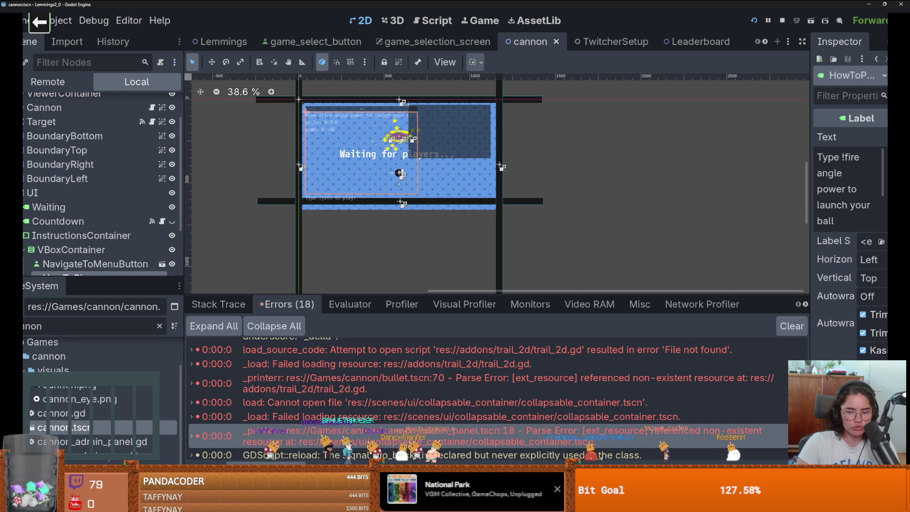
key("alt+Tab")
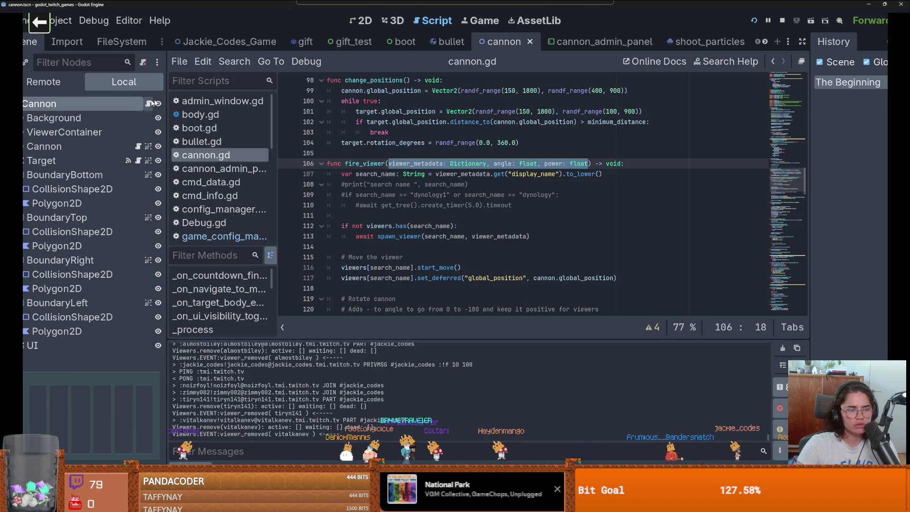
Return to Lemmings2_0 and open bullet.gd from the first error
key("alt+Tab")
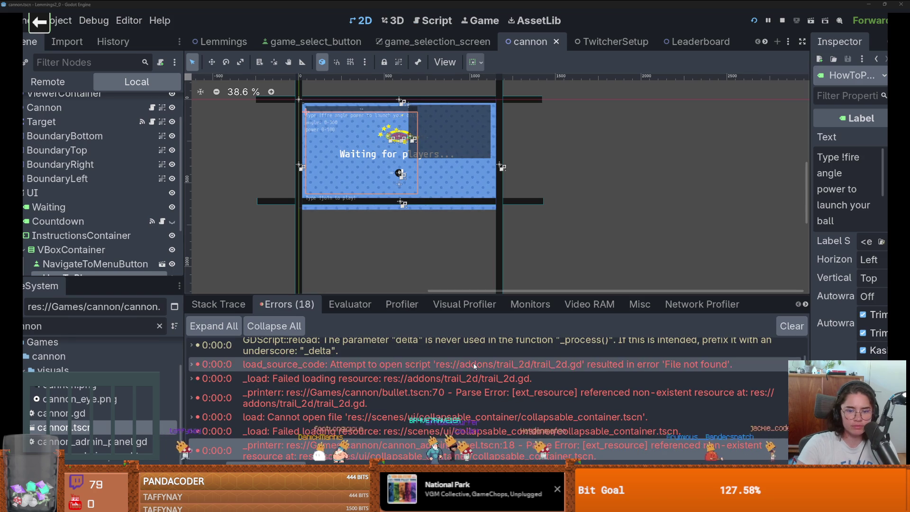
mouse_move(475, 366)
double_click(460, 346)
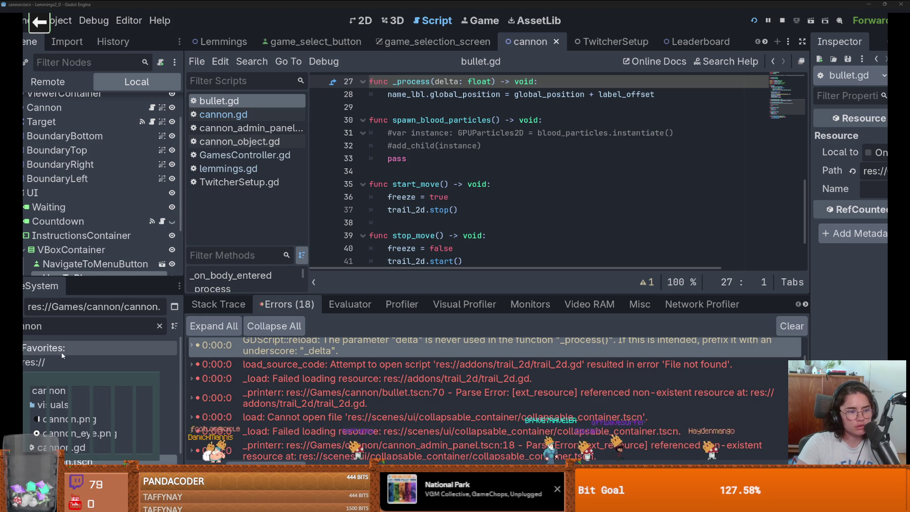
Paste the trail_2d folder into the project's addons folder via the file manager
scroll(61, 352, "up", 3)
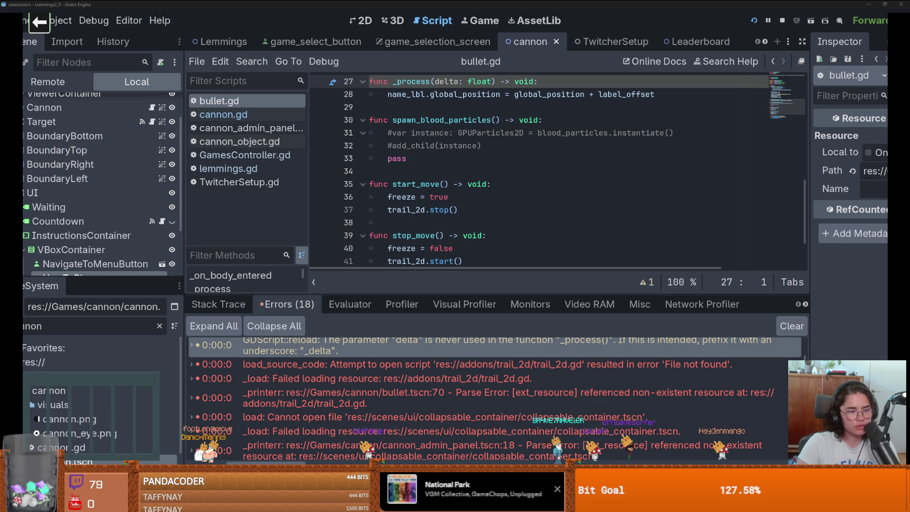
left_click(159, 326)
right_click(38, 362)
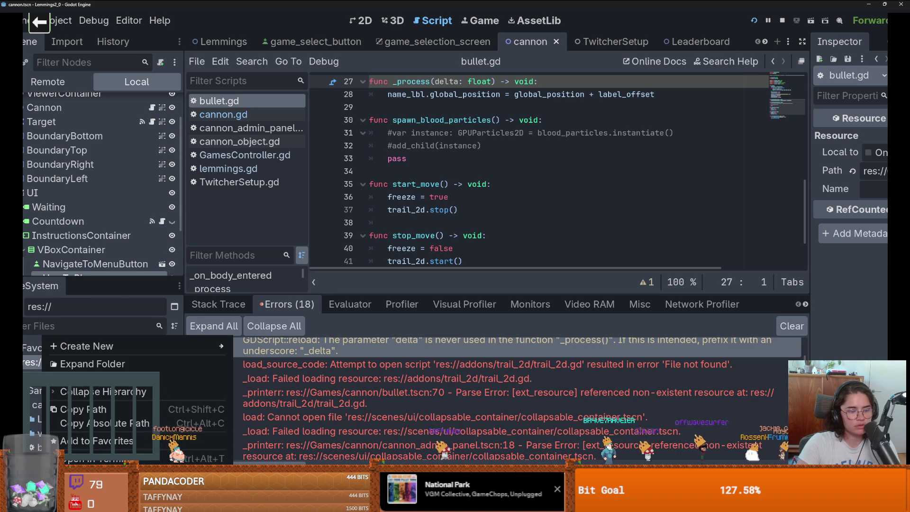
left_click(311, 295)
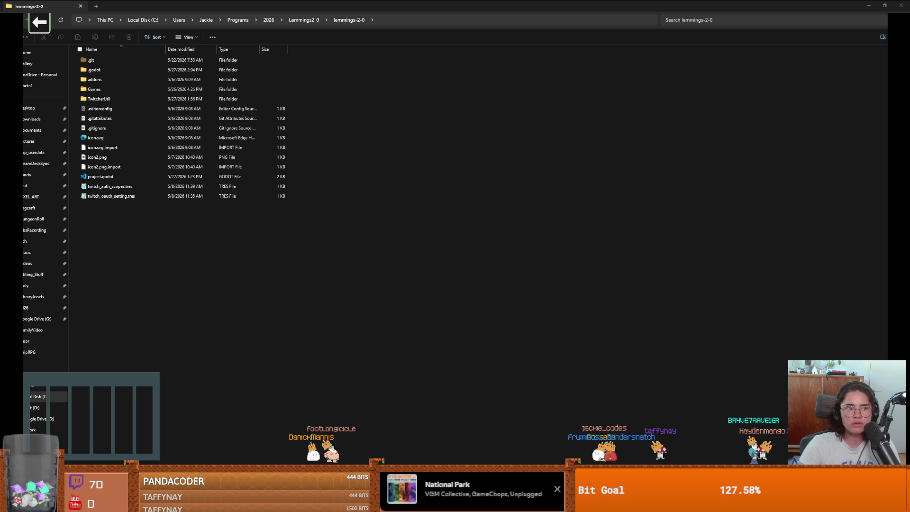
double_click(131, 78)
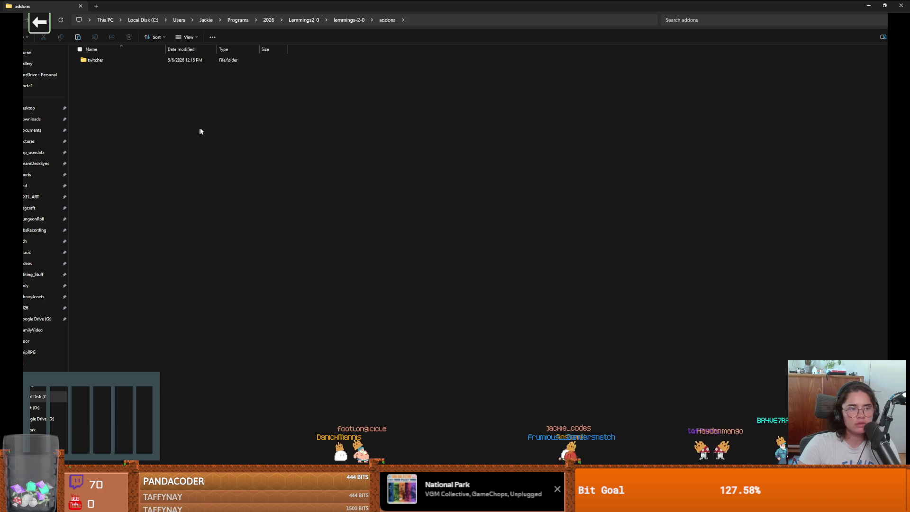
key("ctrl+v")
double_click(341, 8)
Enable Trail2D under Project Settings > Plugins, then run the game into the Cannon Game
left_click(295, 82)
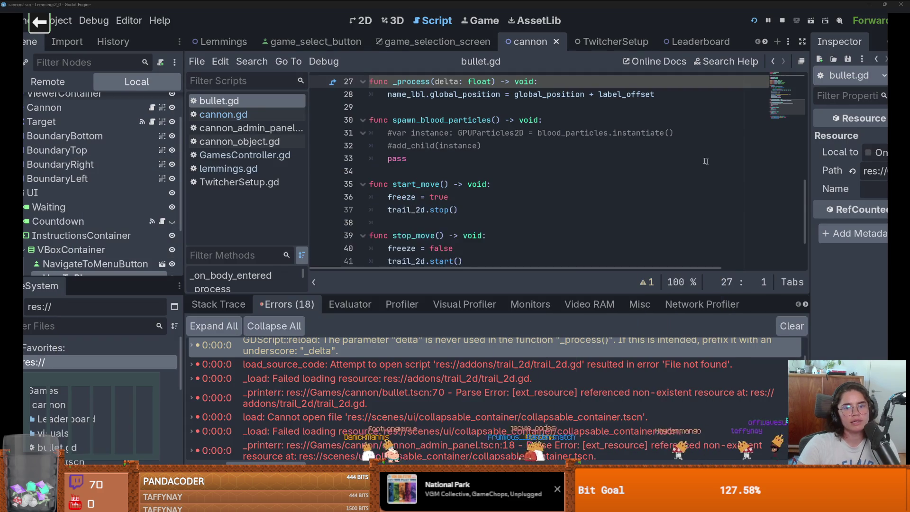
left_click(50, 21)
left_click(62, 35)
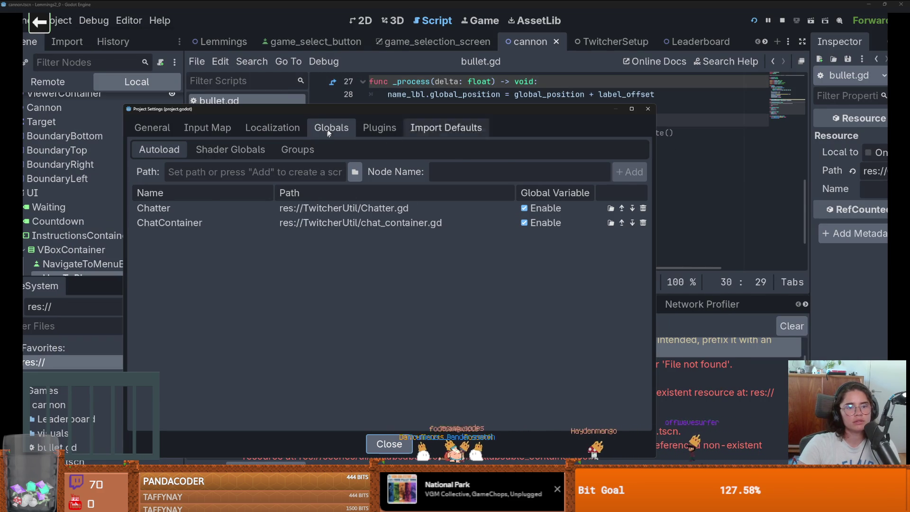
left_click(379, 128)
left_click(142, 186)
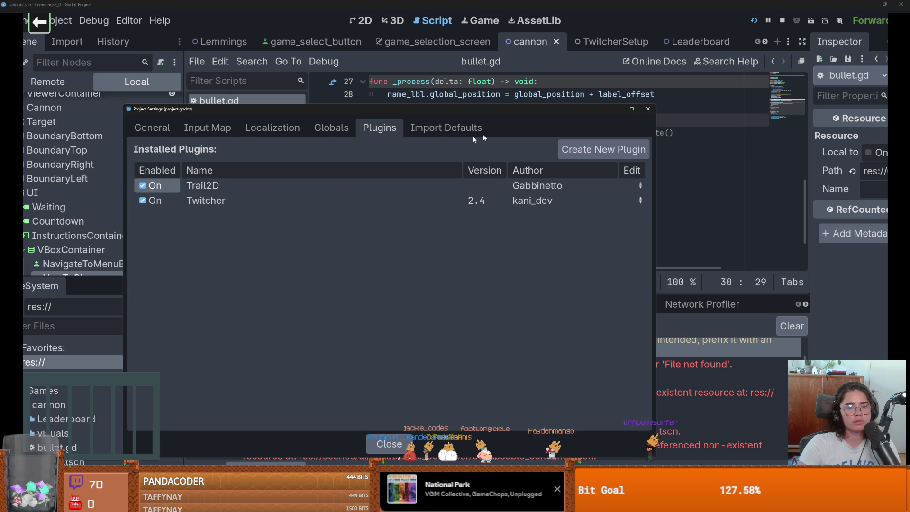
left_click(755, 22)
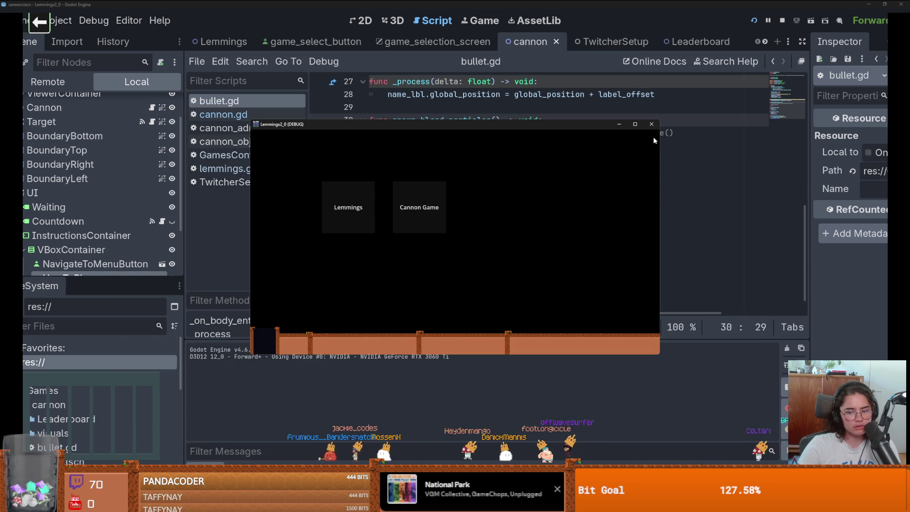
left_click(420, 209)
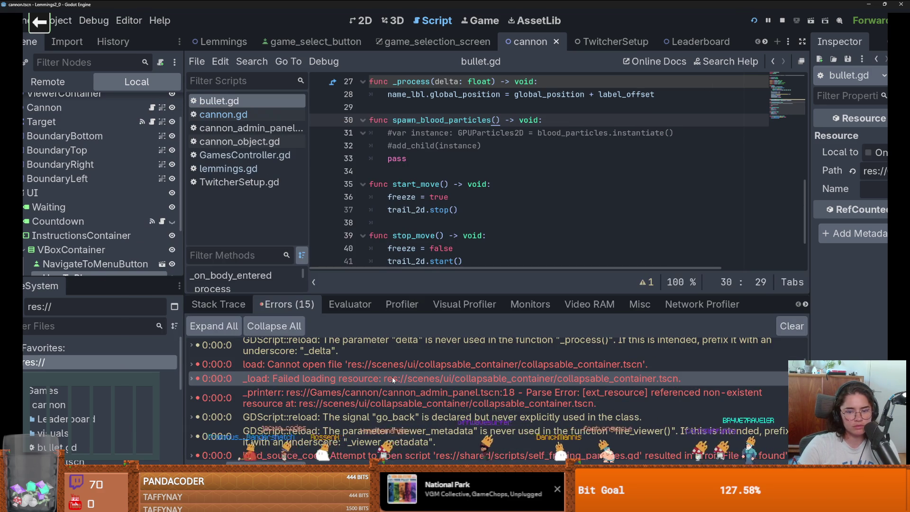
Start a project-wide Find in Files search for 'self', then cancel it
scroll(392, 380, "down", 3)
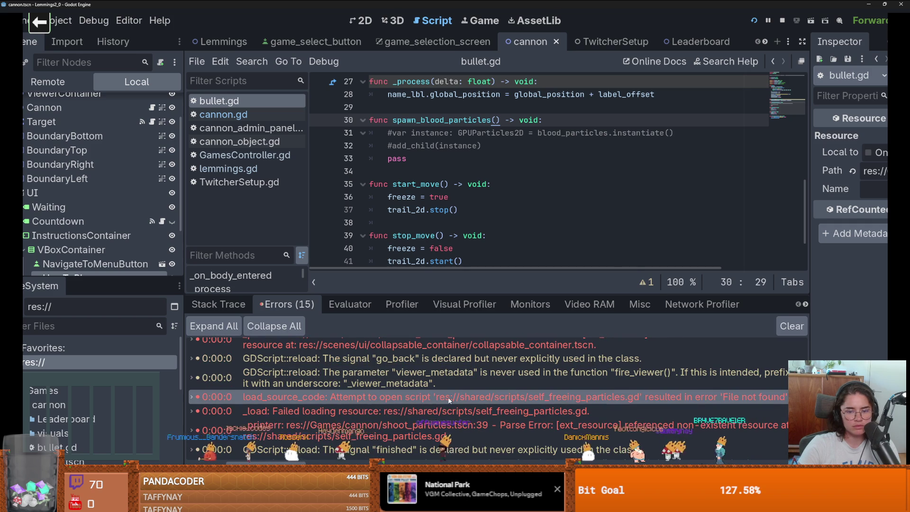
mouse_move(449, 401)
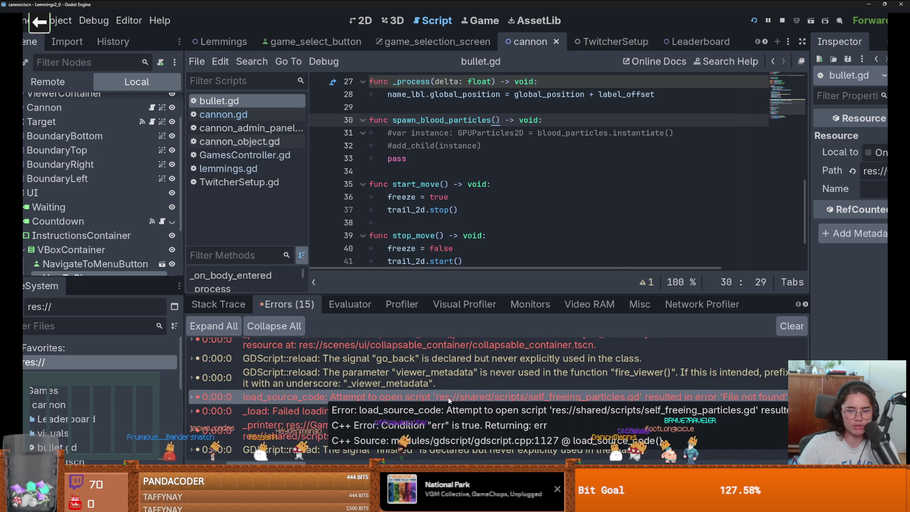
left_click(241, 70)
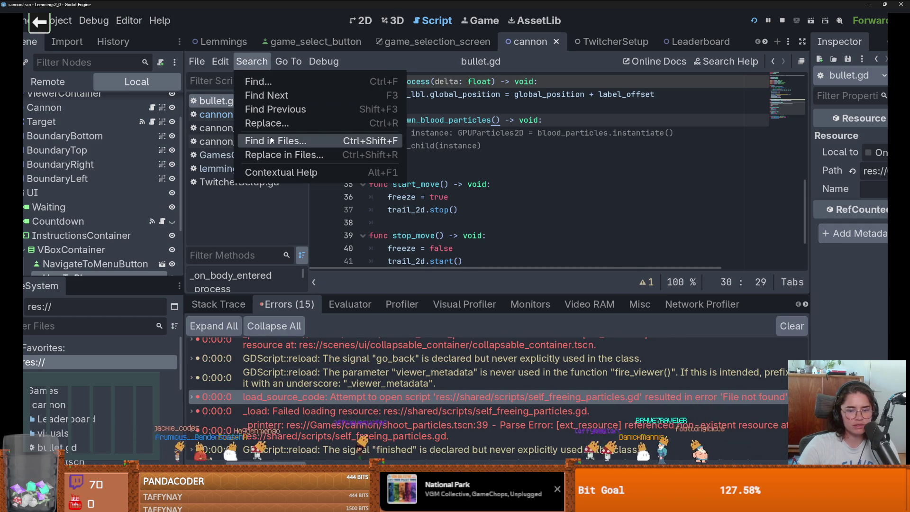
left_click(272, 140)
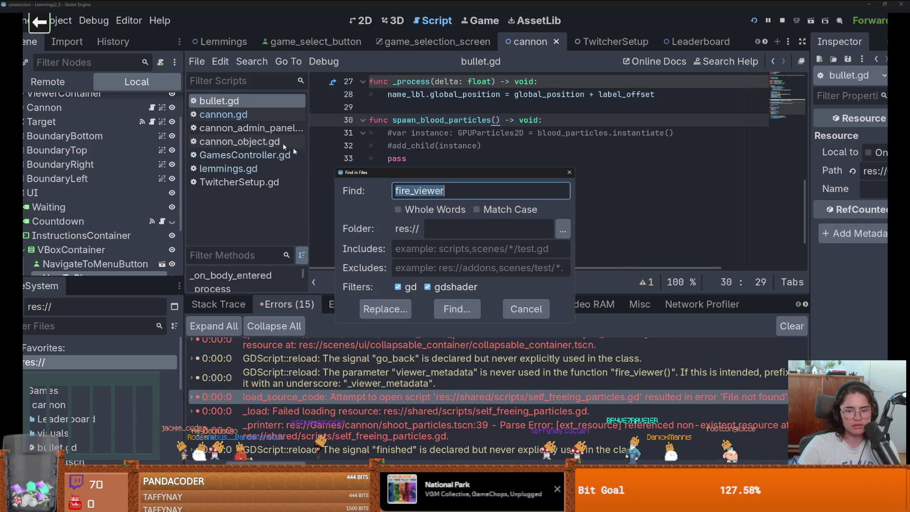
type("self_fre")
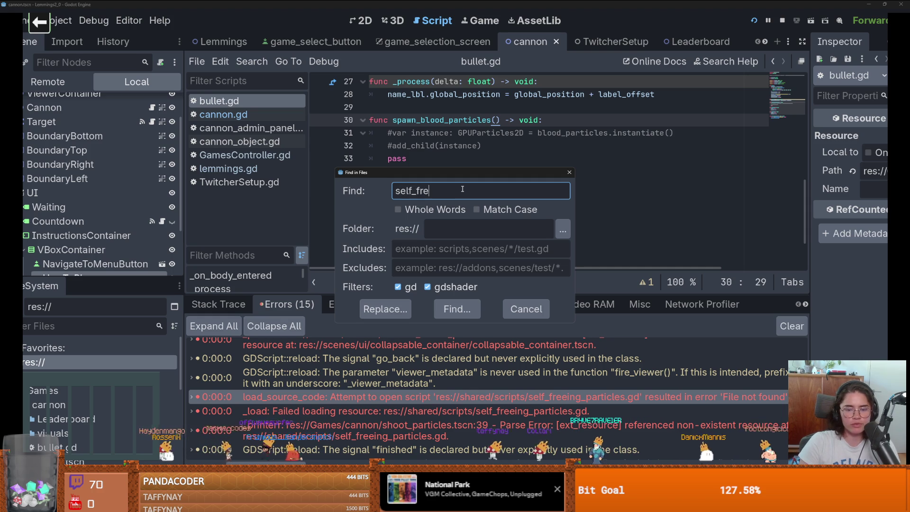
key("Tab")
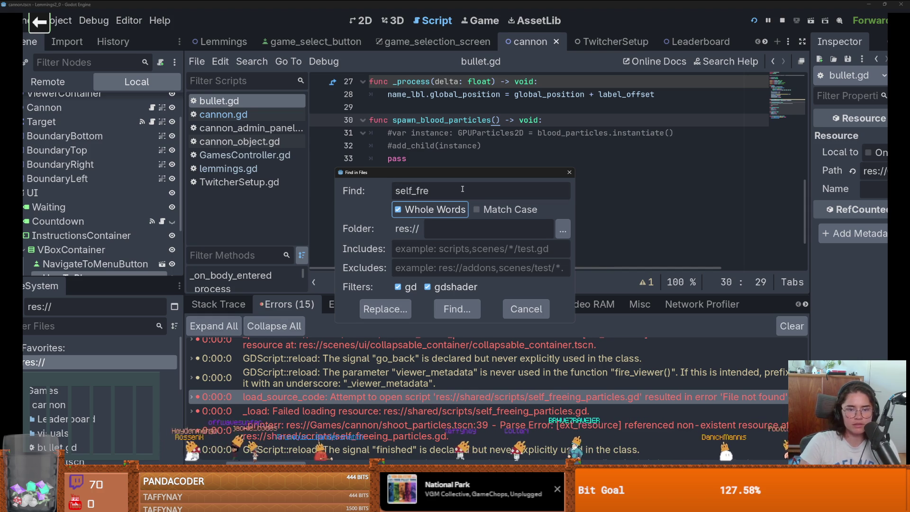
left_click(458, 309)
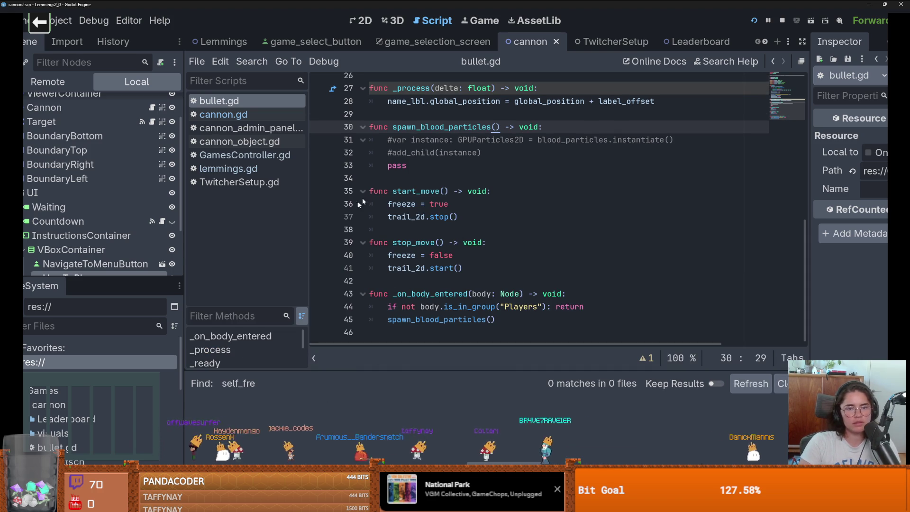
left_click(258, 62)
left_click(275, 140)
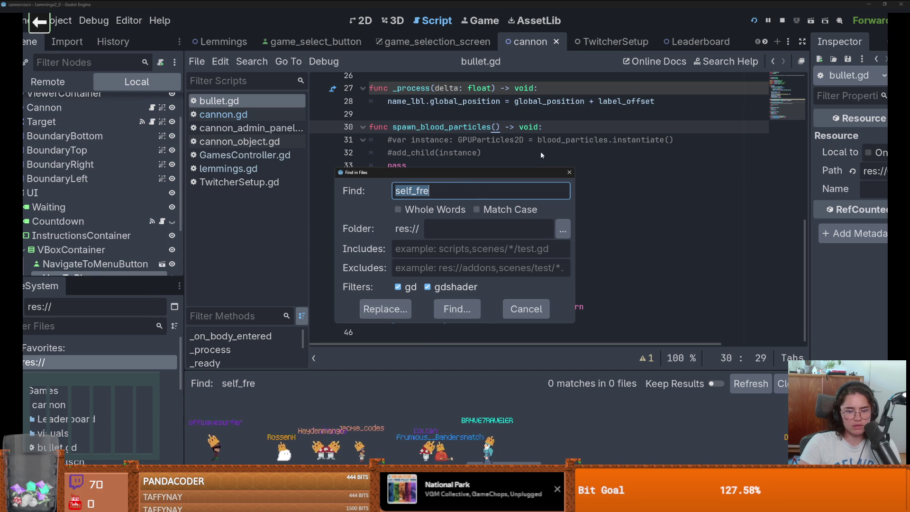
left_click(570, 173)
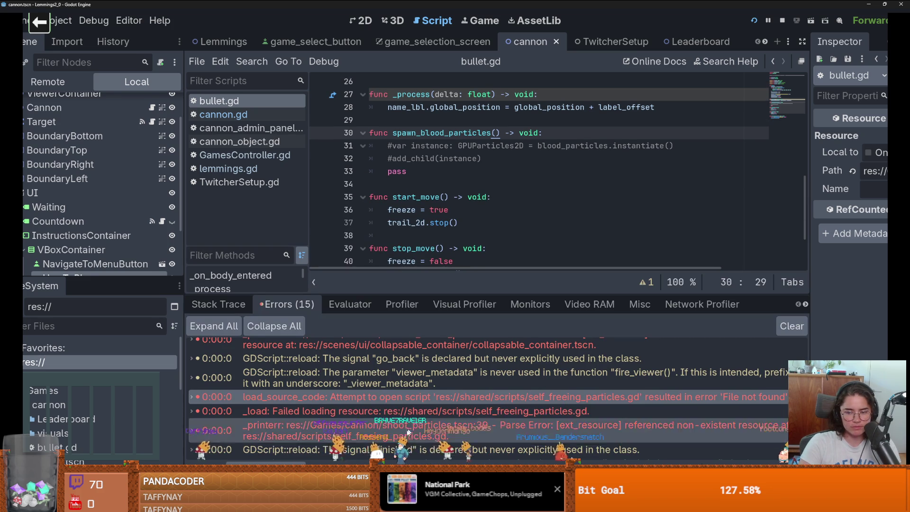
Search all project files for 'particles' and enlarge the results list
mouse_move(430, 403)
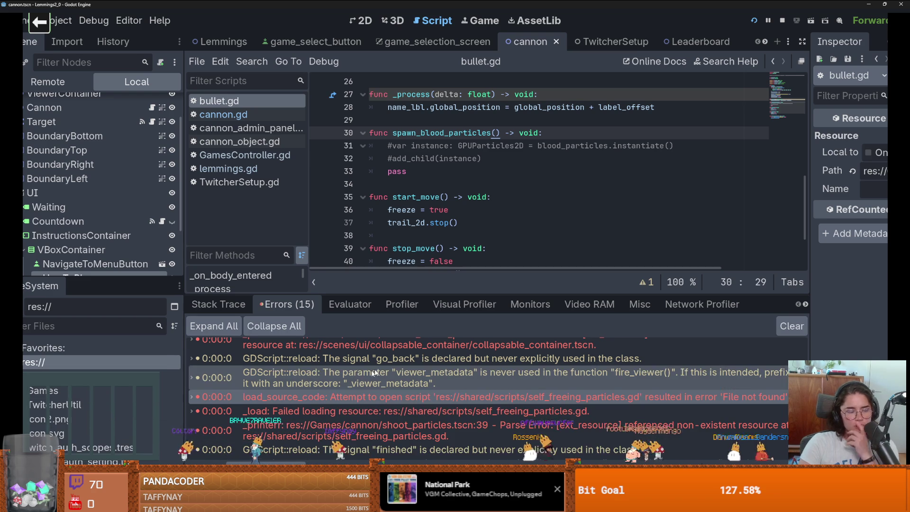
left_click(252, 61)
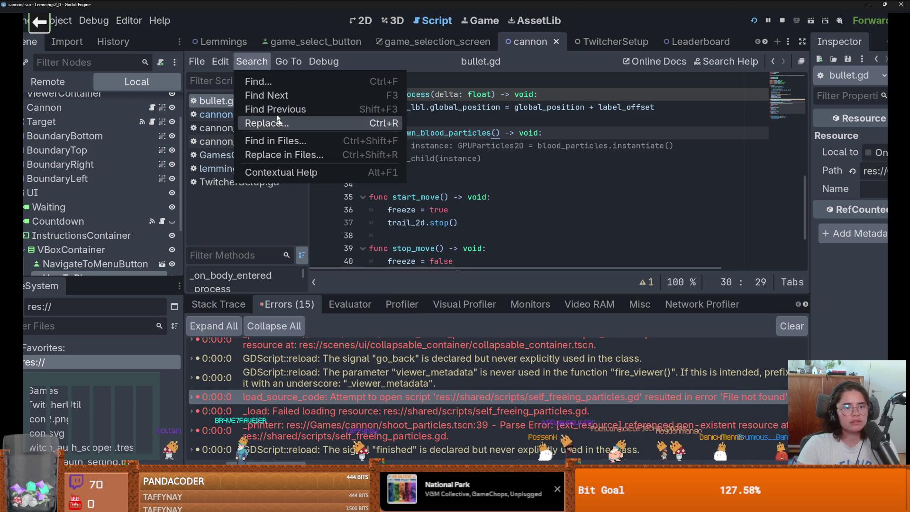
left_click(285, 141)
type("particl")
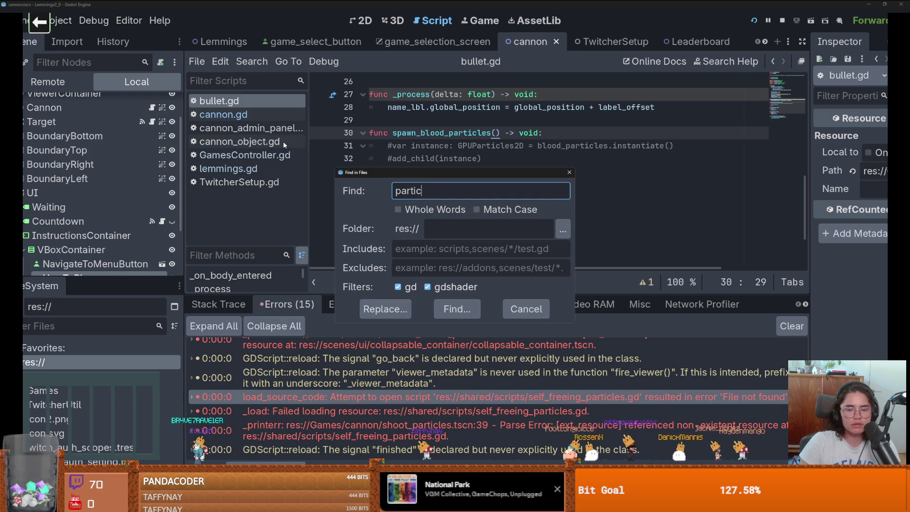
type("es")
key("Return")
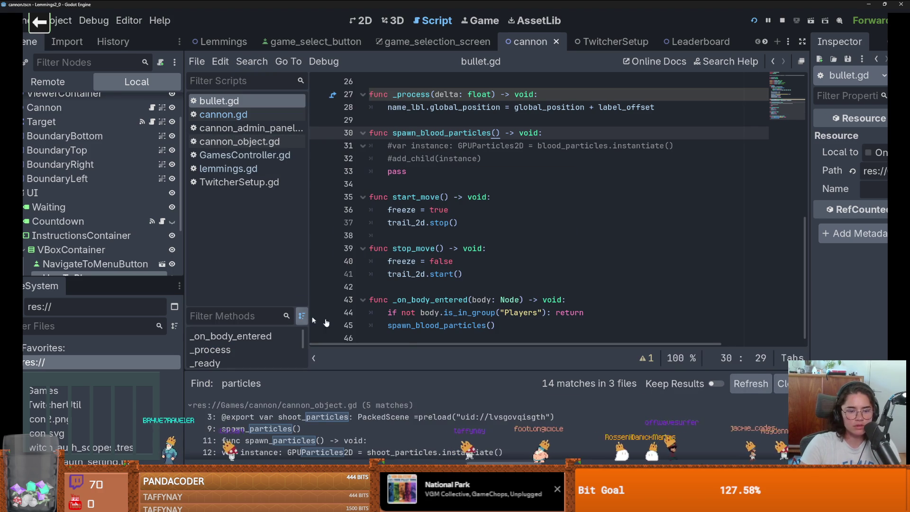
left_click_drag(459, 368, 456, 210)
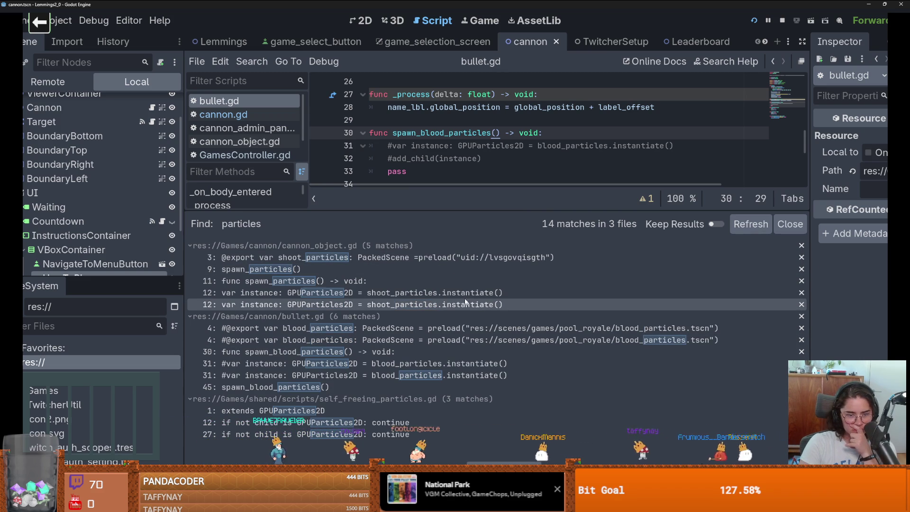
left_click(439, 329)
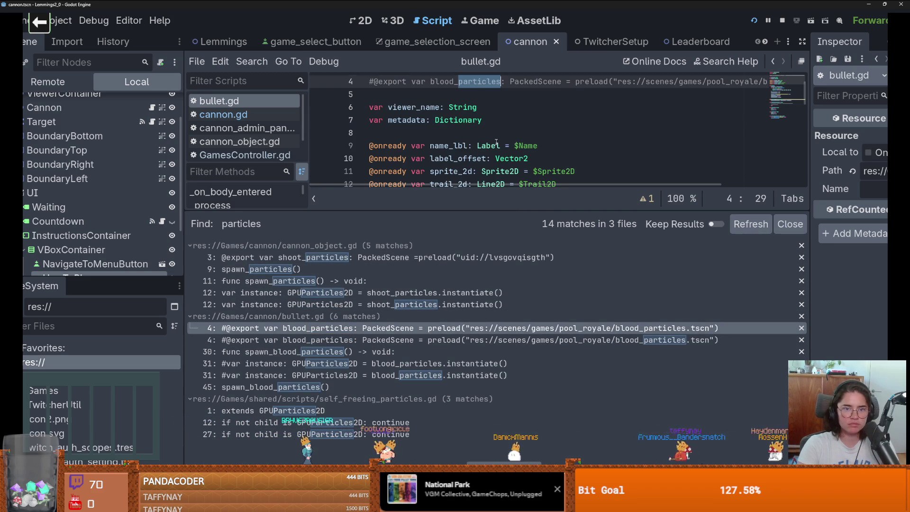
scroll(496, 143, "up", 1)
Filter the FileSystem by 'particl' and open self_freeing_particles.gd
left_click(85, 327)
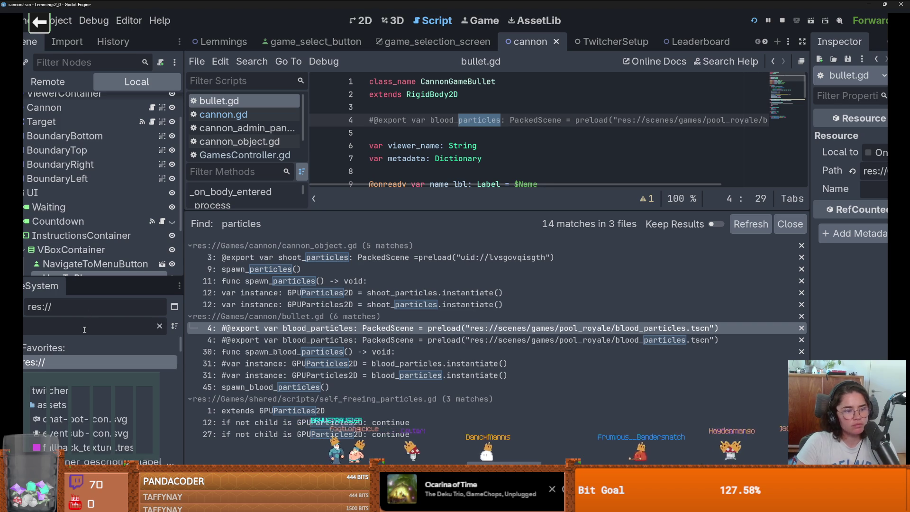
type("particl")
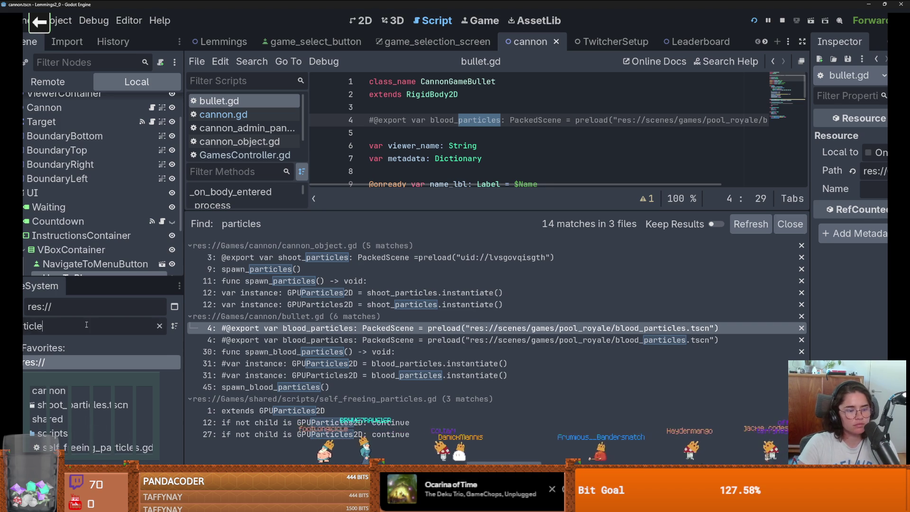
left_click(103, 448)
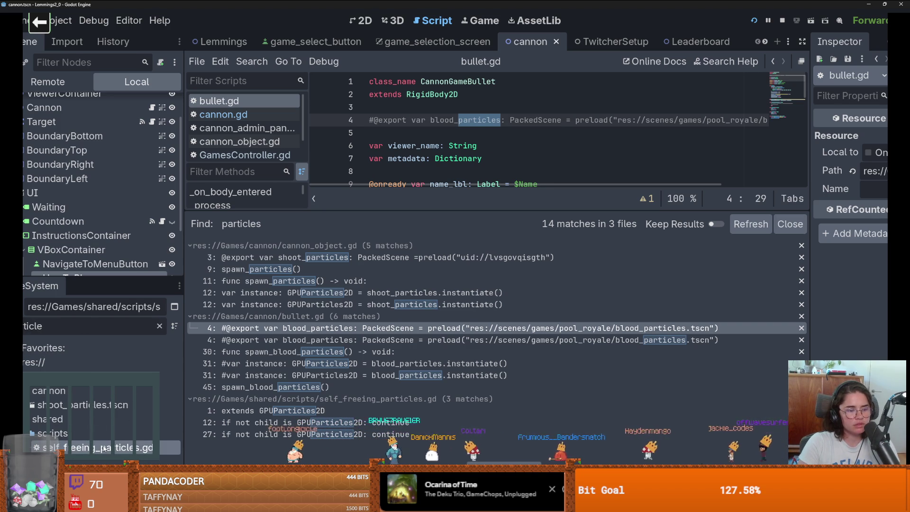
double_click(103, 448)
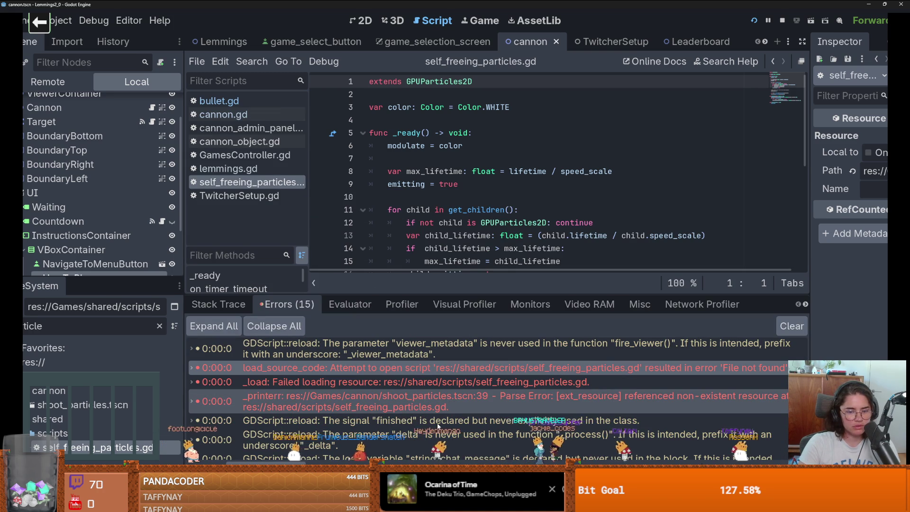
Open shoot_particles.tscn, pick res://Games/shared/scripts/self_freeing_particles.gd as its script, and open anyway
left_click(444, 402)
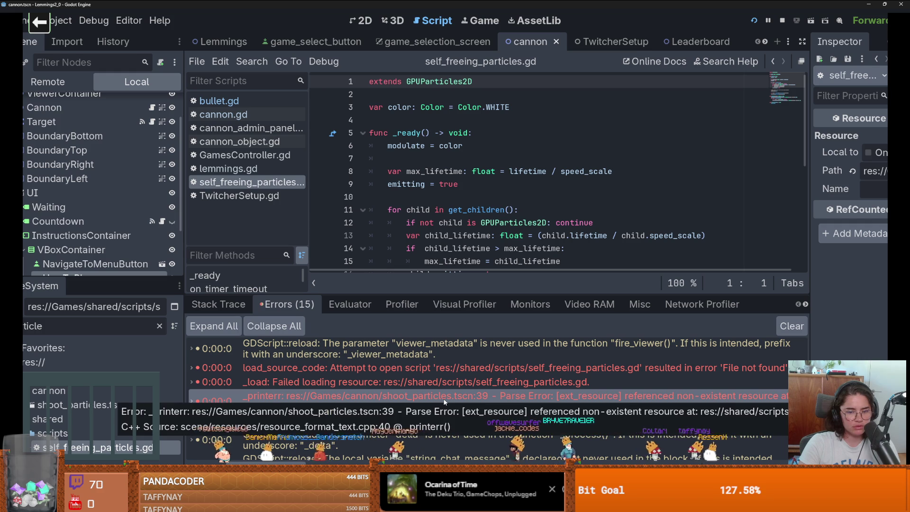
double_click(81, 405)
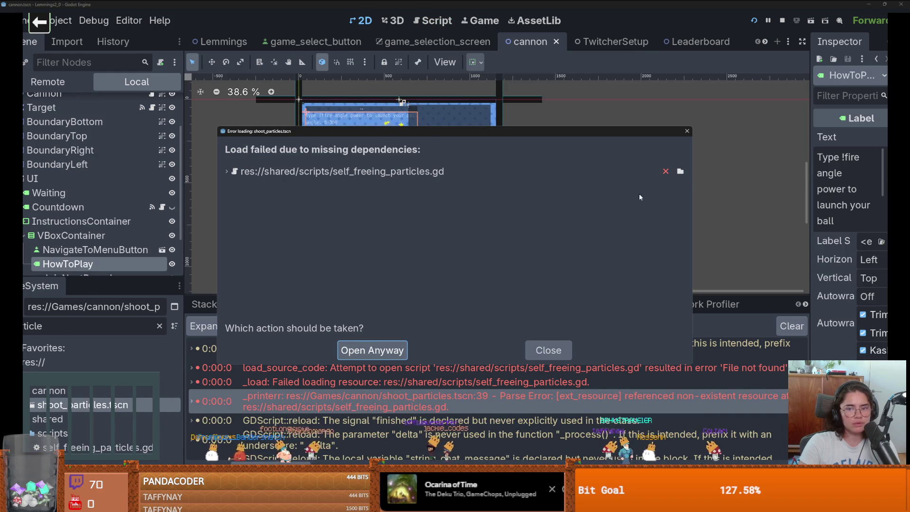
left_click(681, 171)
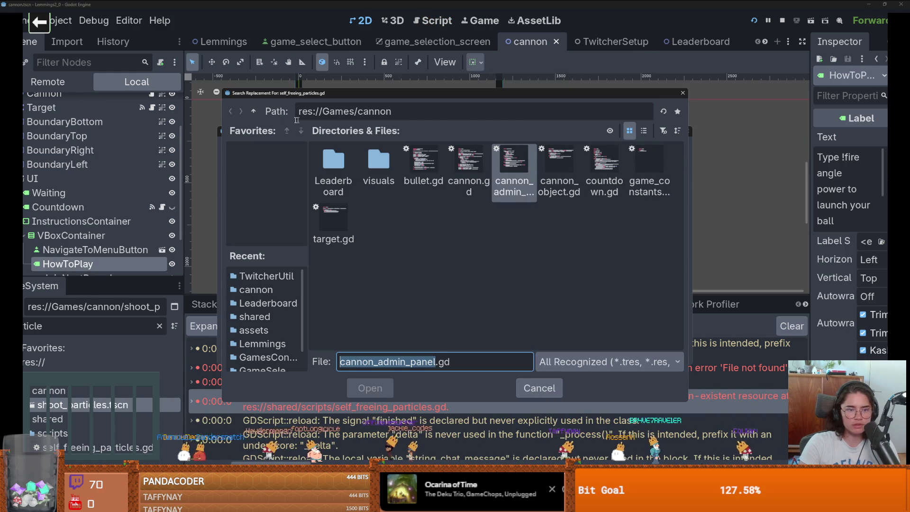
left_click(252, 111)
double_click(470, 160)
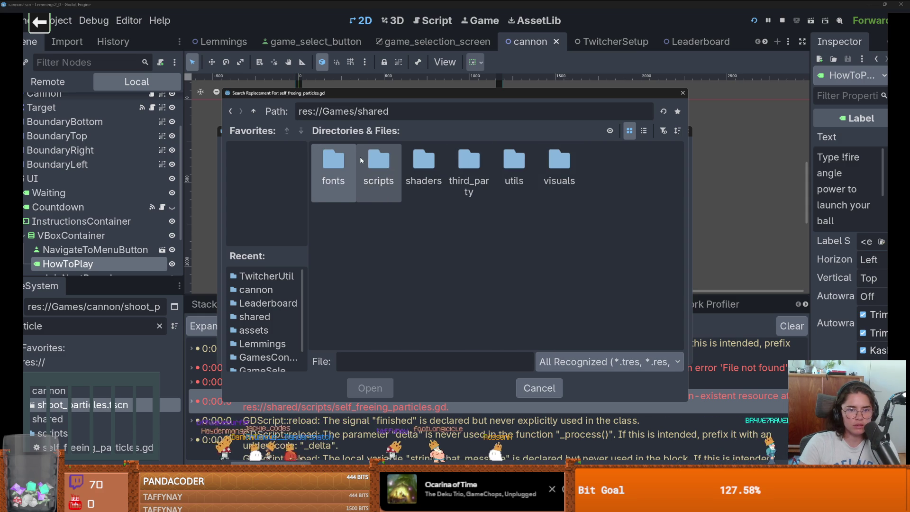
double_click(369, 166)
left_click(370, 388)
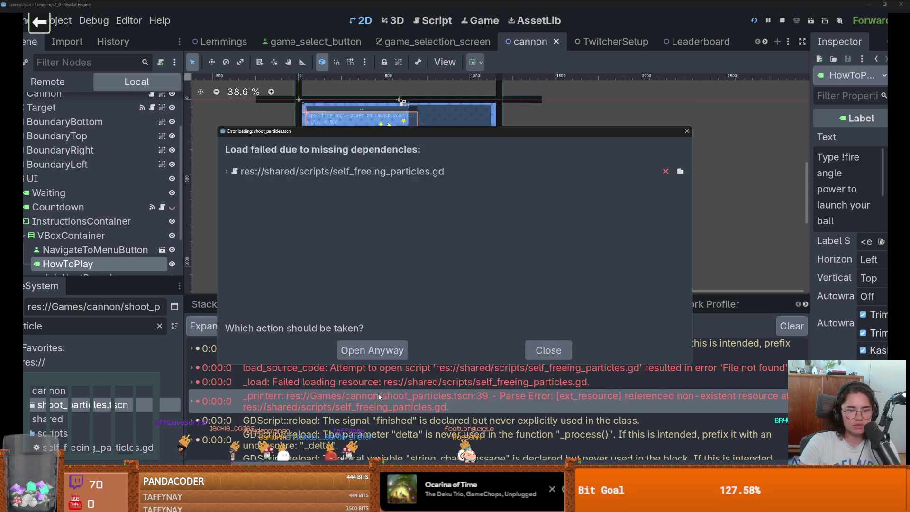
left_click(370, 350)
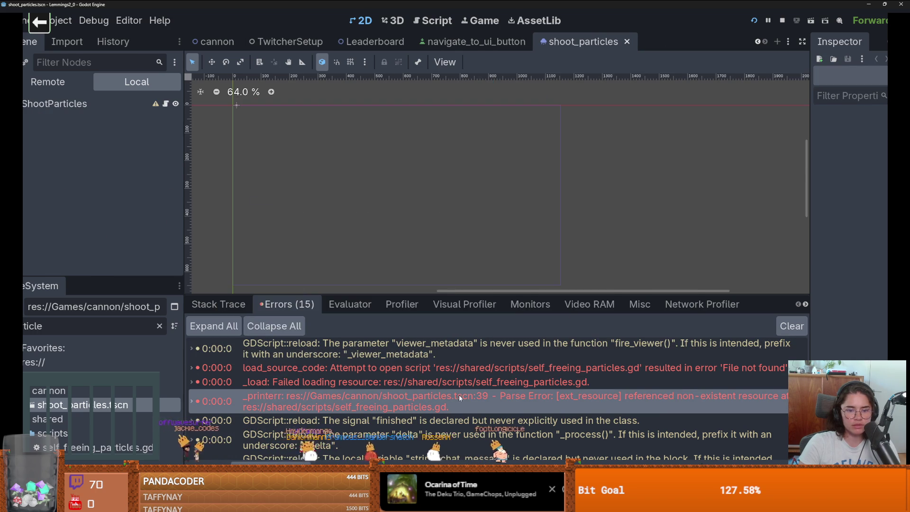
scroll(459, 398, "down", 2)
scroll(459, 398, "up", 2)
scroll(452, 388, "up", 5)
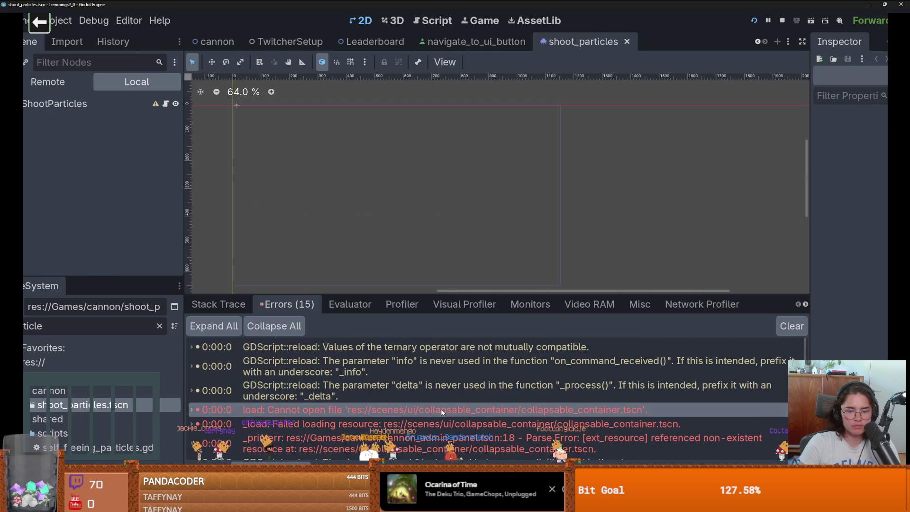
scroll(448, 393, "down", 2)
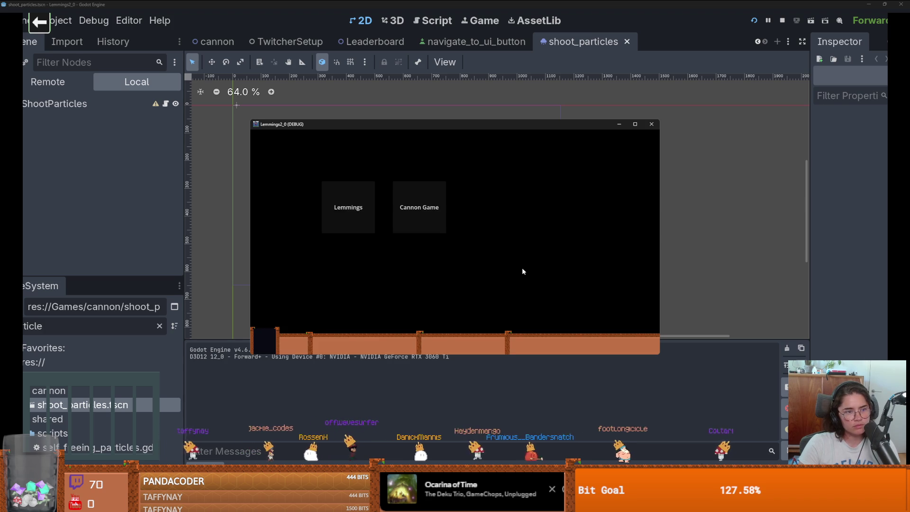
left_click(418, 208)
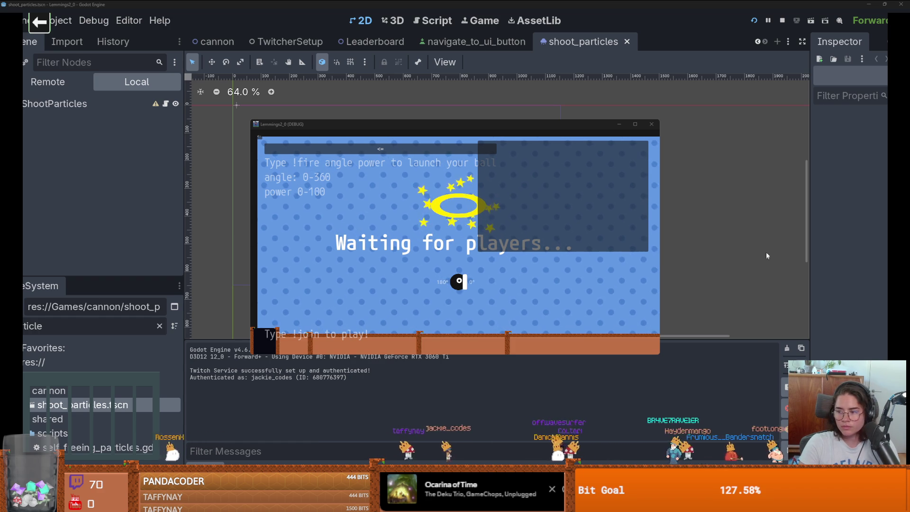
left_click(657, 128)
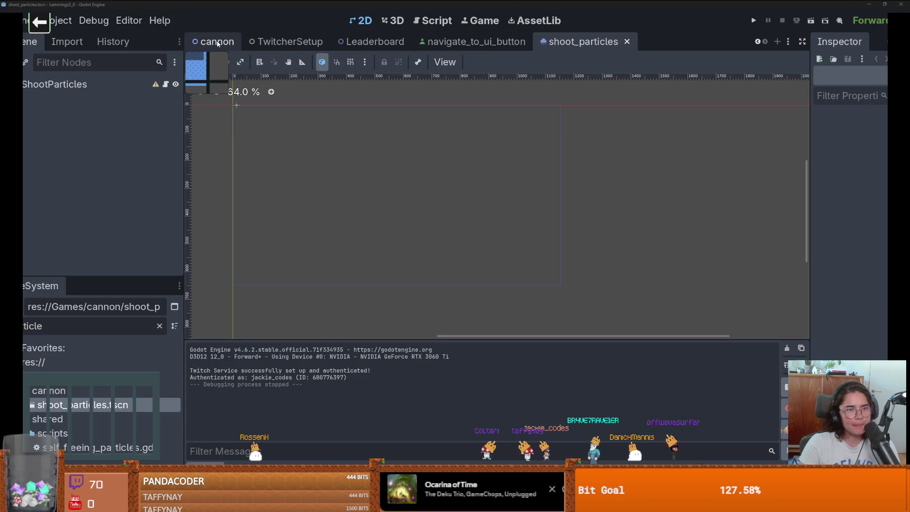
Open cannon.gd from the FireCommand node and go to on_viewer_fire
left_click(216, 42)
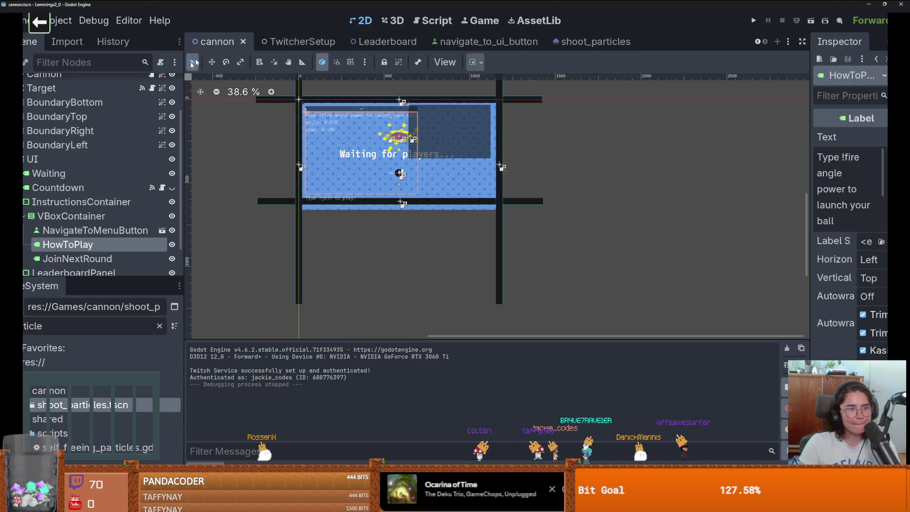
left_click(24, 159)
left_click(57, 226)
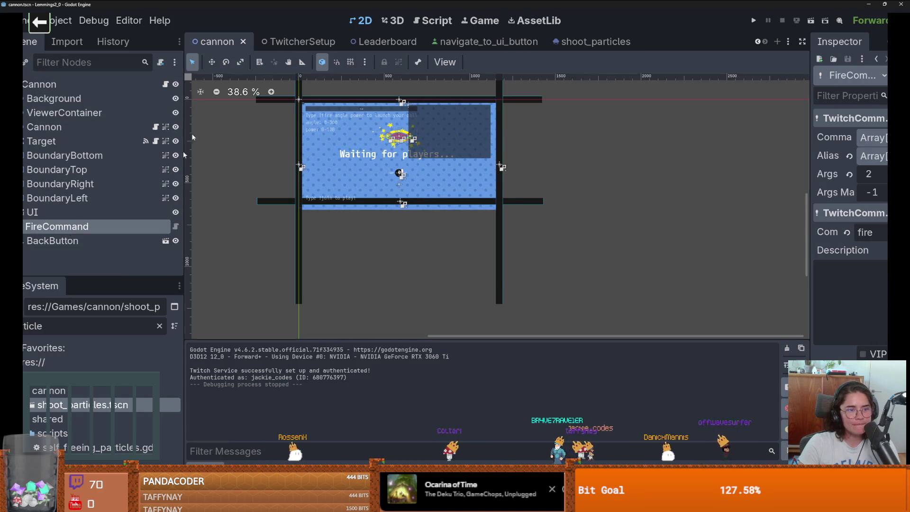
left_click(165, 84)
scroll(390, 194, "down", 15)
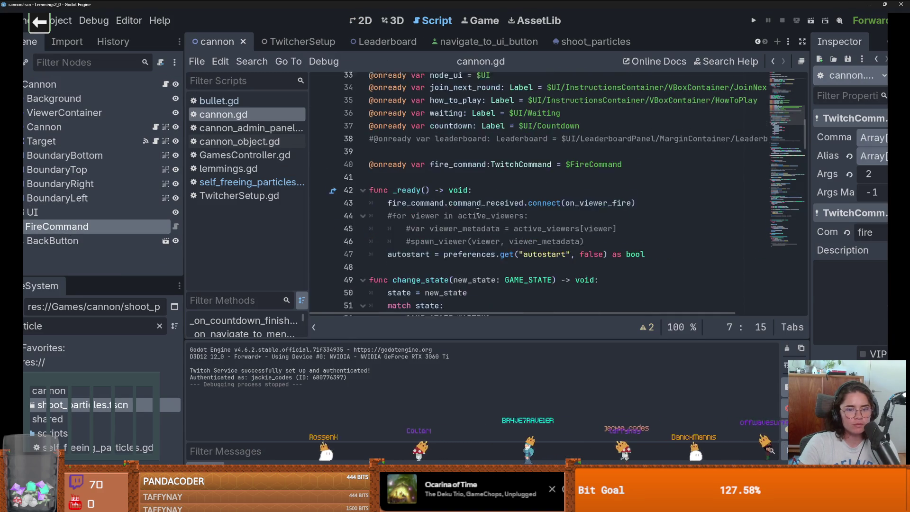
scroll(479, 210, "up", 3)
scroll(479, 210, "up", 2)
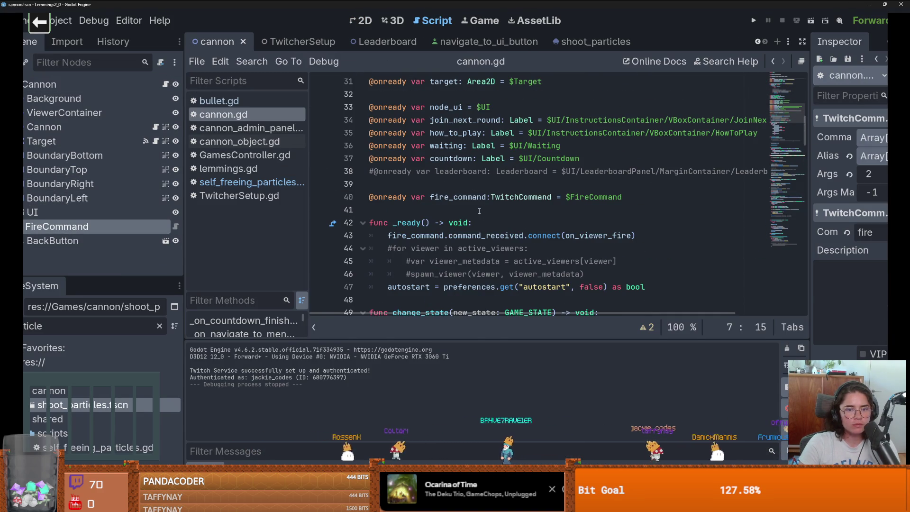
left_click(583, 242, "ctrl")
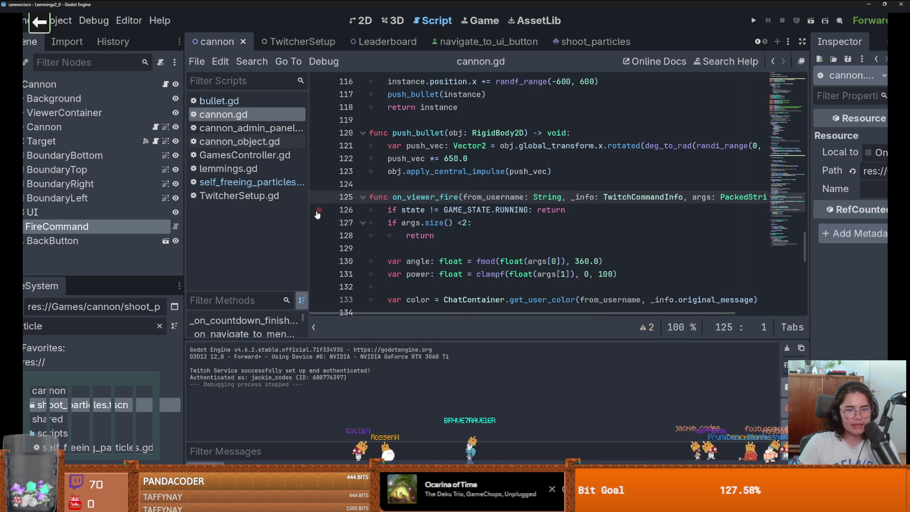
Set a breakpoint on line 126, test-run the game, and move return onto its own line
left_click(453, 210)
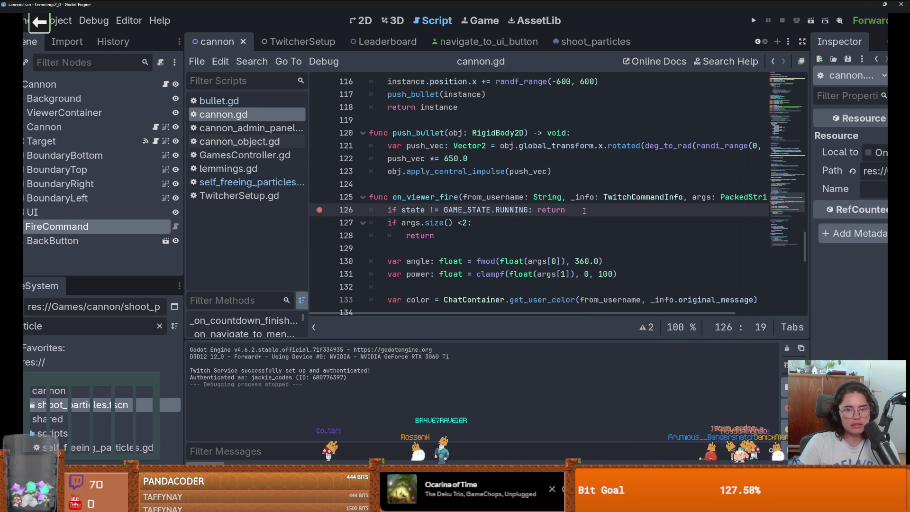
left_click(754, 21)
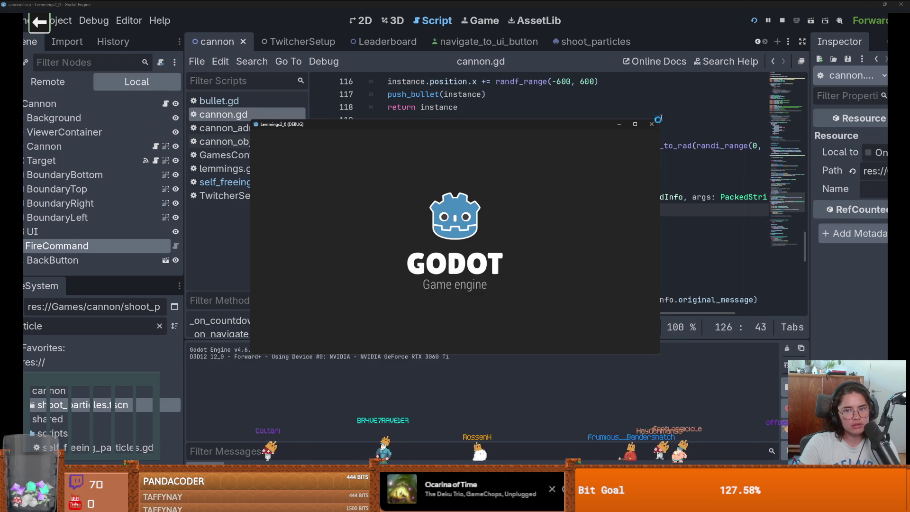
left_click(651, 124)
left_click(539, 214)
key("Return")
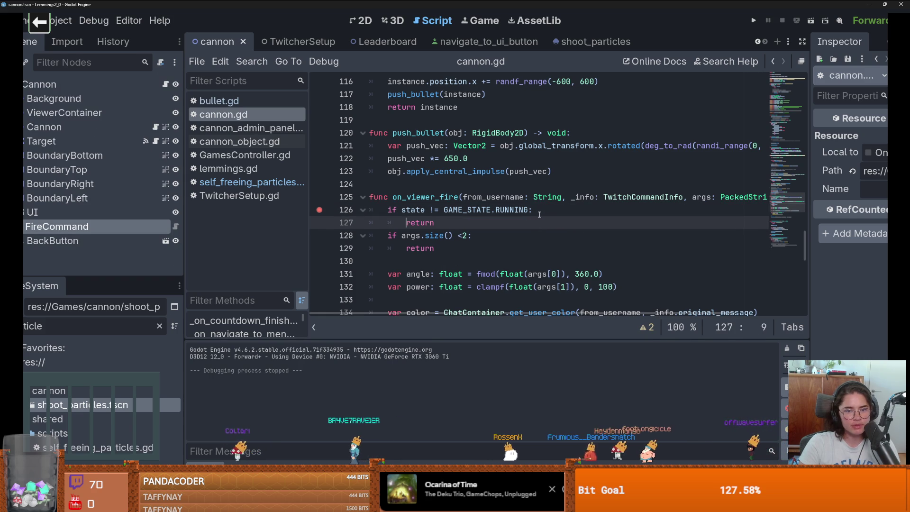
Rerun and step through on_viewer_fire, stop the game, and select the state check and return
left_click(755, 21)
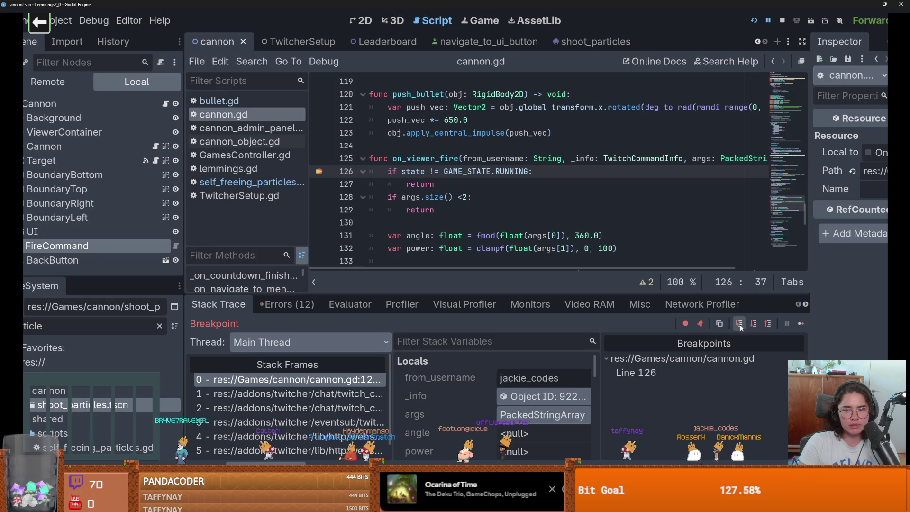
left_click(740, 325)
left_click(801, 323)
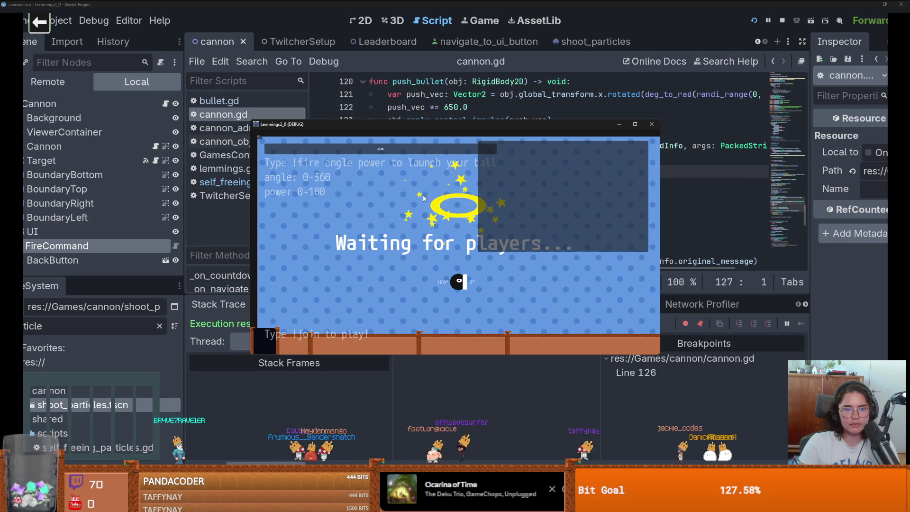
key("F8")
left_click_drag(435, 171, 327, 158)
Delete the GAME_STATE.RUNNING check, run the game with F5 to fire, and return to cannon.gd
key("BackSpace")
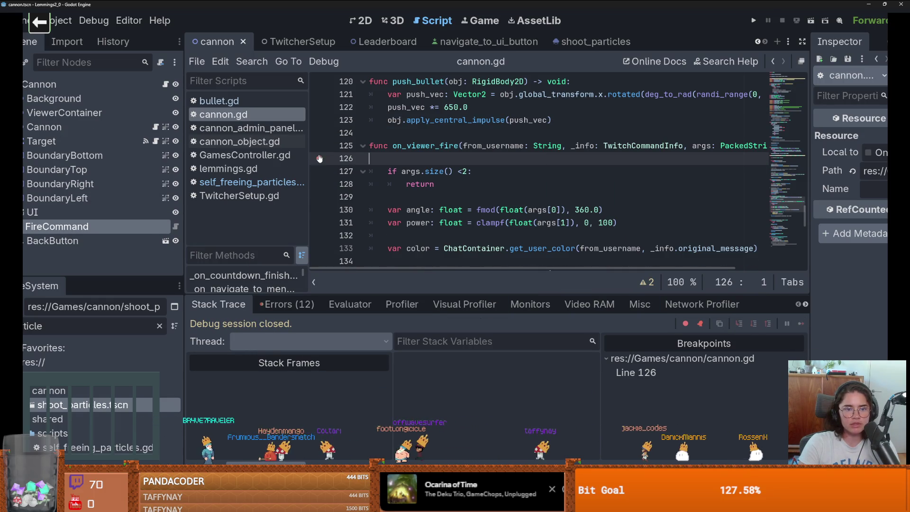
key("F5")
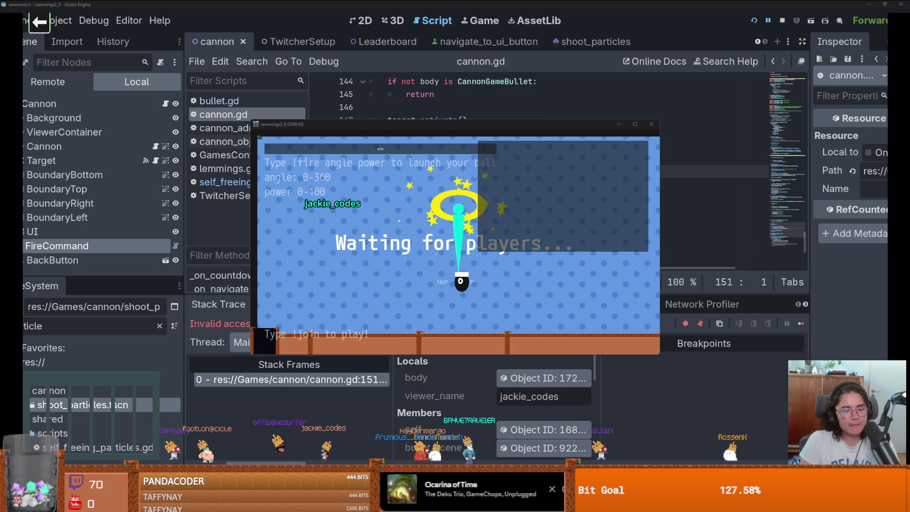
left_click(693, 123)
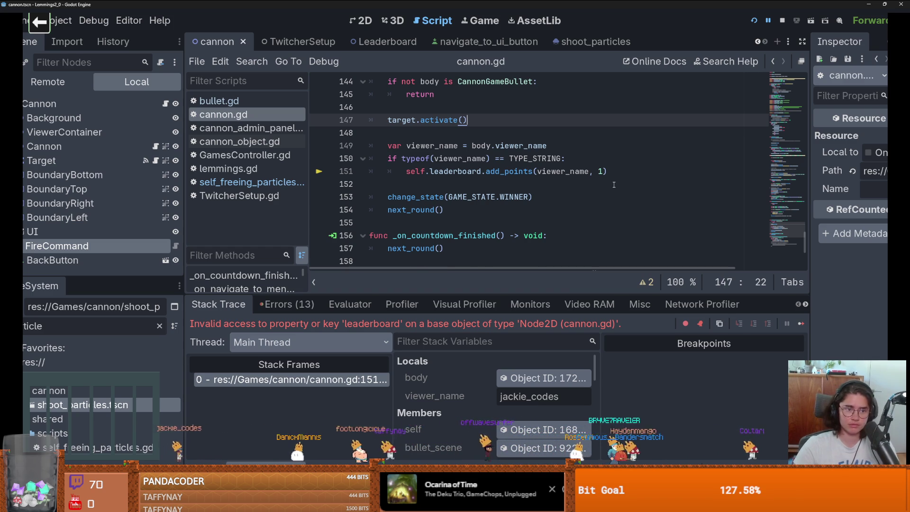
Jump to failing line 151 and comment out lines 150–151 with Ctrl+K
scroll(614, 185, "up", 2)
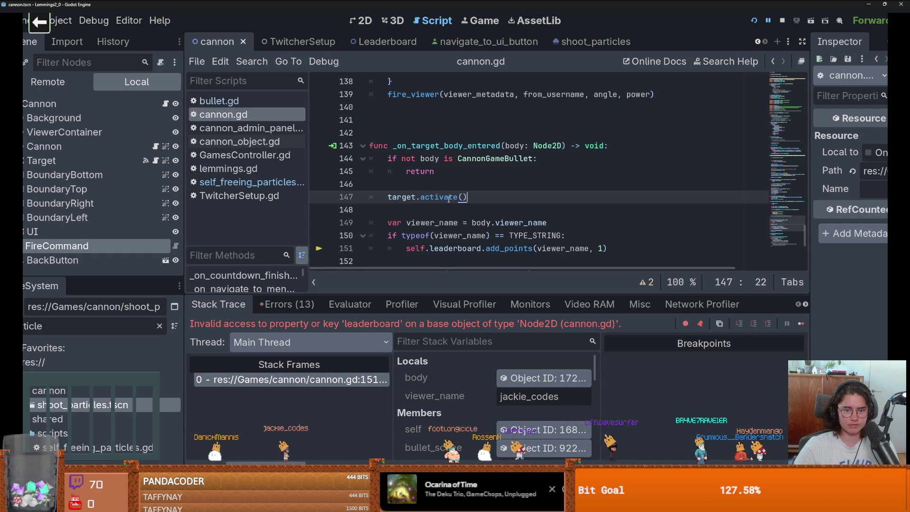
scroll(420, 197, "up", 20)
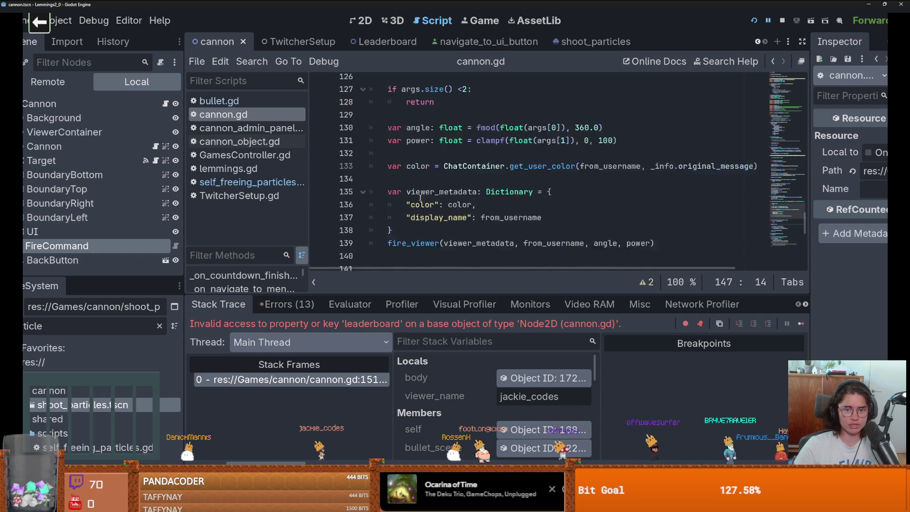
scroll(421, 191, "up", 15)
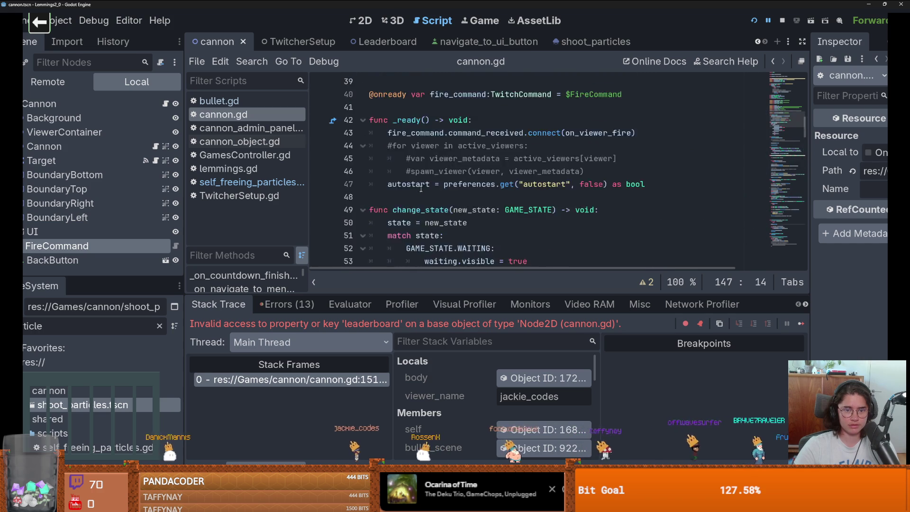
scroll(422, 192, "down", 20)
scroll(422, 192, "down", 6)
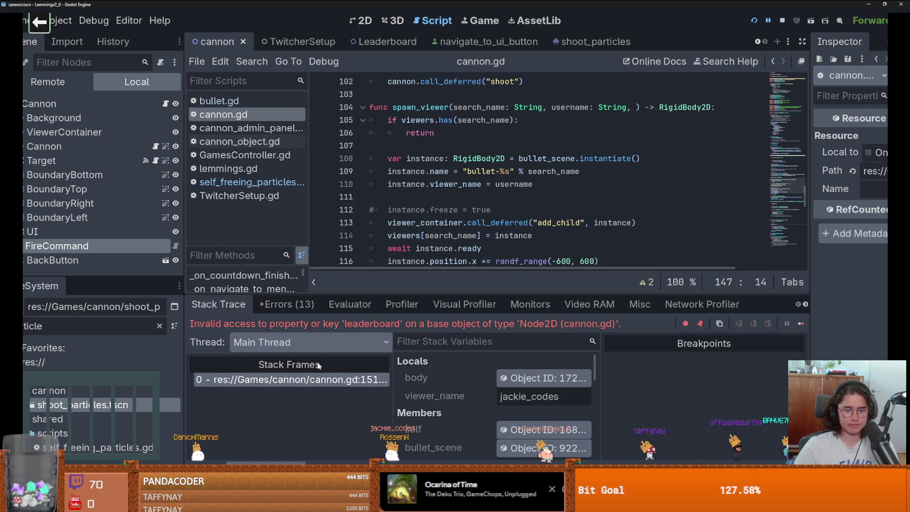
left_click(323, 380)
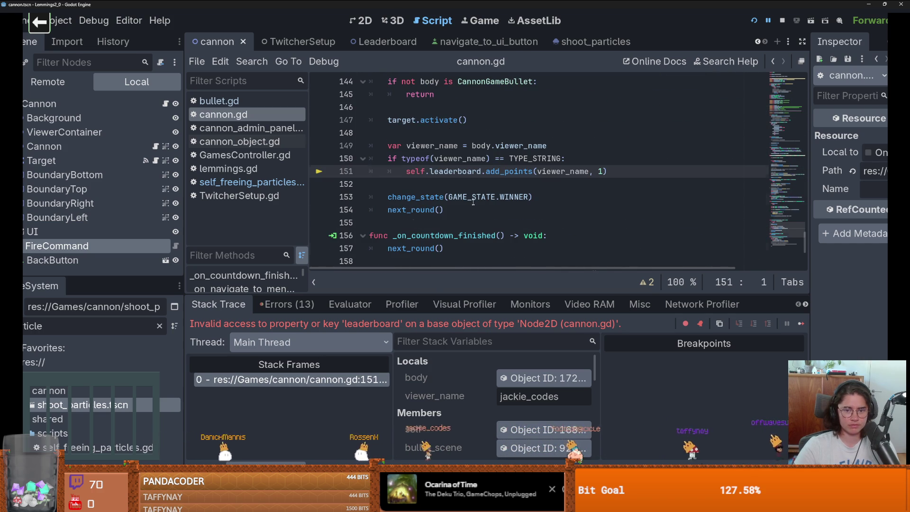
scroll(474, 202, "up", 1)
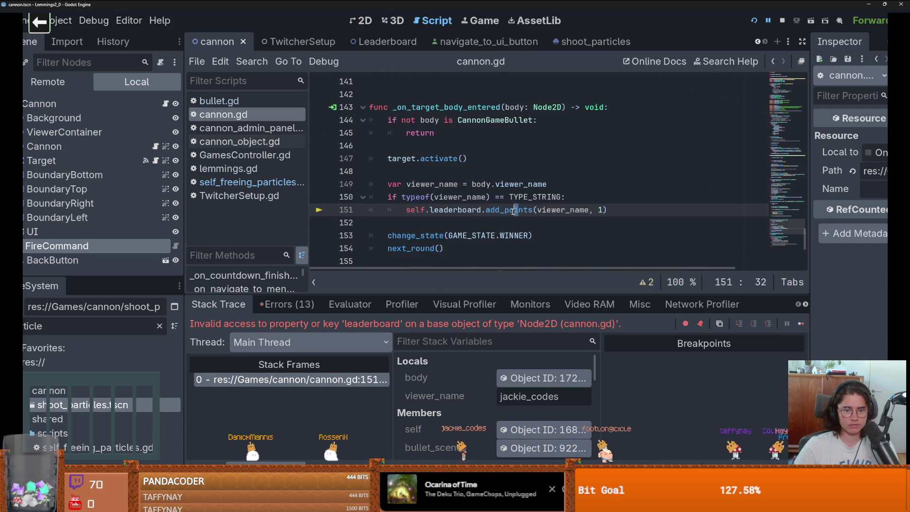
left_click_drag(519, 210, 393, 199)
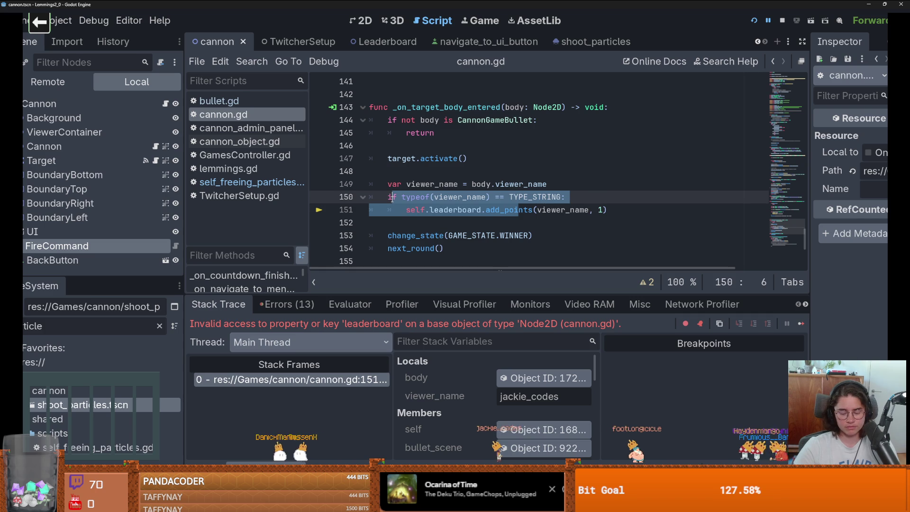
key("ctrl+k")
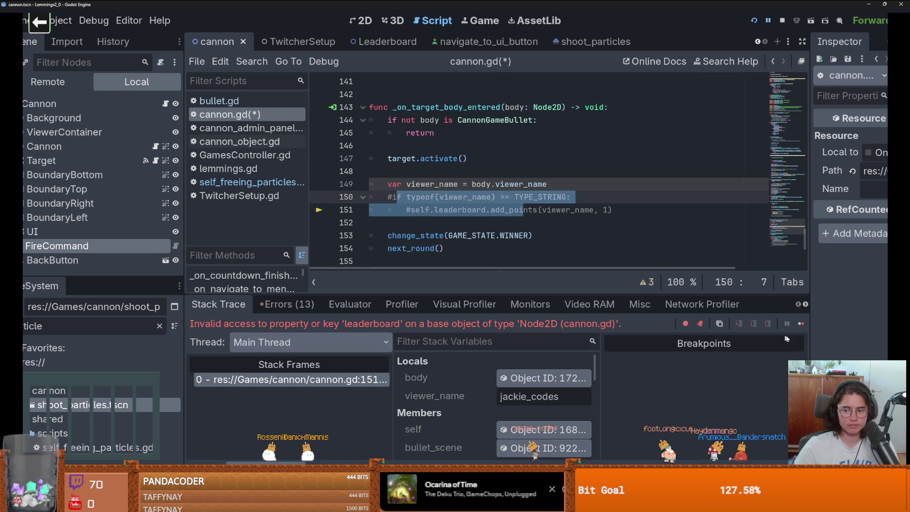
Resume the paused game and save cannon.gd
key("F12")
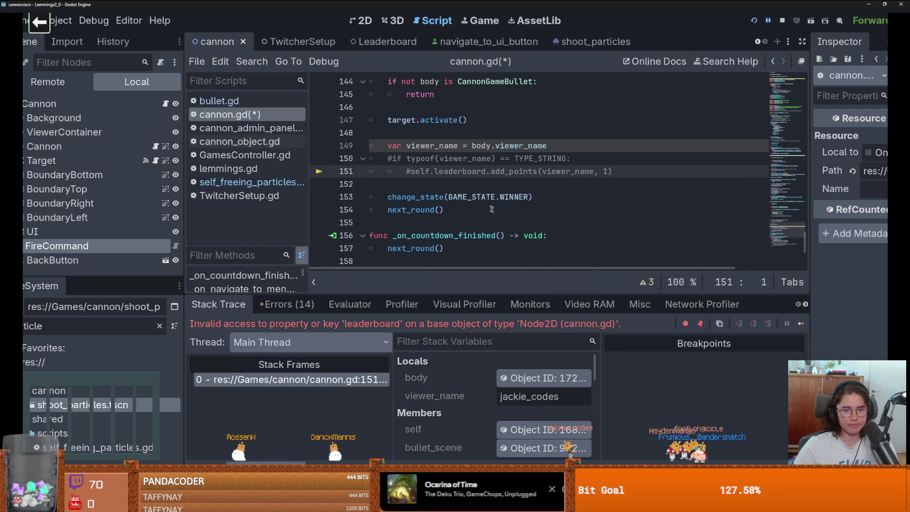
left_click(456, 209)
key("ctrl+s")
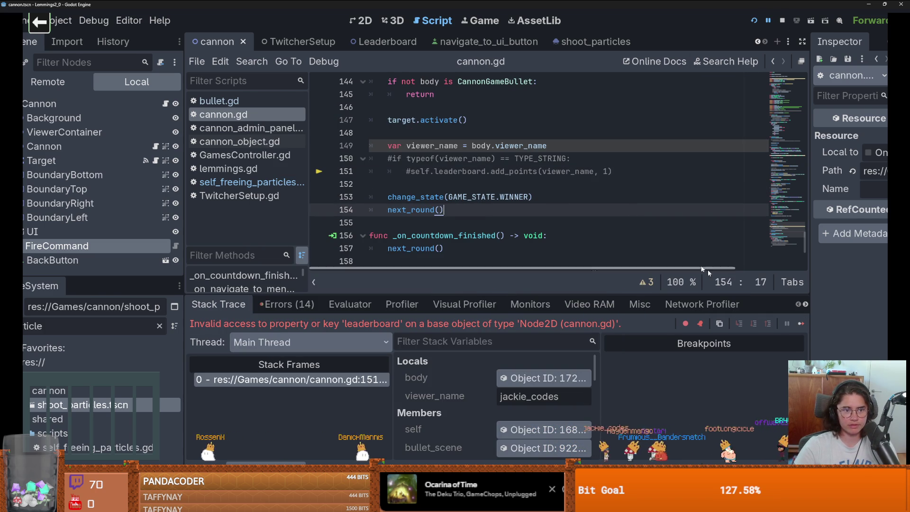
Resume the game, switch to the 2D view and select InstructionsContainer
left_click(789, 324)
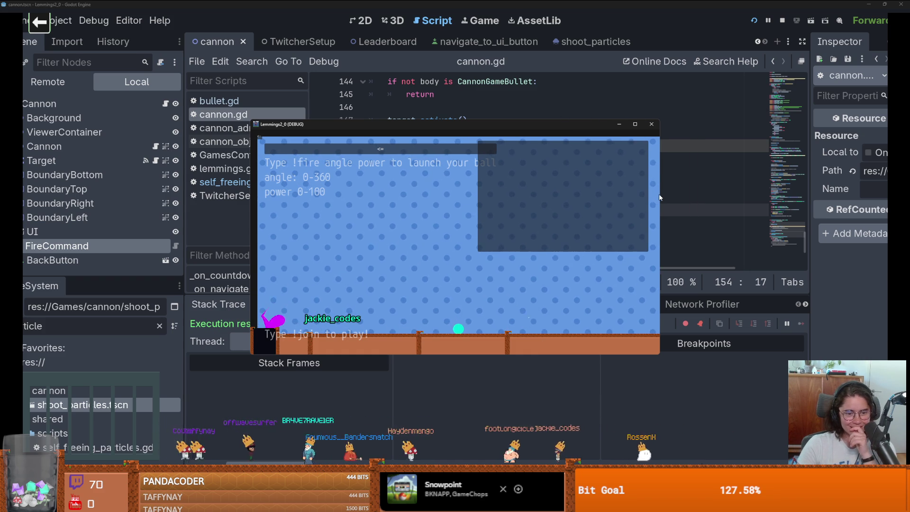
left_click(363, 20)
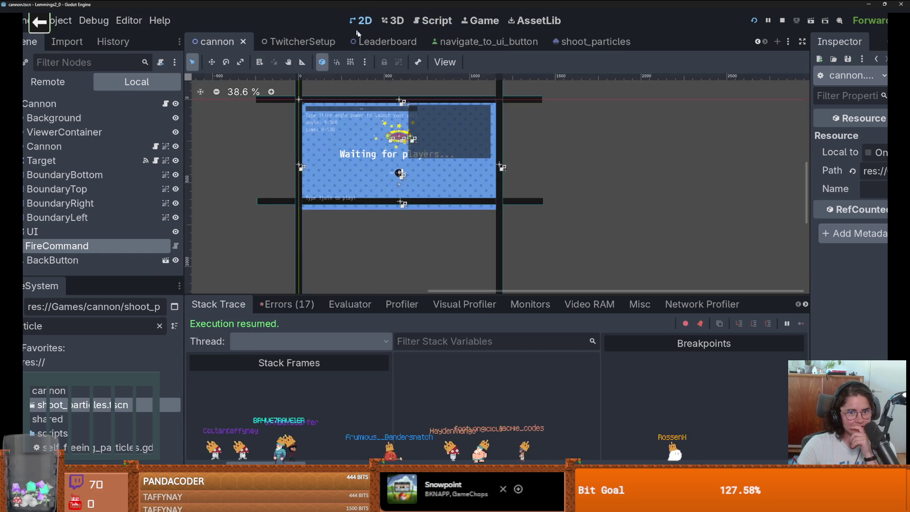
scroll(414, 150, "up", 6)
left_click(407, 213)
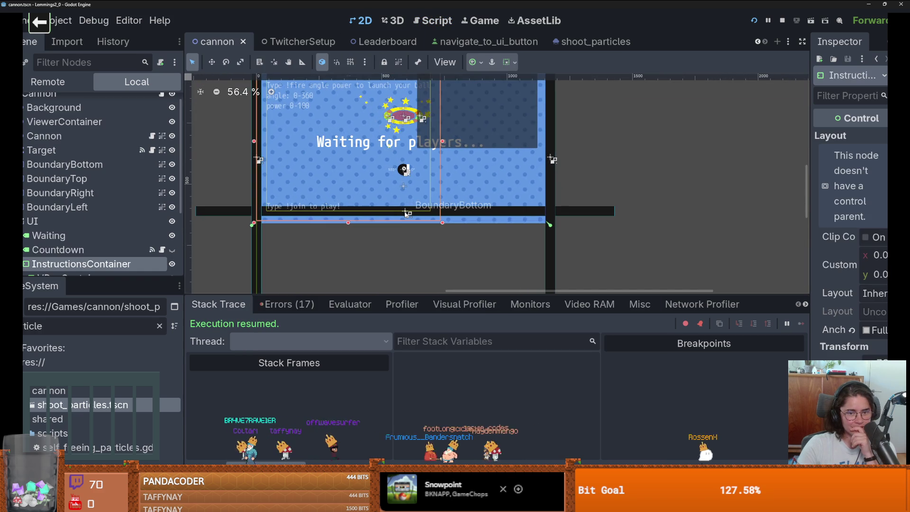
scroll(406, 213, "up", 3)
scroll(406, 214, "down", 4)
scroll(406, 213, "up", 4)
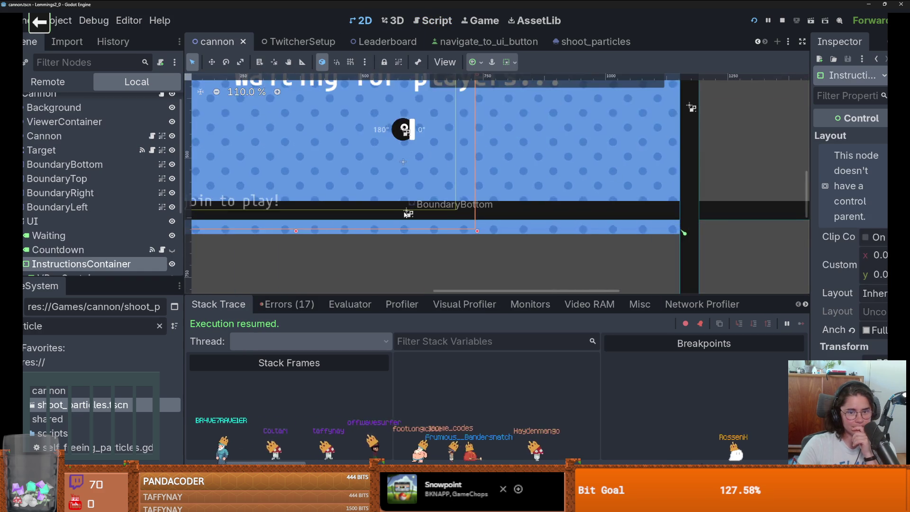
scroll(406, 213, "down", 7)
scroll(493, 189, "up", 6)
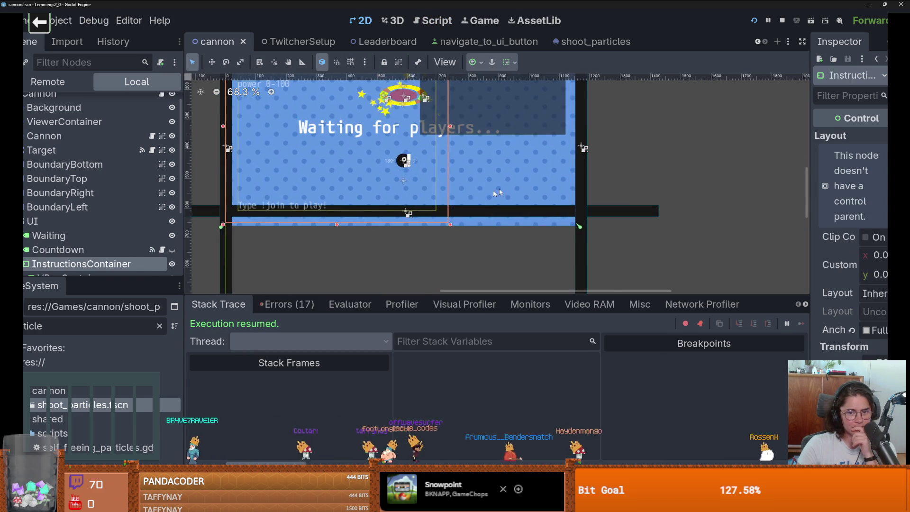
Inspect the background ColorRect, HowToPlay and JoinNextRound labels, then select BoundaryBottom
left_click(493, 190)
scroll(502, 189, "up", 2)
scroll(503, 191, "down", 4)
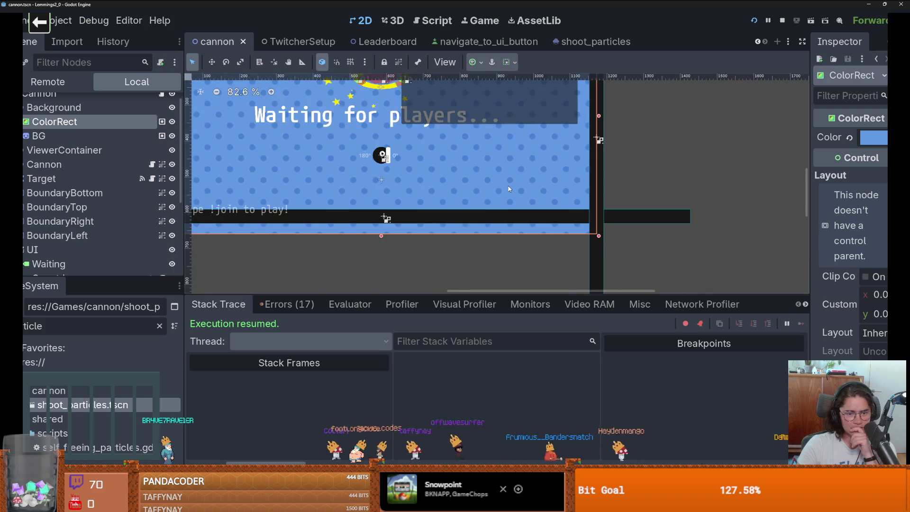
scroll(496, 193, "up", 2)
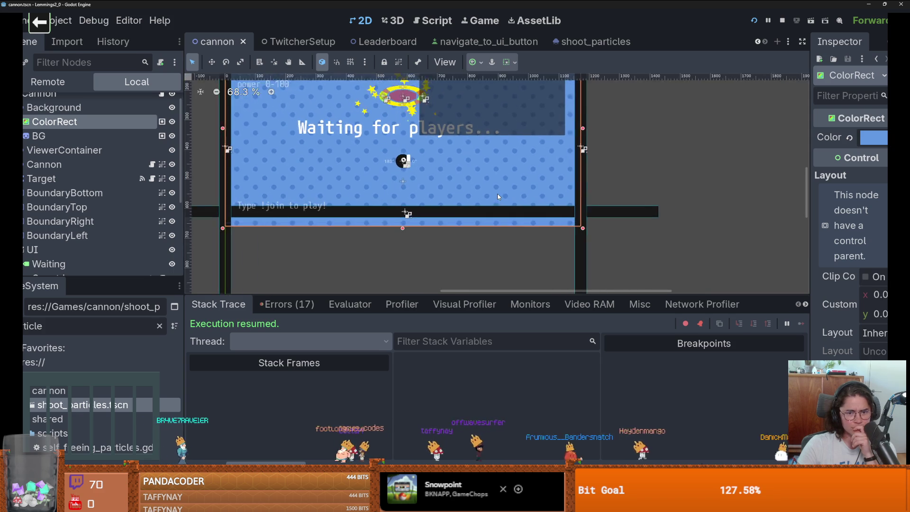
left_click(387, 186)
scroll(390, 199, "down", 2)
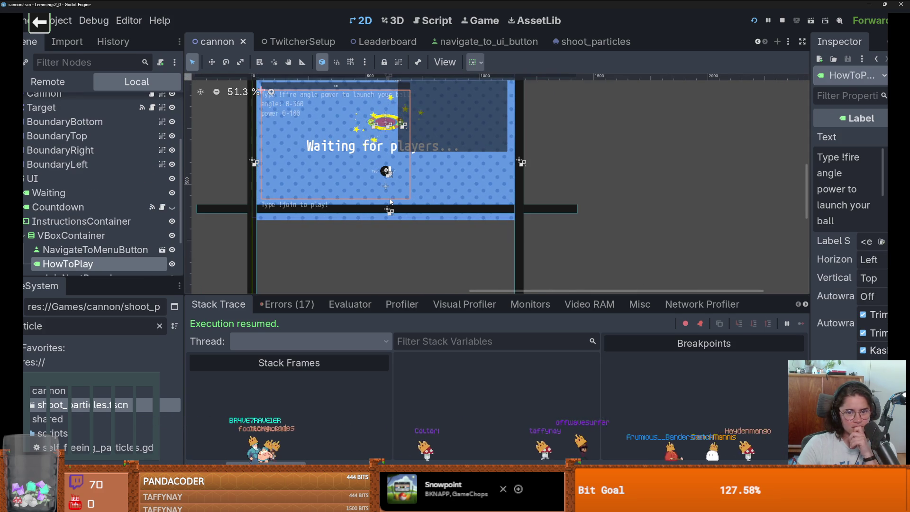
left_click(406, 202)
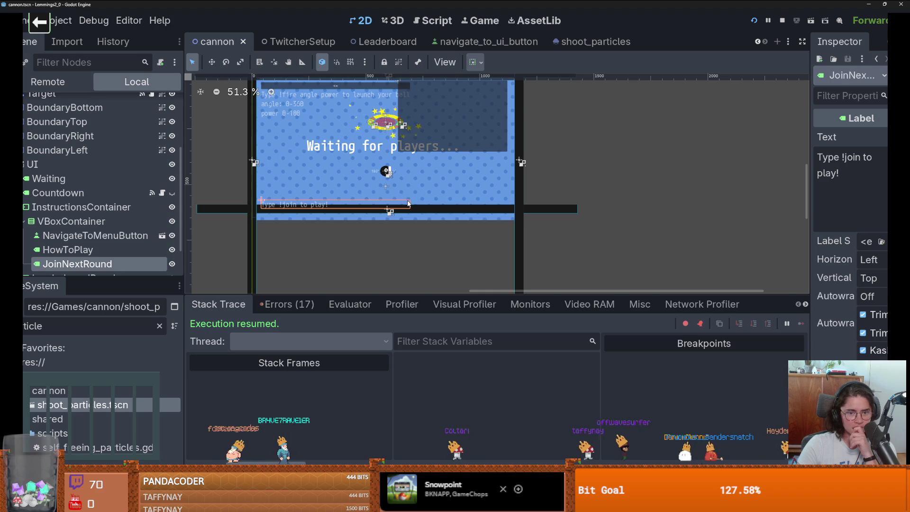
left_click(498, 209)
scroll(500, 221, "up", 4)
scroll(518, 232, "down", 3)
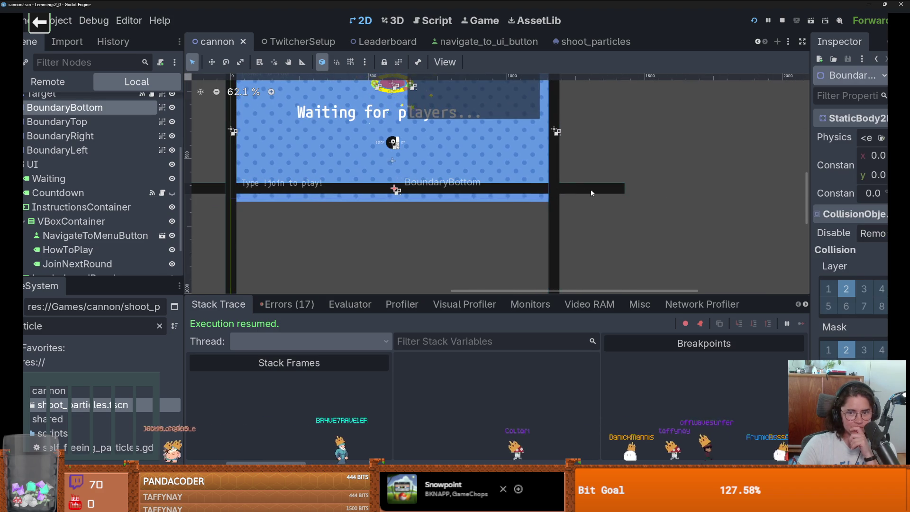
Lower BoundaryBottom, nudge BoundaryRight, shift instructions ~13 px right, move BoundaryLeft outward, and save
left_click_drag(590, 189, 595, 206)
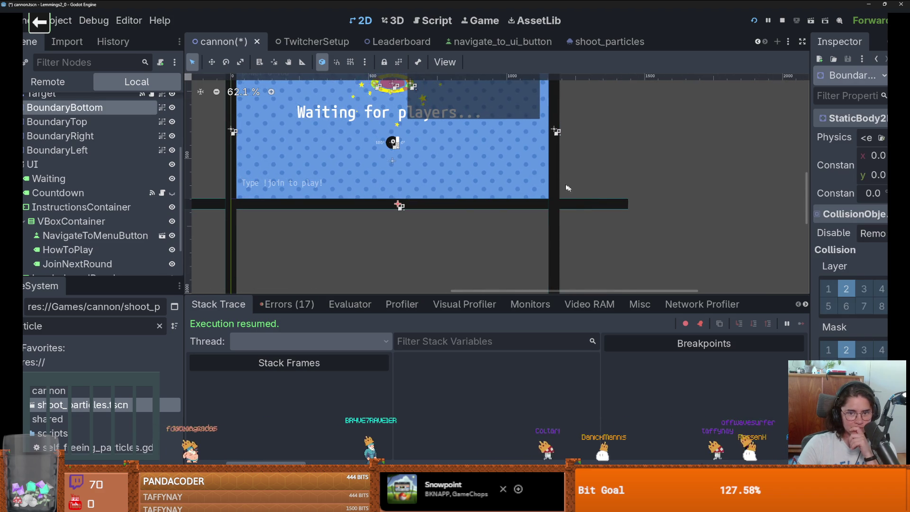
left_click_drag(556, 178, 559, 176)
scroll(268, 189, "up", 2)
scroll(268, 189, "left", 2)
left_click_drag(268, 189, 275, 189)
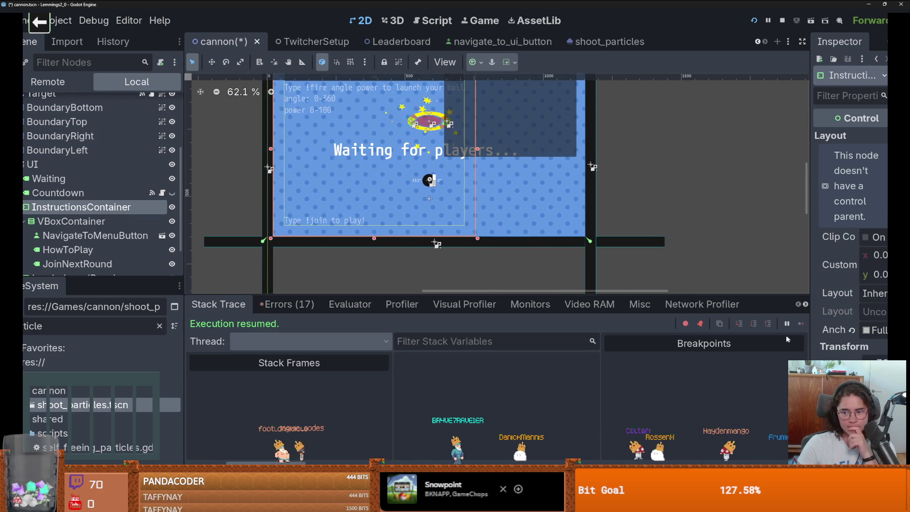
left_click_drag(265, 255, 258, 255)
key("ctrl+s")
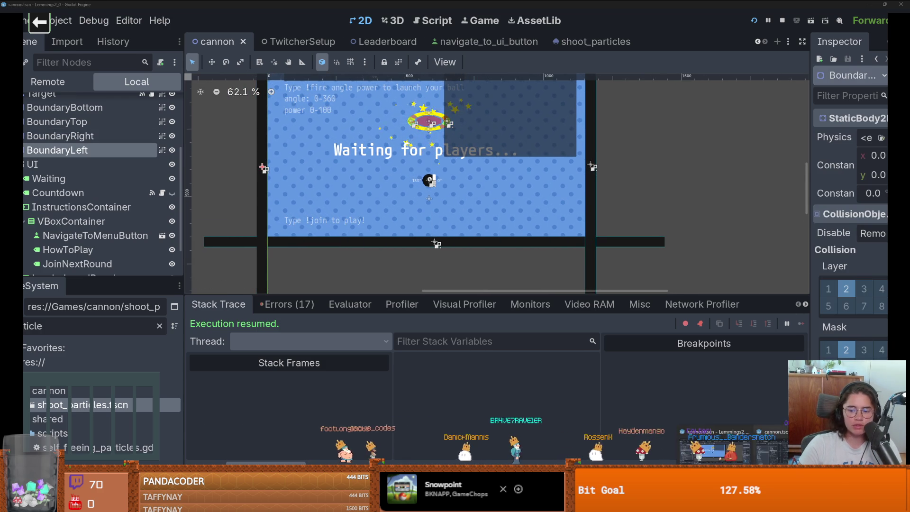
Switch to the other Godot project window and view its cannon scene in 2D
key("alt+Tab")
key("ctrl+F1")
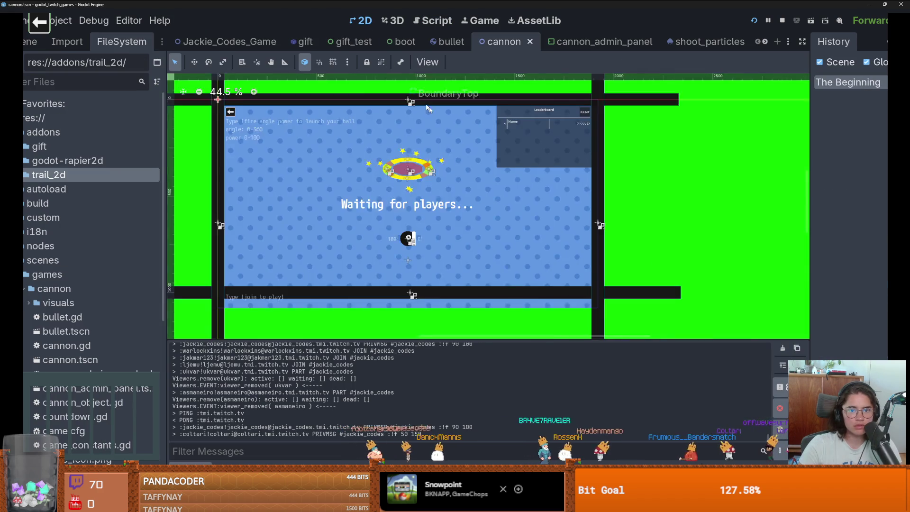
scroll(384, 299, "up", 2)
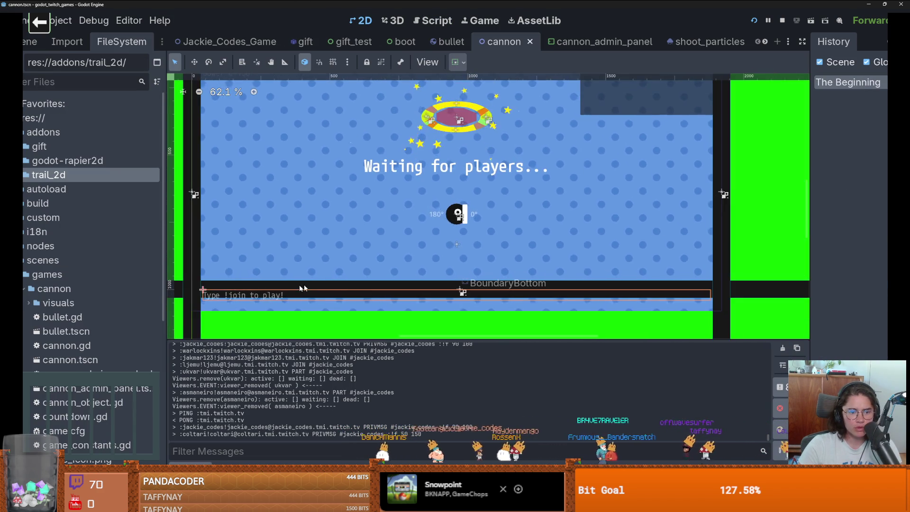
scroll(228, 311, "up", 5)
scroll(228, 311, "down", 8)
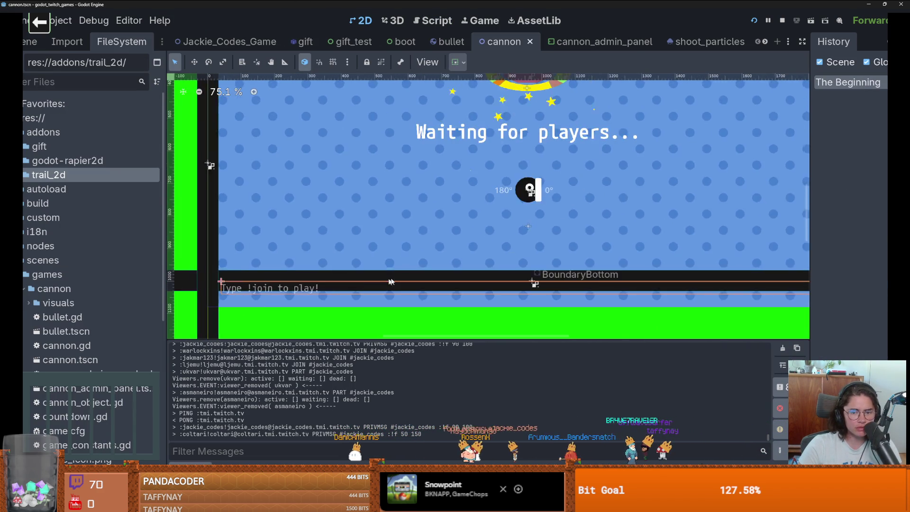
scroll(581, 259, "up", 1)
scroll(582, 259, "down", 1)
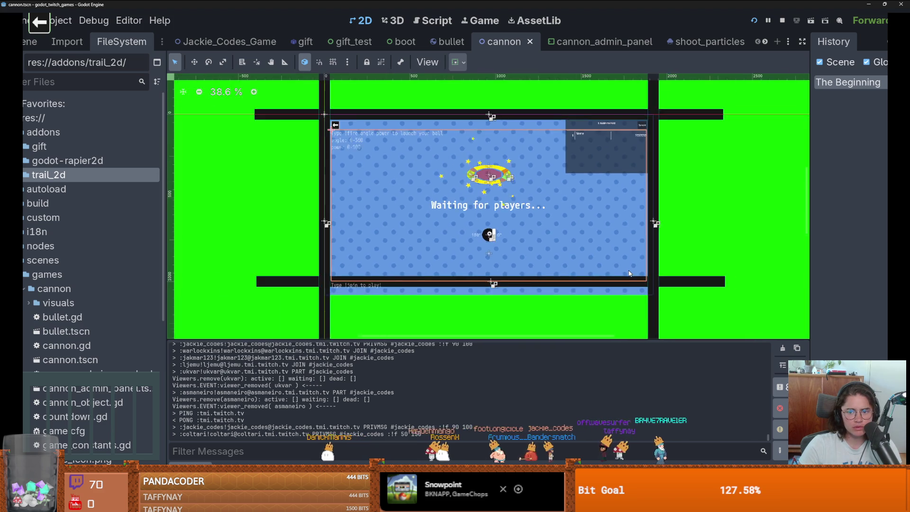
scroll(631, 295, "up", 5)
scroll(630, 298, "down", 5)
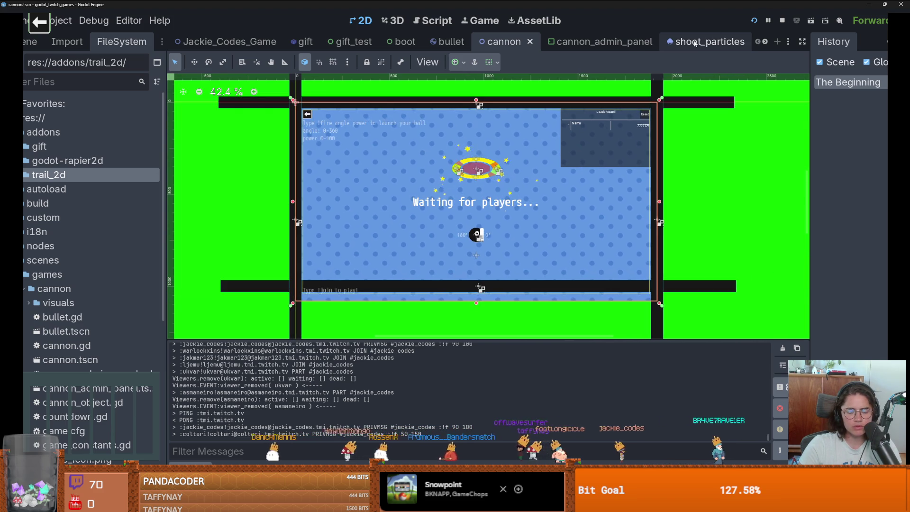
Switch to the Lemmings2_0 window and raise the cannon scene's bottom boundary
key("alt+Tab")
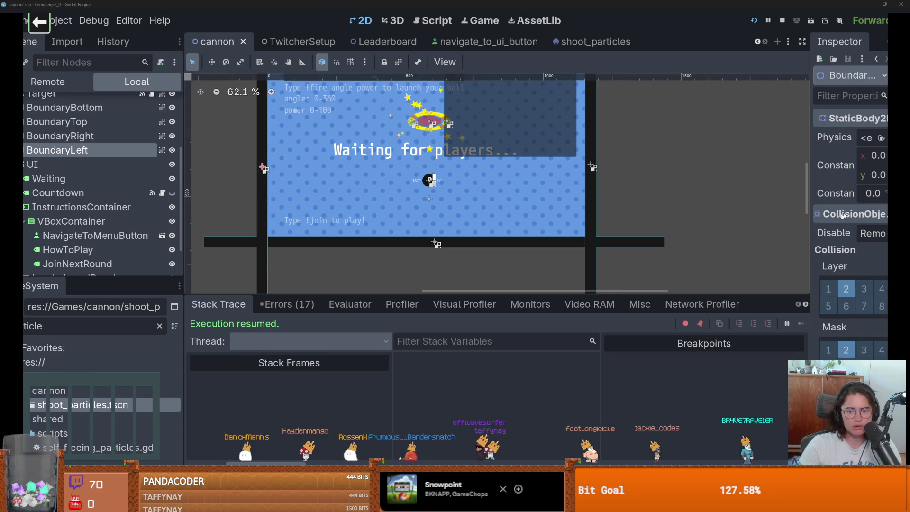
scroll(461, 232, "down", 1)
scroll(461, 232, "up", 2)
left_click_drag(536, 243, 533, 226)
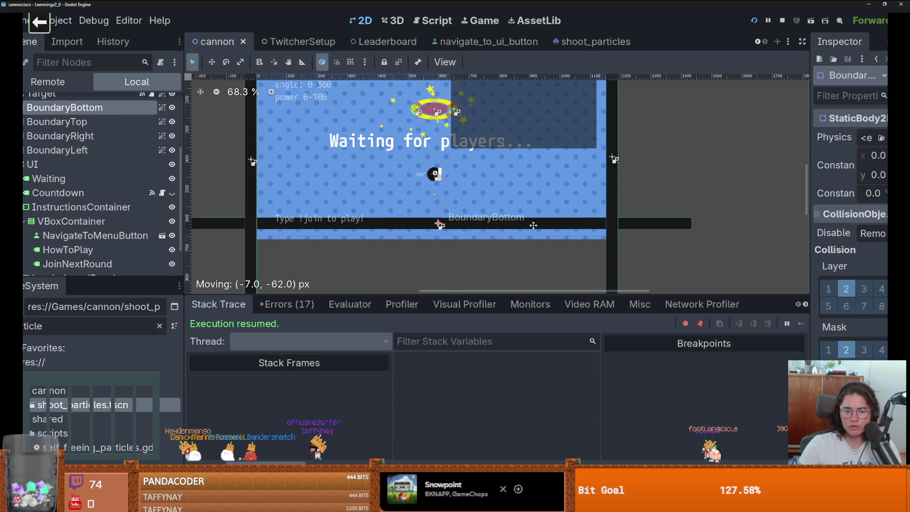
left_click_drag(533, 225, 532, 229)
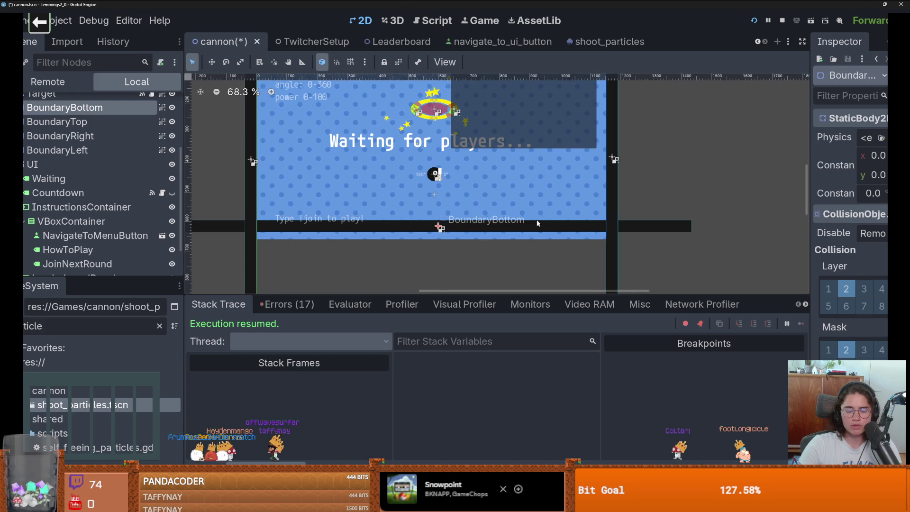
Select NavigateToMenuButton and BackButton, try moving BackButton into VBoxContainer, then undo it
scroll(517, 223, "down", 2)
left_click(526, 143)
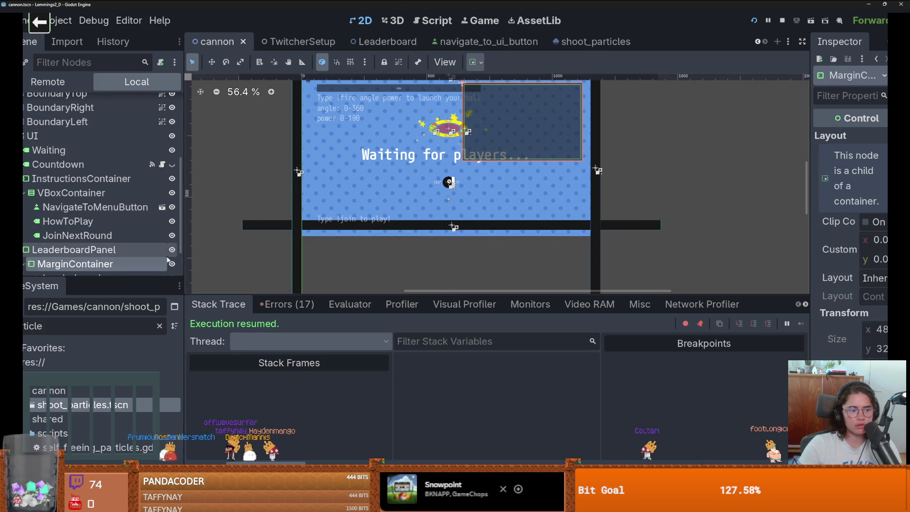
scroll(335, 109, "up", 1)
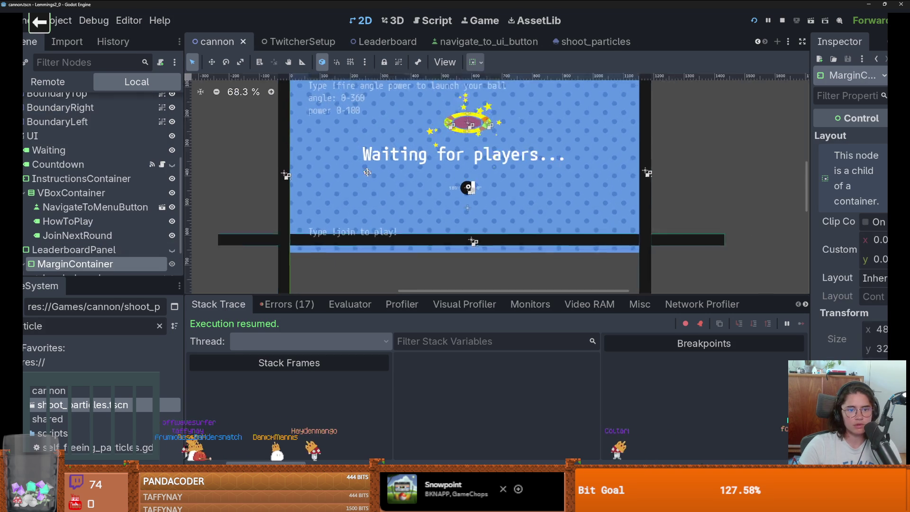
scroll(387, 130, "up", 3)
left_click(387, 143)
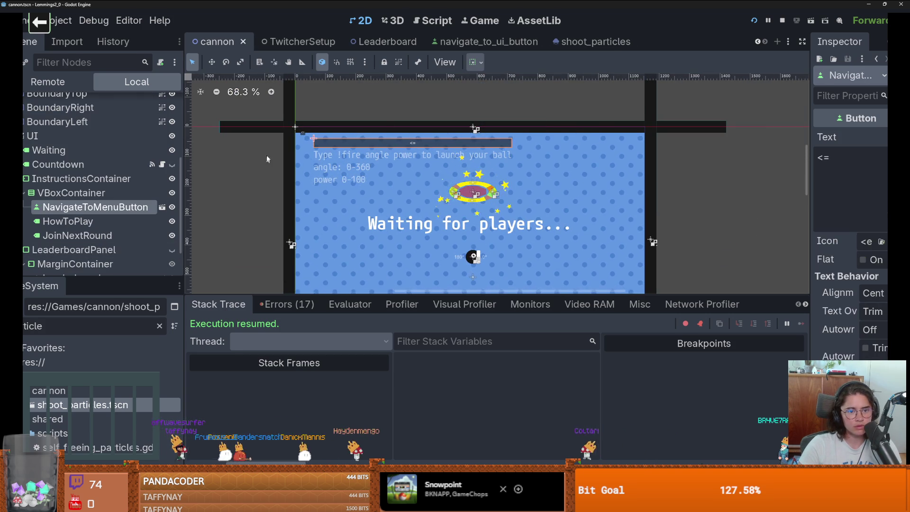
left_click(301, 132)
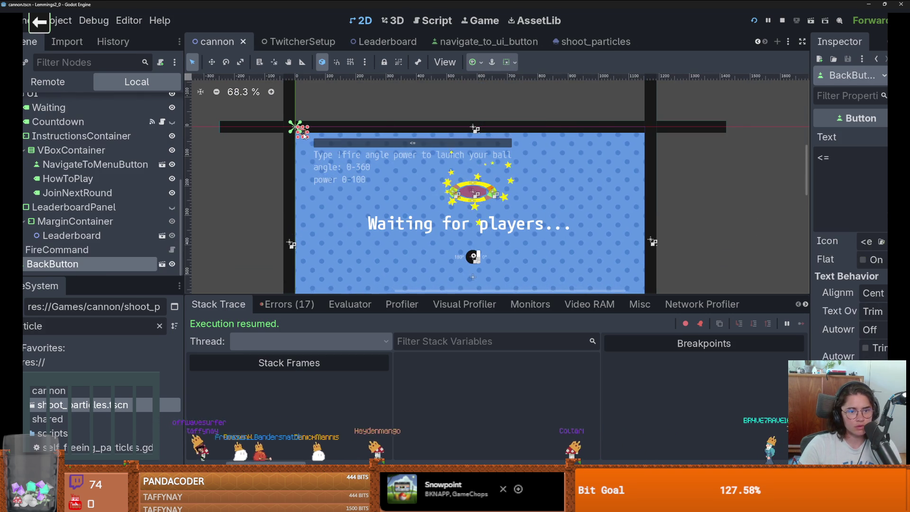
right_click(118, 268)
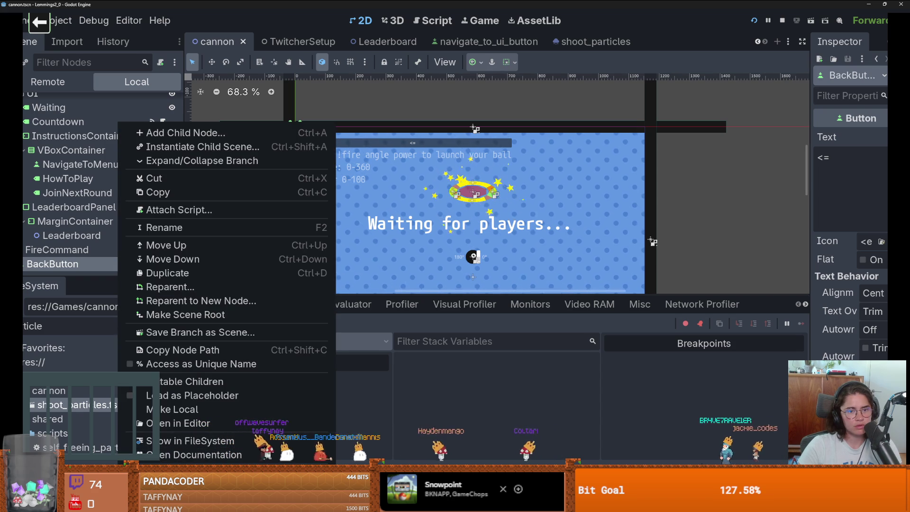
left_click(60, 263)
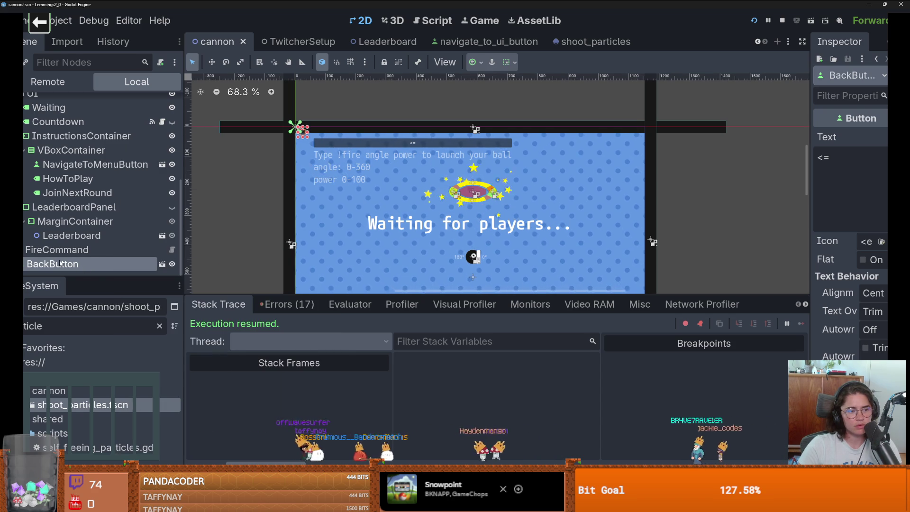
mouse_move(60, 263)
left_mouse_down()
mouse_move(118, 151)
mouse_move(119, 164)
mouse_move(104, 160)
left_mouse_up()
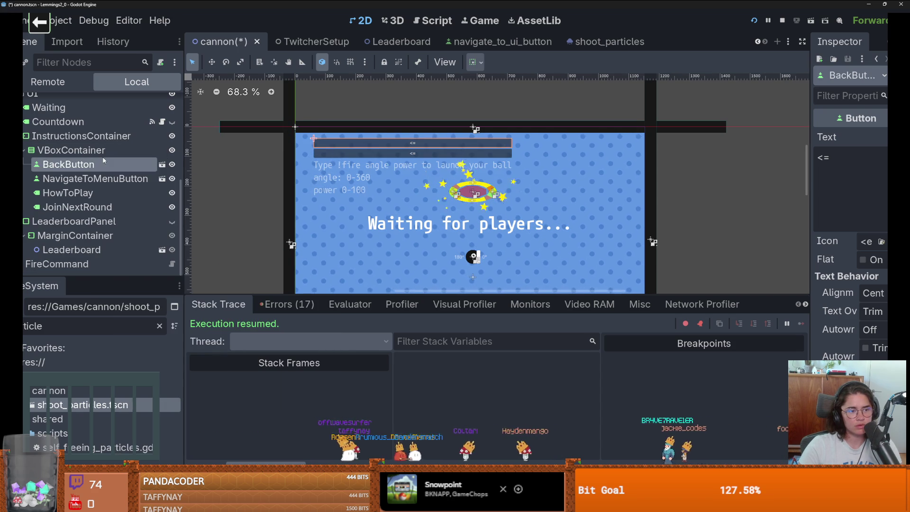
key("ctrl+z")
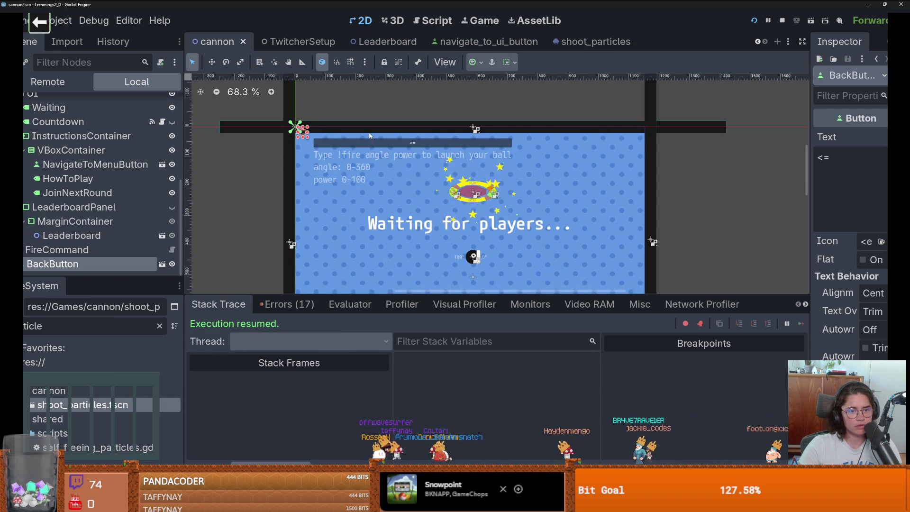
Delete NavigateToMenuButton, nudge BackButton slightly down-left, and save the scene
left_click(94, 164)
right_click(96, 164)
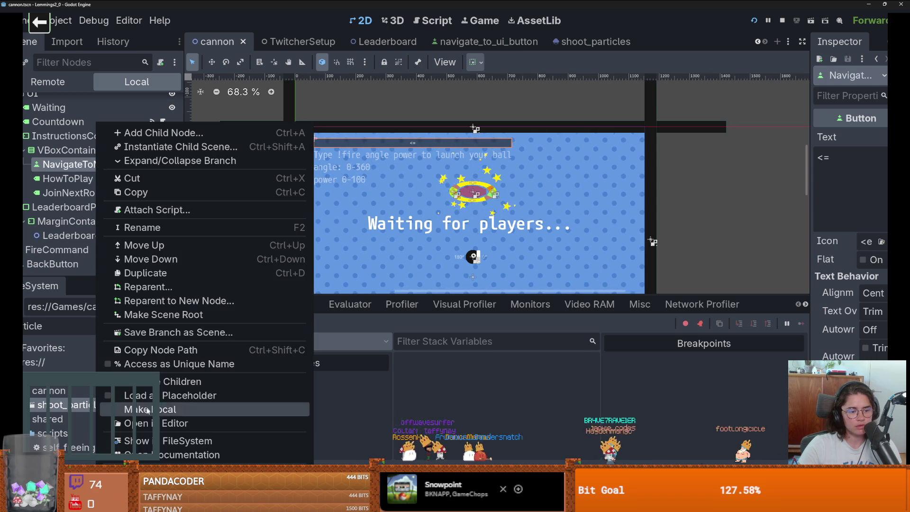
key("Delete")
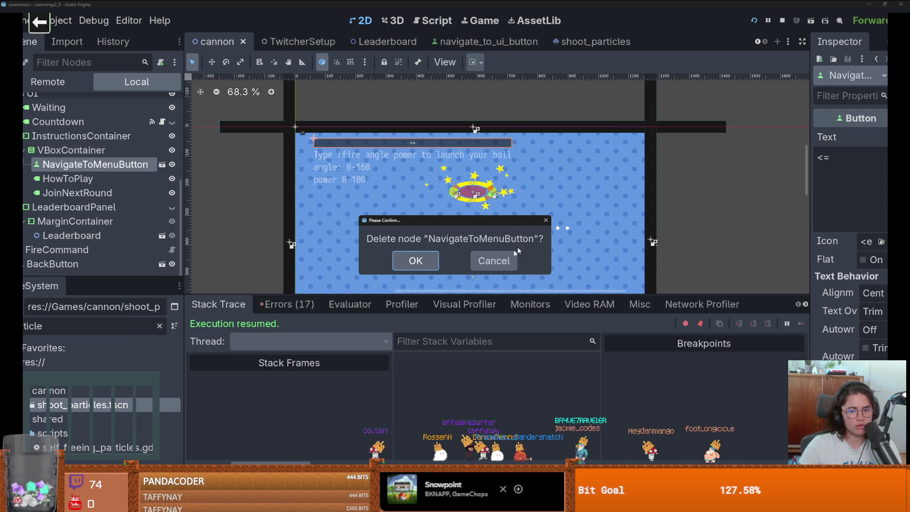
key("Return")
scroll(287, 155, "up", 3)
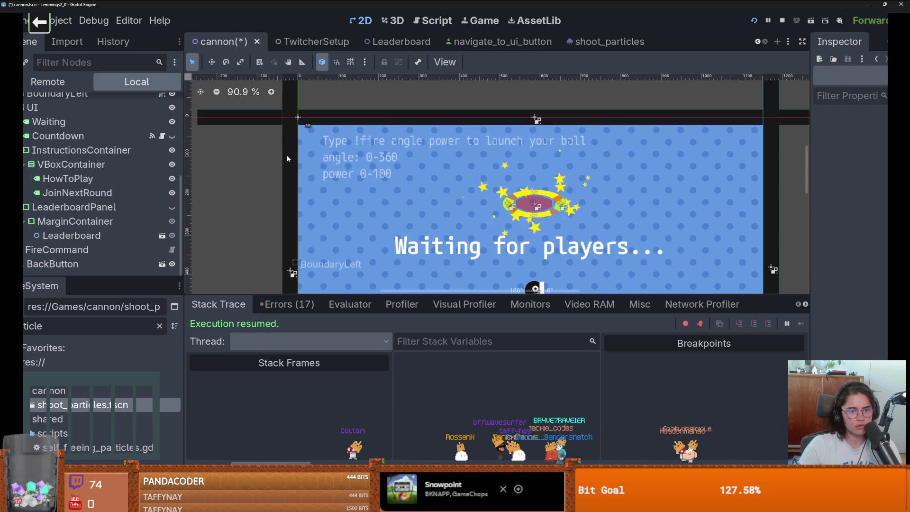
left_click(311, 127)
left_click_drag(318, 137, 314, 143)
key("ctrl+s")
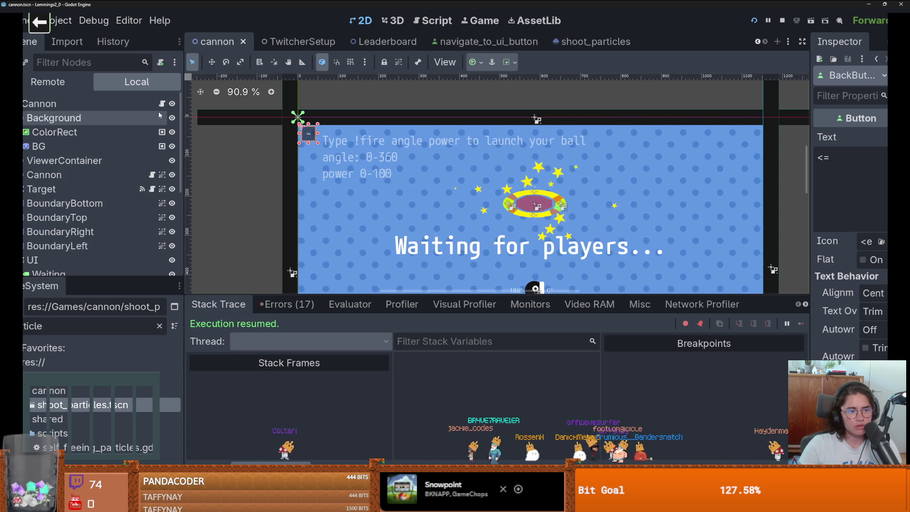
Switch to the Script view showing cannon.gd
key("ctrl+F3")
scroll(480, 152, "up", 3)
scroll(480, 152, "down", 2)
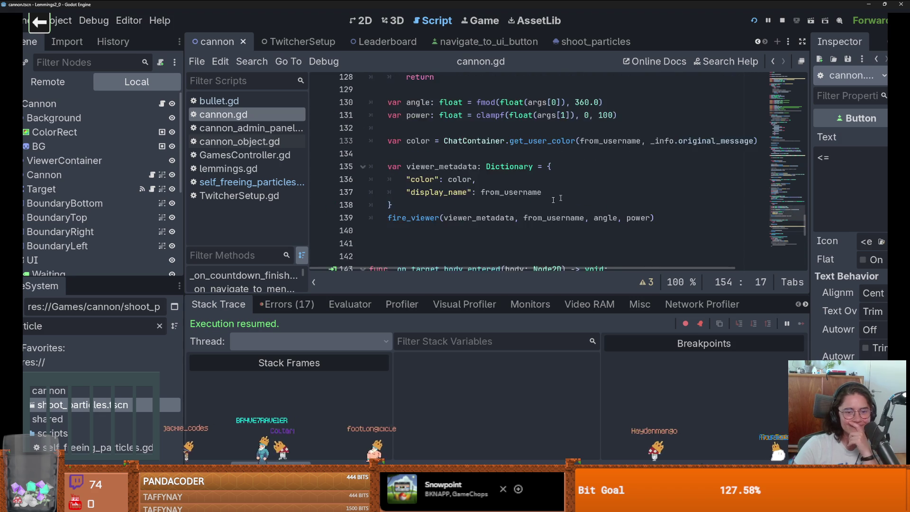
Delete the extra blank line after fire_viewer in cannon.gd and select the go_back signal name
scroll(427, 189, "down", 3)
scroll(403, 192, "up", 2)
left_click(424, 199)
key("BackSpace")
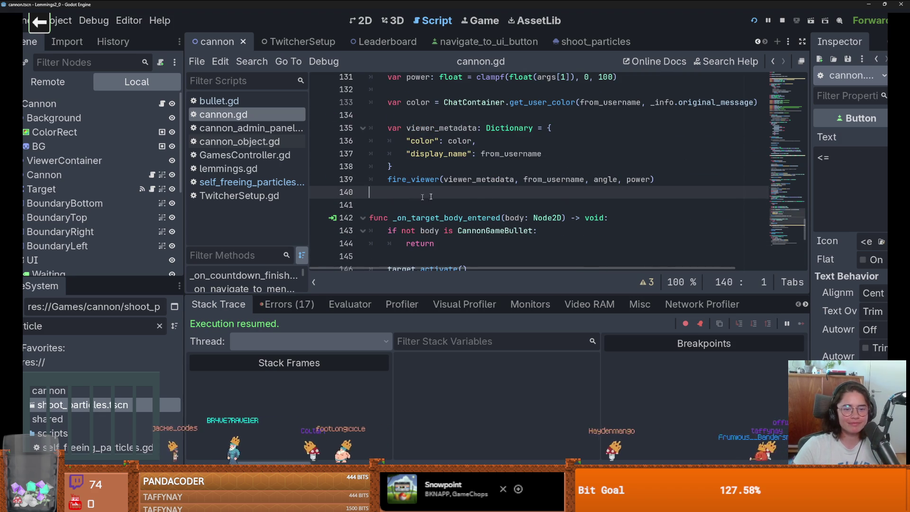
left_click_drag(807, 229, 806, 81)
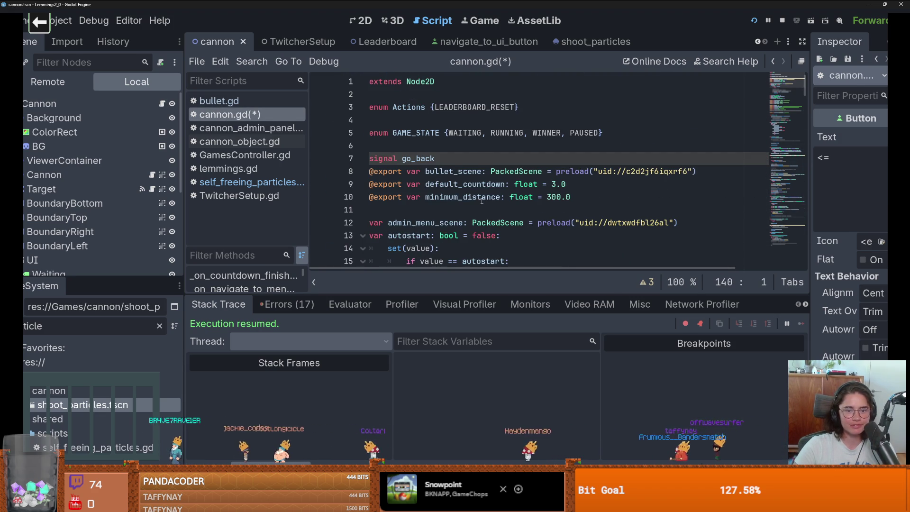
double_click(418, 159)
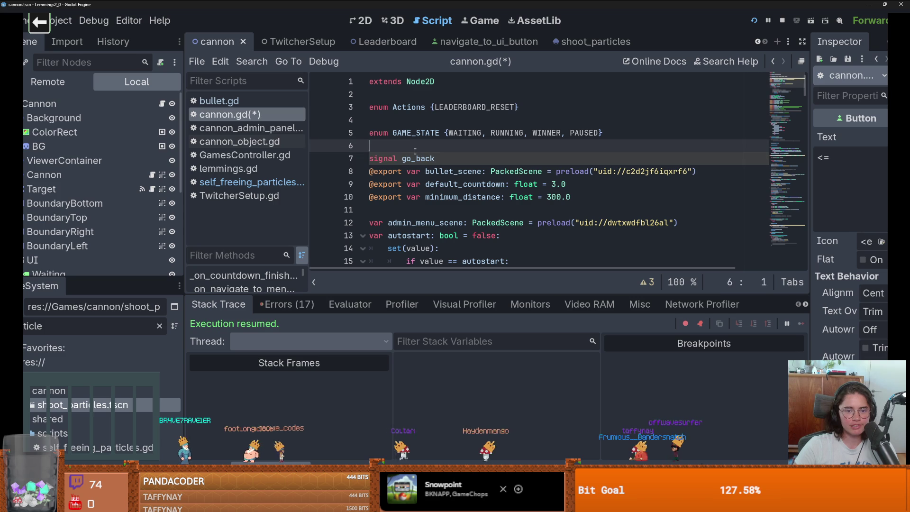
scroll(417, 163, "down", 2)
scroll(418, 162, "down", 2)
scroll(418, 163, "up", 2)
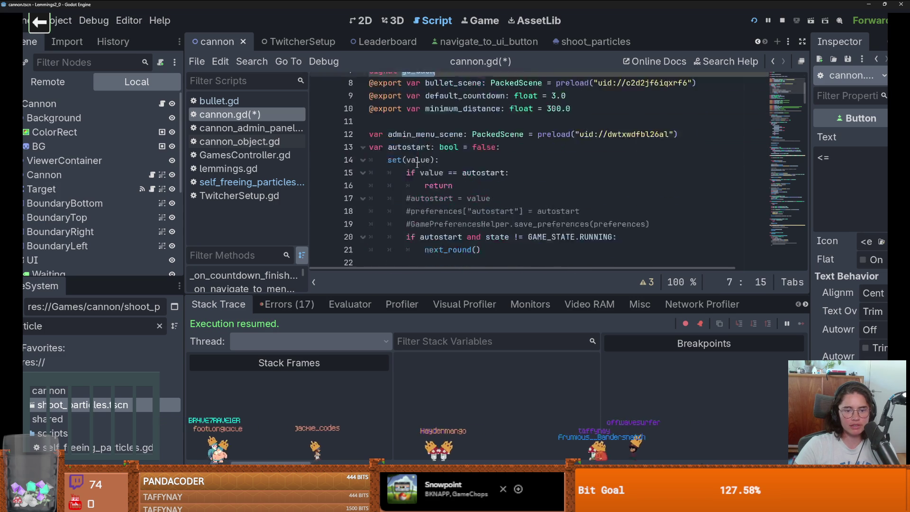
scroll(416, 165, "down", 10)
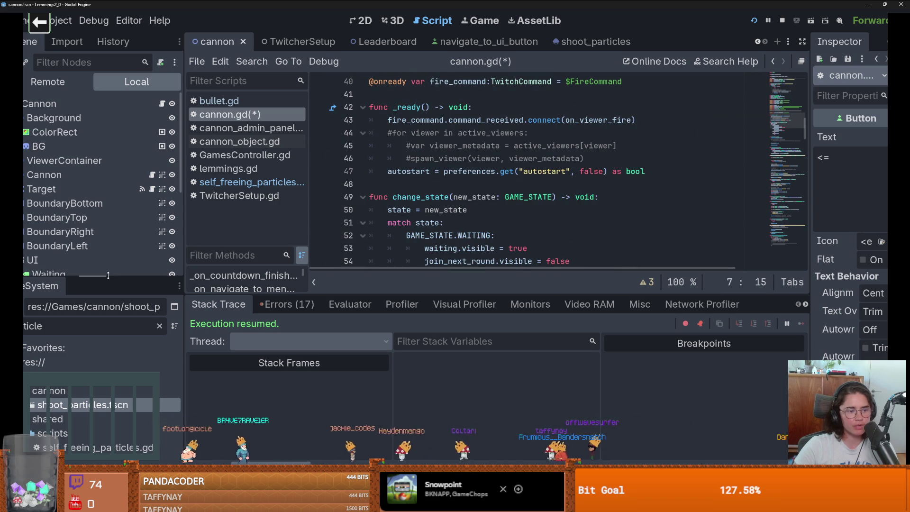
left_click_drag(85, 281, 86, 409)
scroll(84, 366, "down", 1)
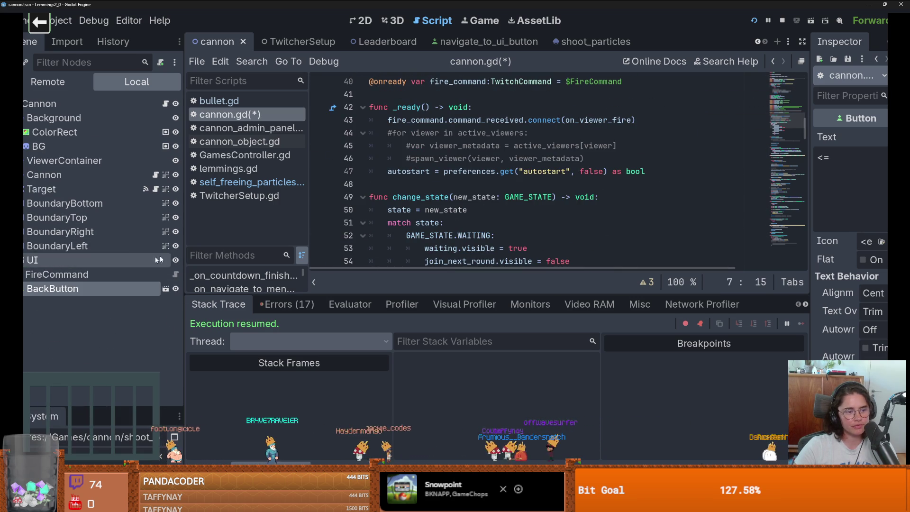
mouse_move(98, 287)
left_mouse_down()
mouse_move(427, 170)
mouse_move(449, 175)
mouse_move(412, 185)
mouse_move(482, 179)
left_mouse_up()
scroll(450, 176, "up", 5)
scroll(420, 182, "up", 2)
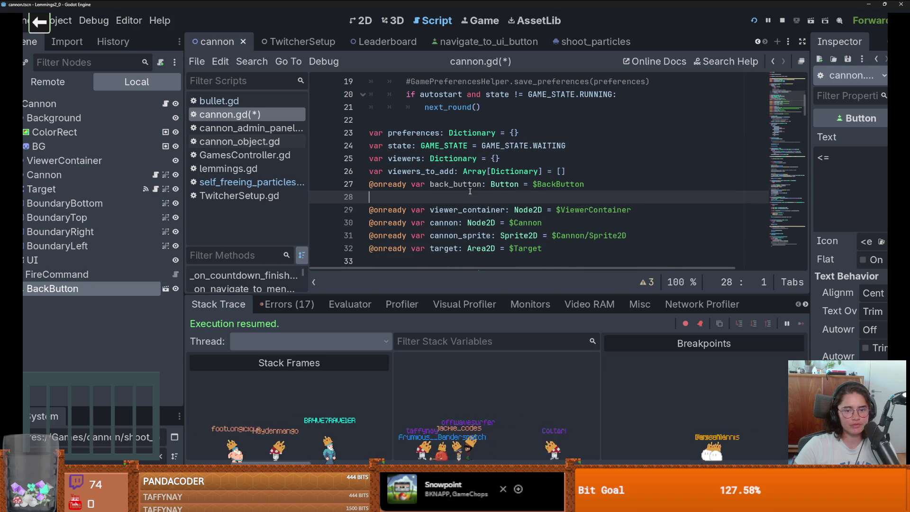
Remove the empty line below back_button and add a blank line before it
key("BackSpace")
key("Up")
key("Left")
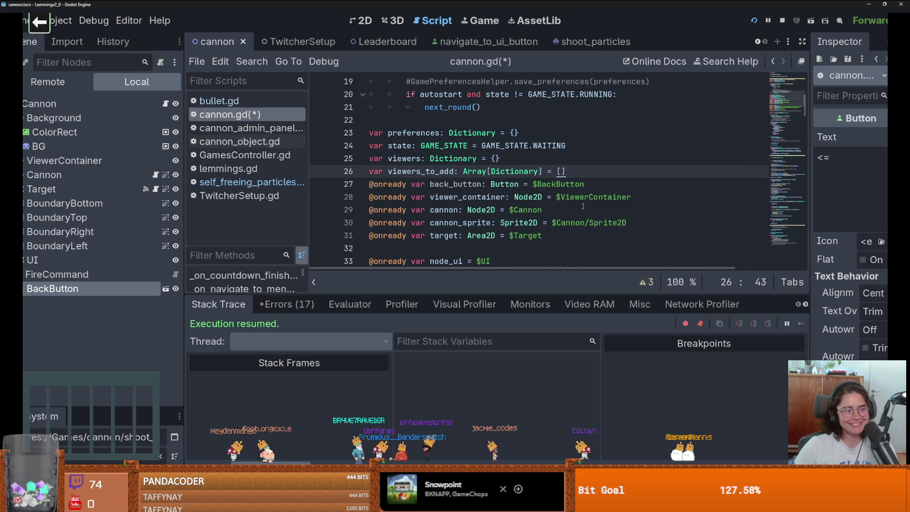
key("Return")
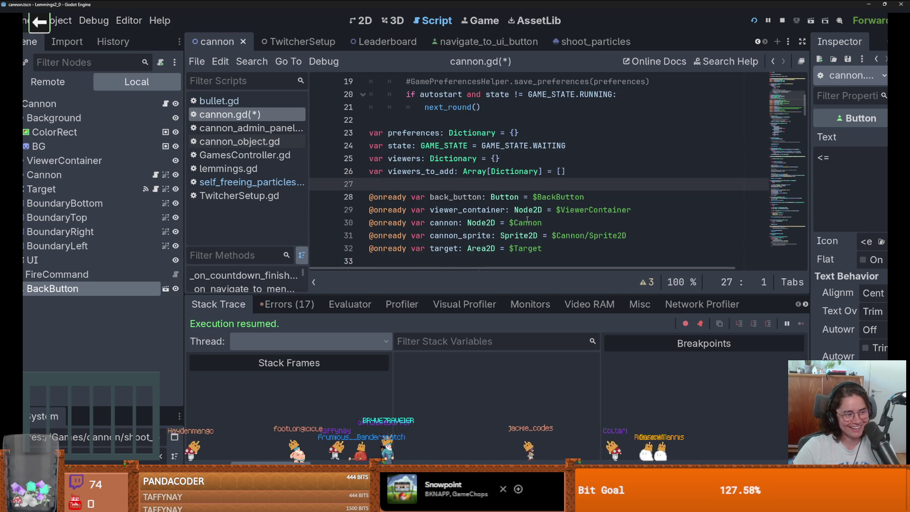
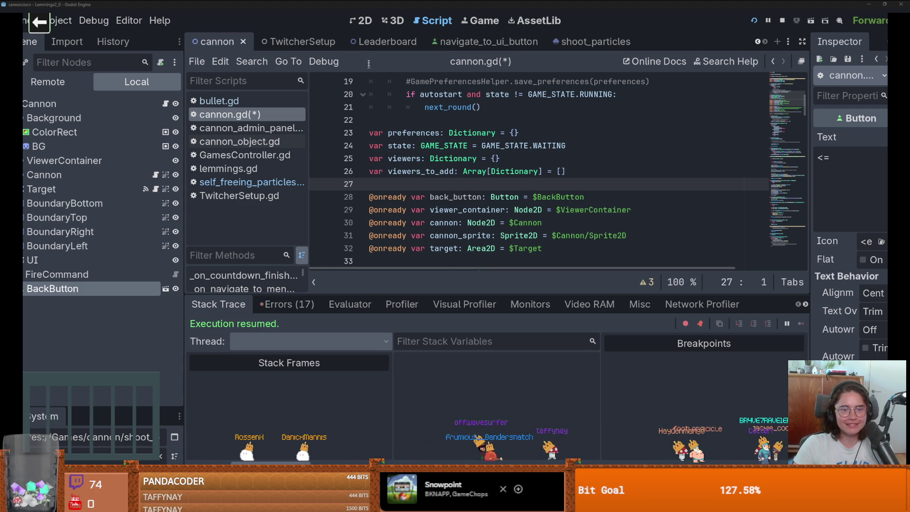
In lemmings.gd, delete the blank line above on_back_pressed and select the function for copying
left_click(758, 42)
left_click(758, 42)
left_click(758, 41)
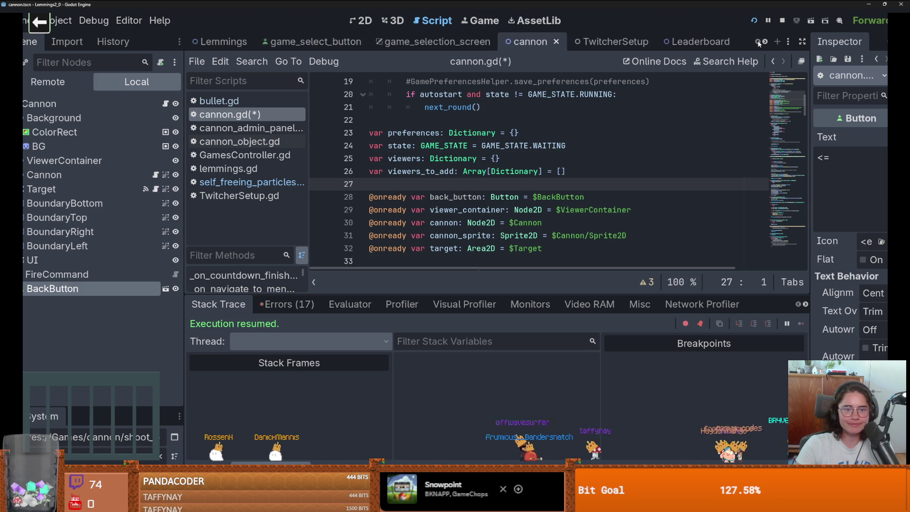
left_click(220, 42)
scroll(477, 214, "down", 5)
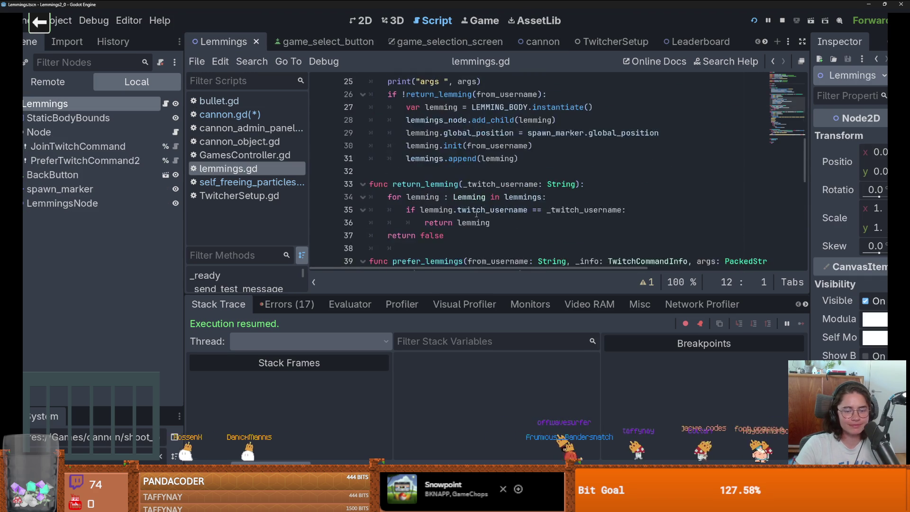
scroll(476, 214, "down", 10)
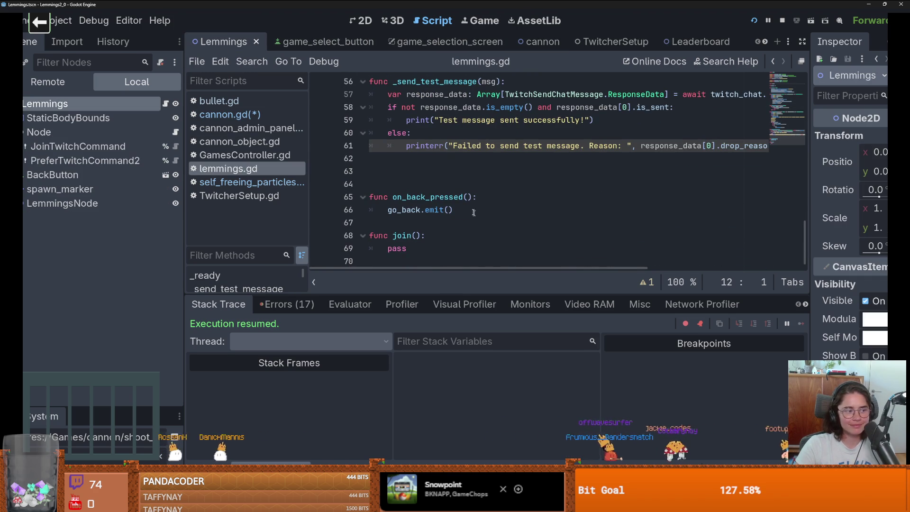
left_click(440, 185)
key("BackSpace")
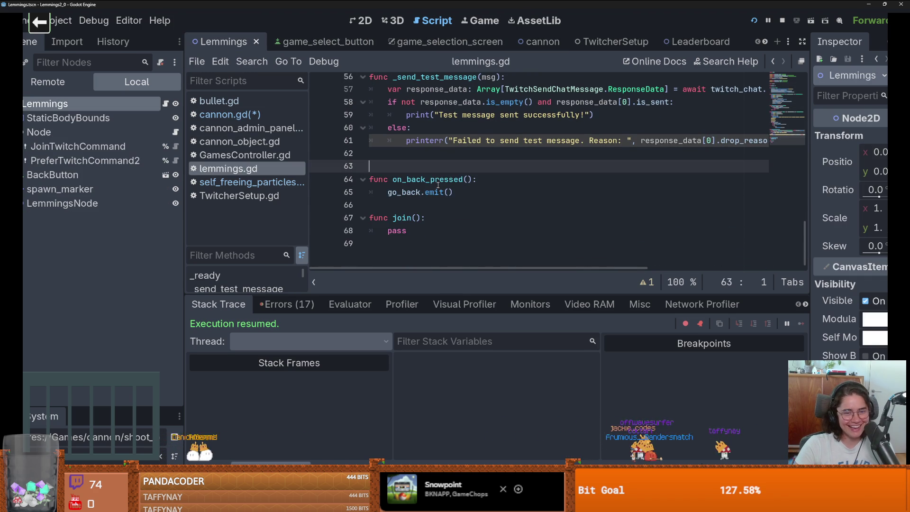
key("Down")
key("Down")
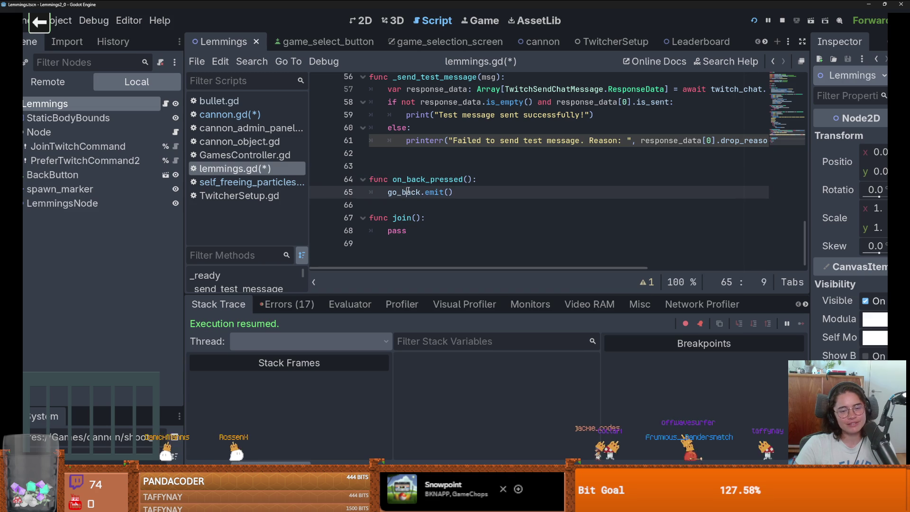
key("shift+Down")
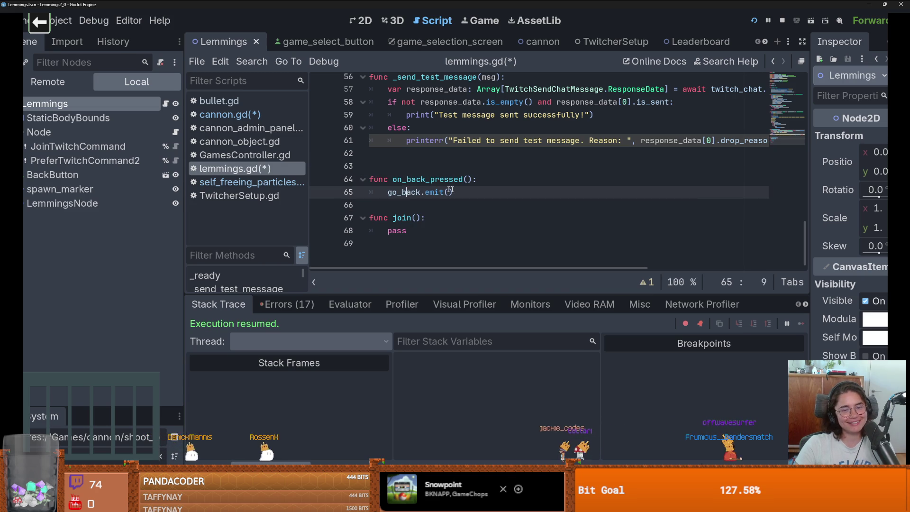
left_click_drag(454, 192, 348, 174)
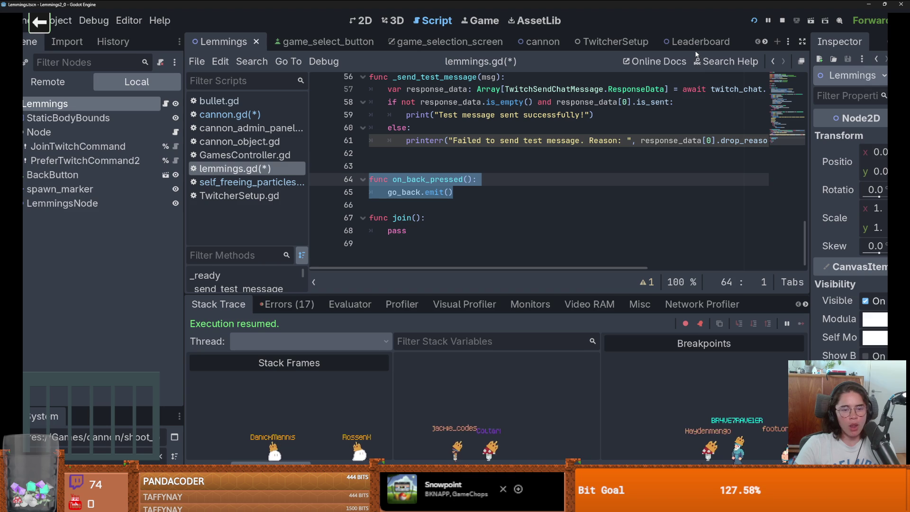
Paste the on_back_pressed function into cannon.gd just above next_round()
left_click(541, 42)
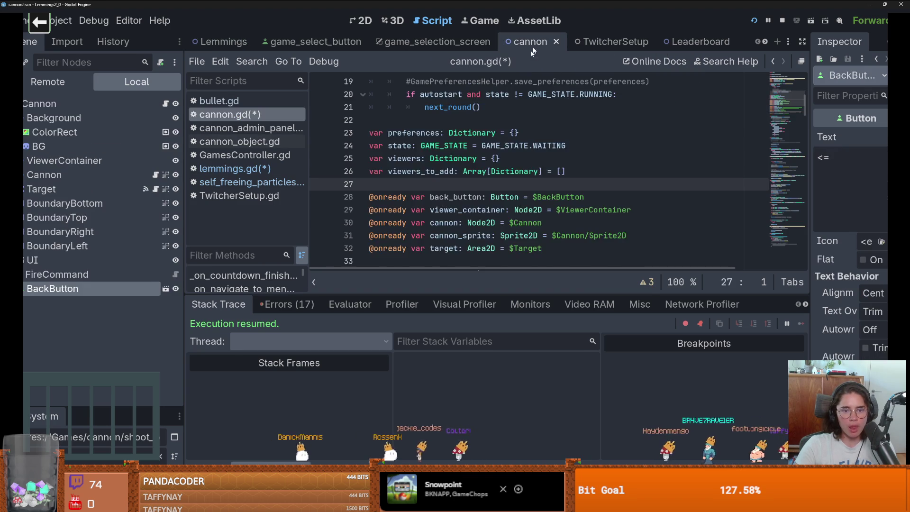
scroll(428, 186, "down", 10)
scroll(428, 187, "down", 3)
scroll(428, 186, "up", 2)
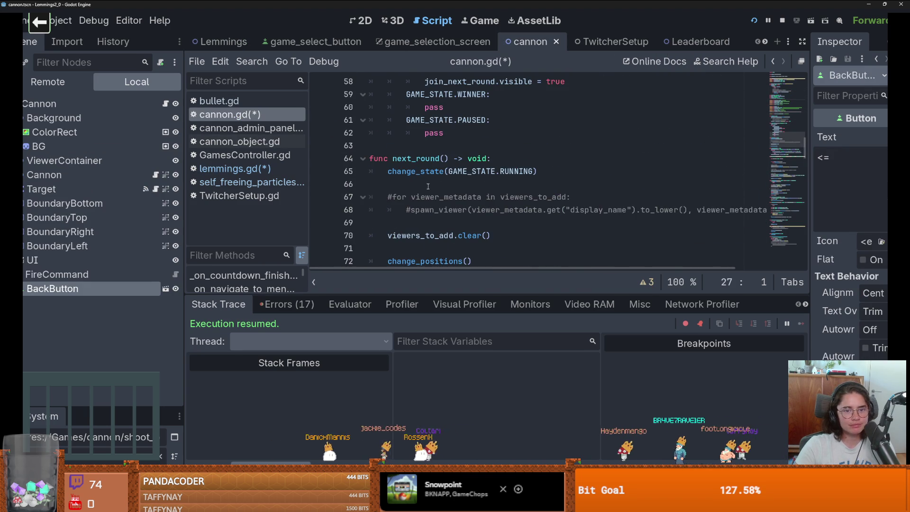
left_click(408, 142)
key("Return")
key("Return")
type("func on_back_pressed(): \tgo_back.emit()")
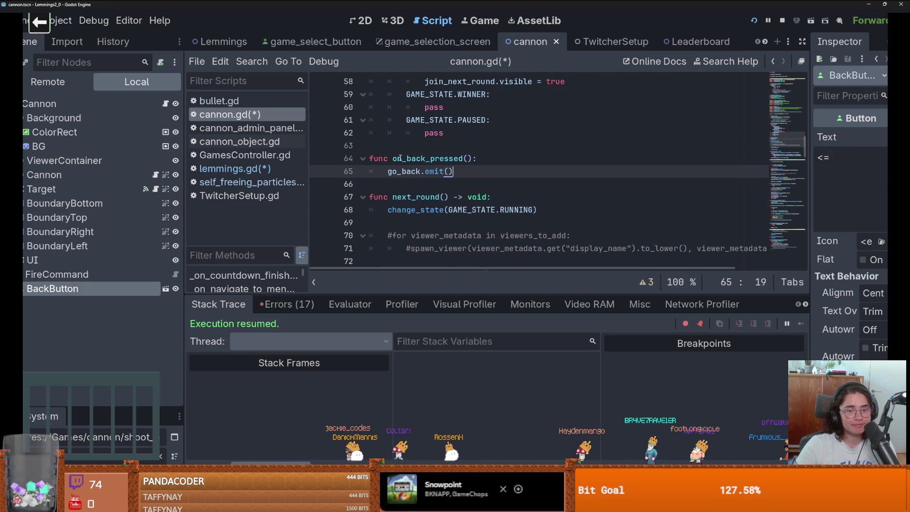
In _ready(), add a new line above the autostart line beginning back_button.pressed
double_click(439, 160)
scroll(534, 177, "up", 12)
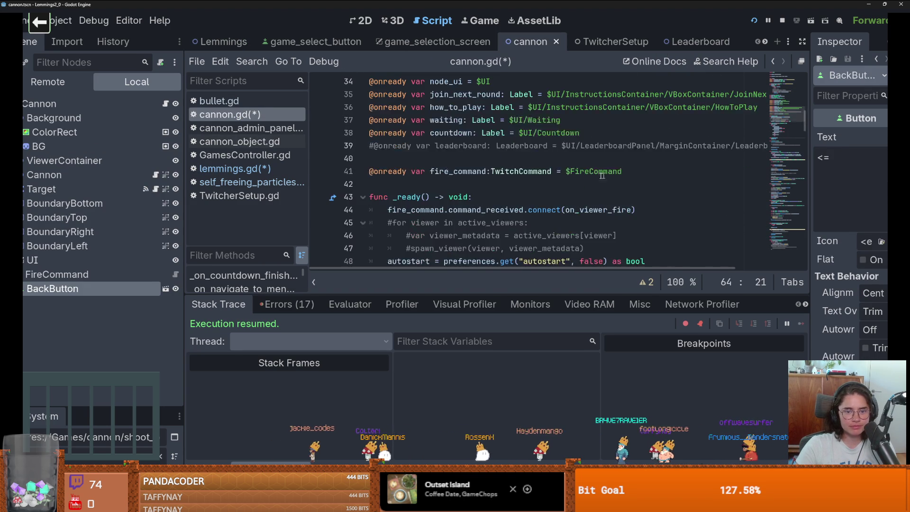
scroll(534, 177, "up", 7)
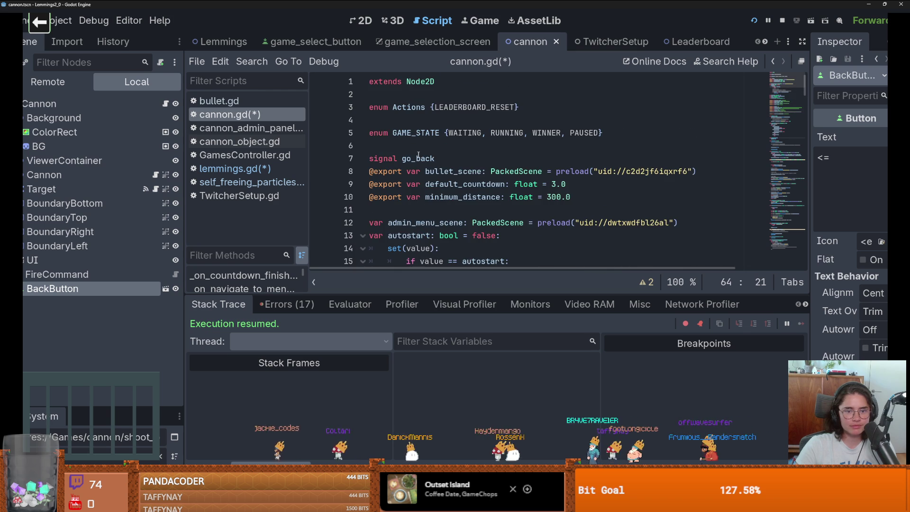
scroll(419, 155, "down", 7)
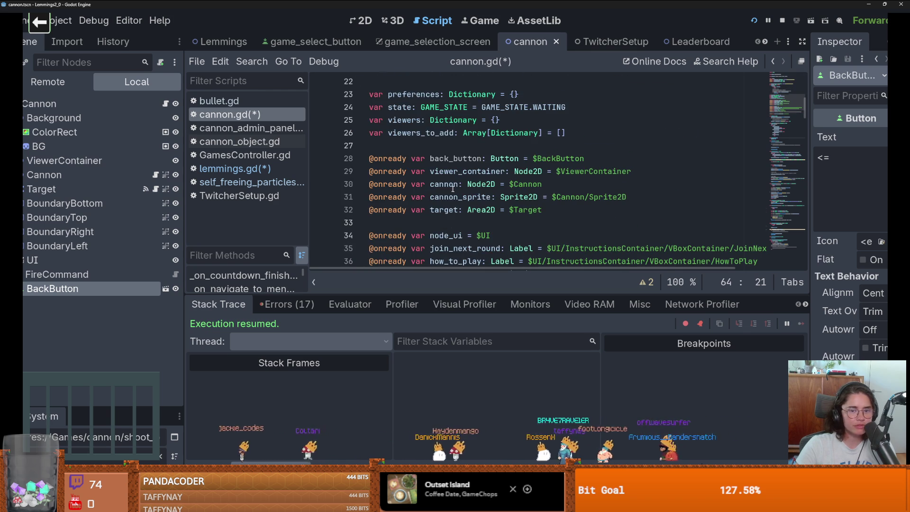
scroll(453, 188, "down", 2)
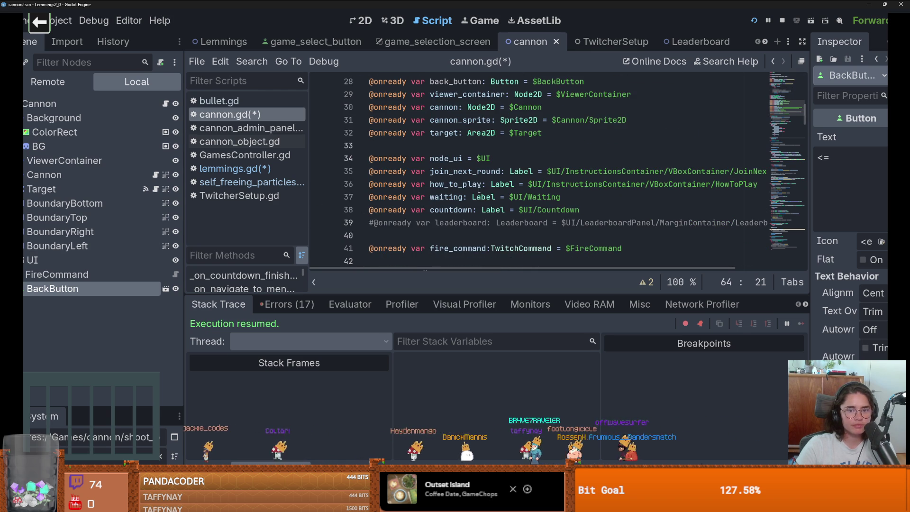
scroll(455, 177, "up", 2)
scroll(479, 190, "down", 3)
scroll(479, 190, "up", 1)
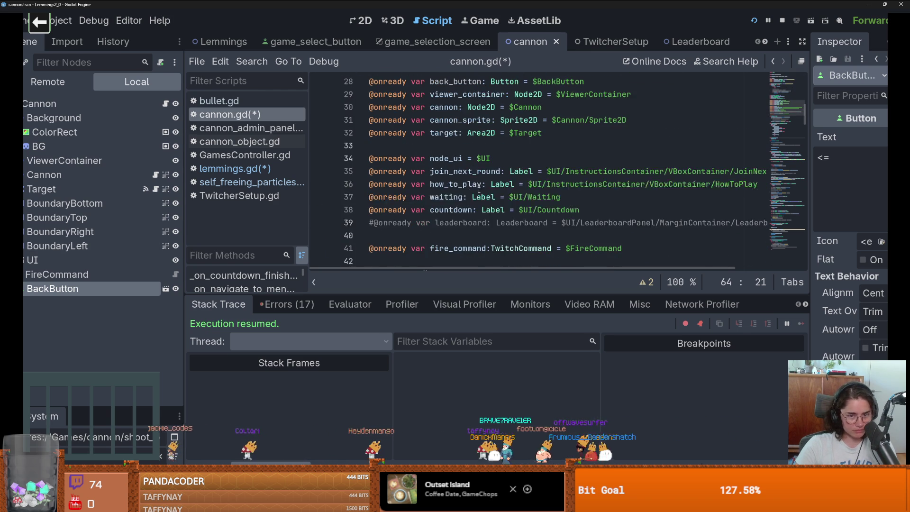
scroll(479, 190, "up", 4)
scroll(476, 194, "down", 1)
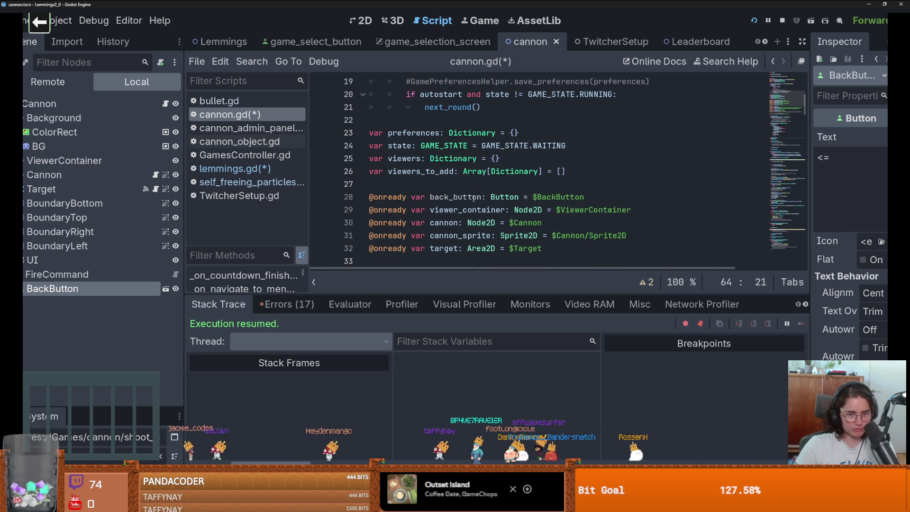
double_click(474, 198)
key("ctrl+c")
scroll(479, 199, "down", 11)
scroll(493, 203, "up", 4)
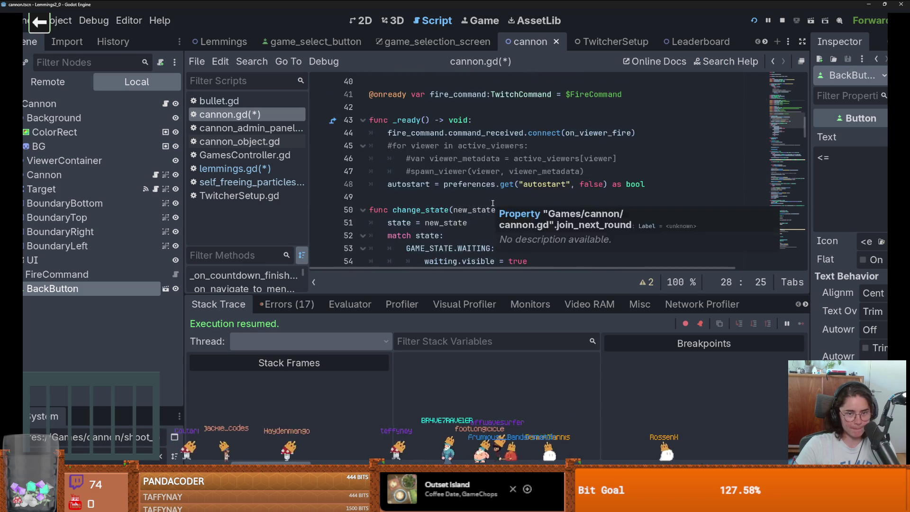
left_click(591, 173)
key("Return")
scroll(595, 176, "down", 3)
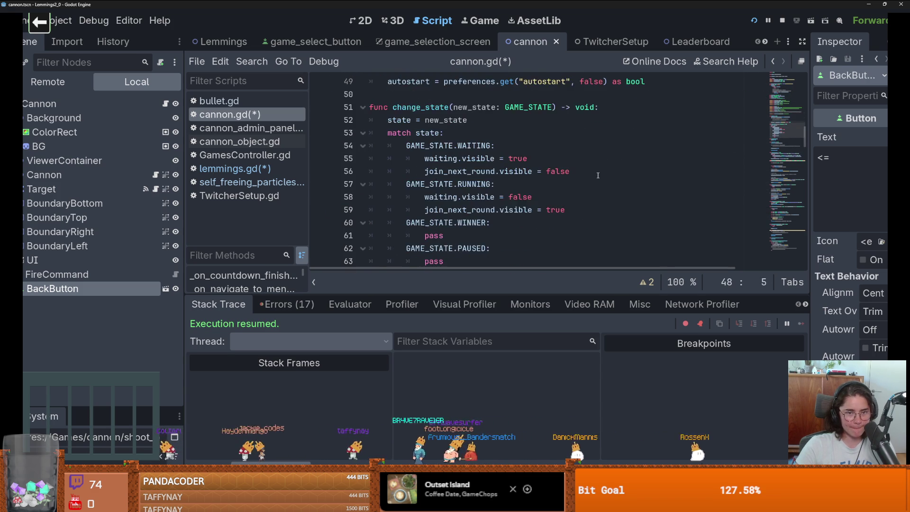
key("ctrl+v")
scroll(599, 175, "up", 1)
type("pressed.")
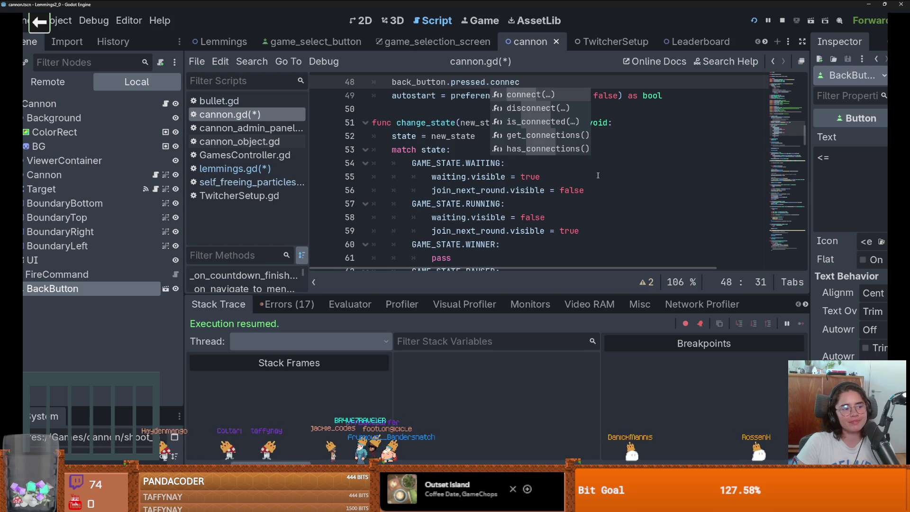
type("(")
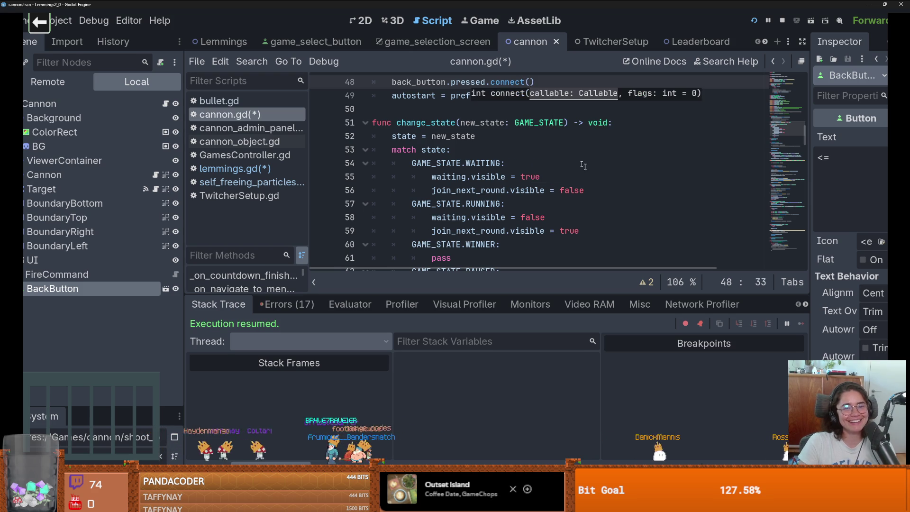
Complete the line as back_button.pressed.connect(on_back_pressed)
scroll(483, 186, "down", 2)
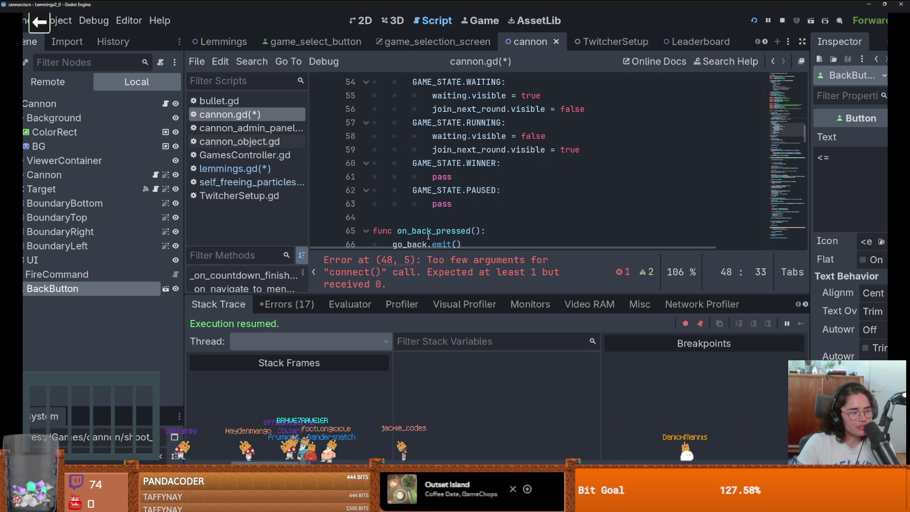
double_click(429, 233)
scroll(481, 216, "up", 5)
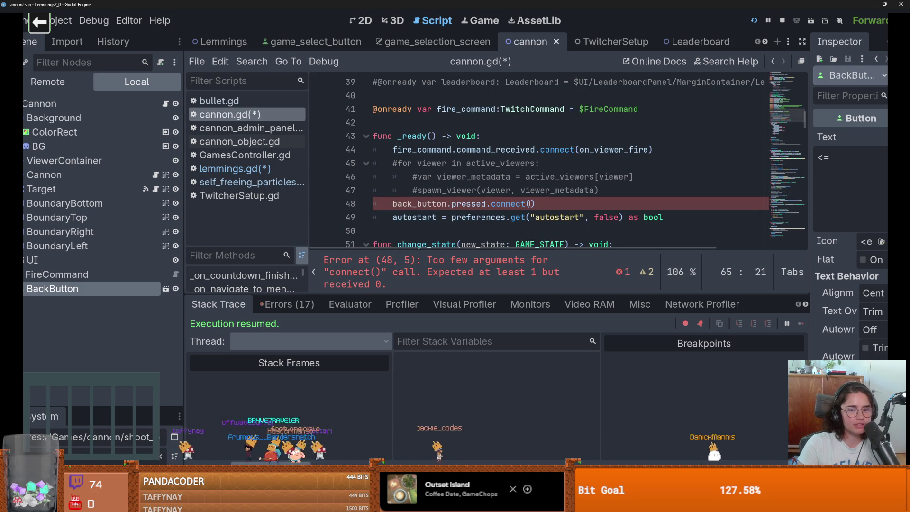
left_click(531, 203)
type("on_back_pressed")
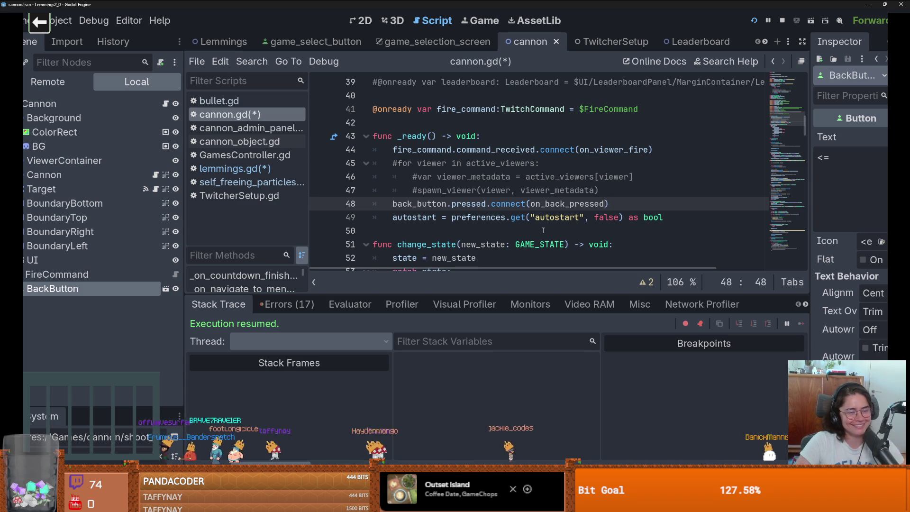
Save cannon.gd and run the project
left_click(579, 186)
key("ctrl+s")
scroll(600, 169, "down", 7)
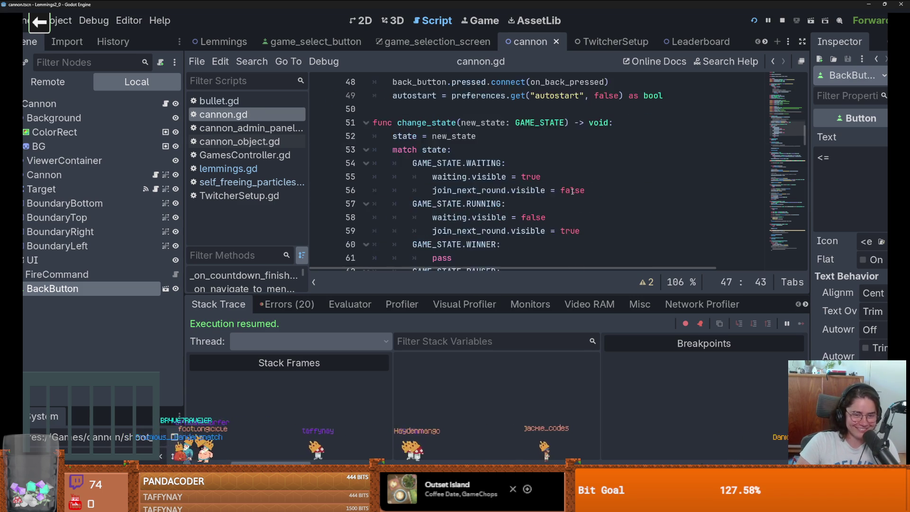
left_click(754, 19)
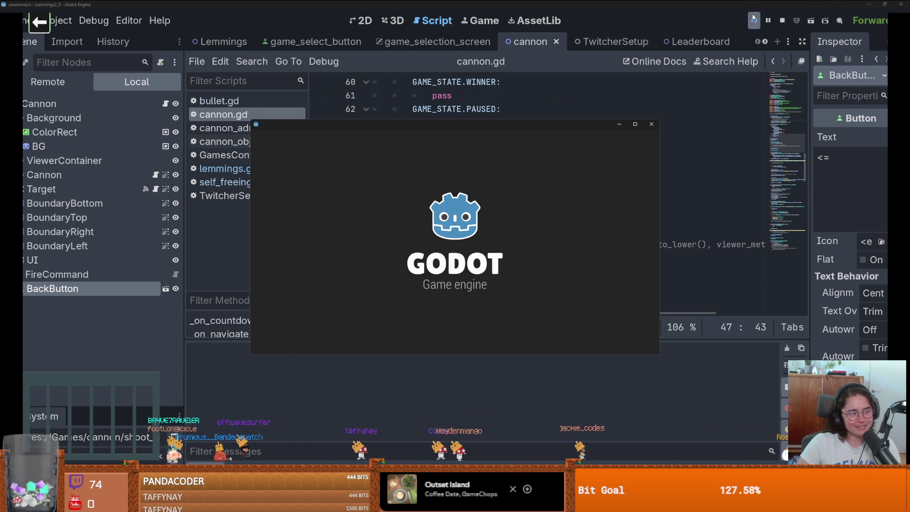
Maximize the game window and start the Cannon Game, then bring the editor back in front
left_click(637, 125)
left_click(378, 149)
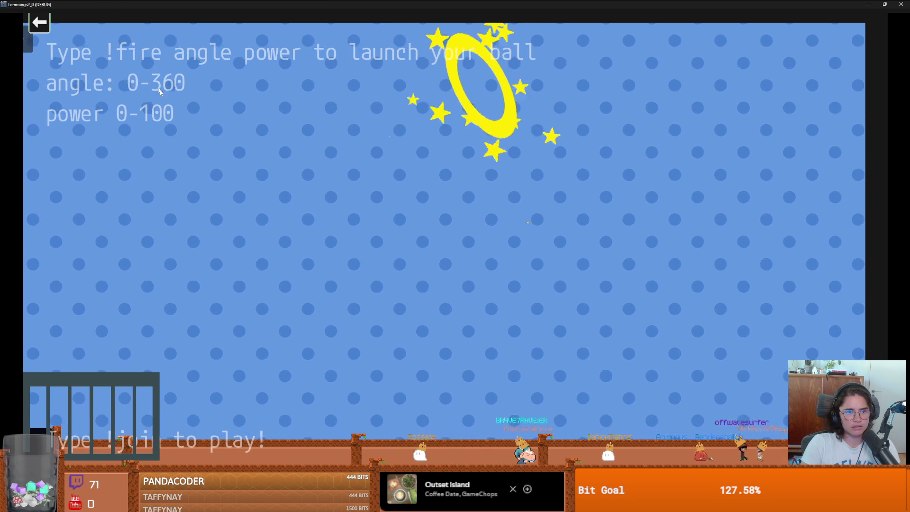
left_click_drag(380, 4, 230, 115)
left_click(844, 202)
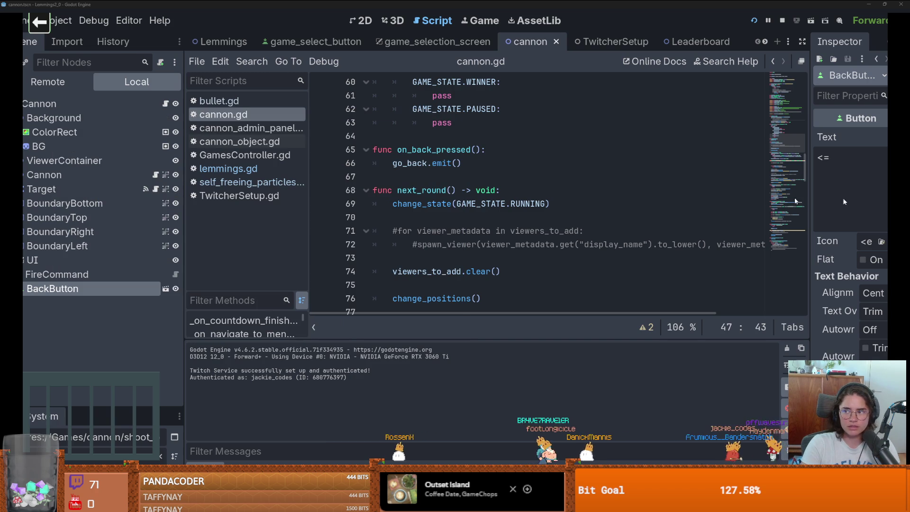
In the Remote scene tree, expand the running Cannon game and select its cannon node
left_click(66, 75)
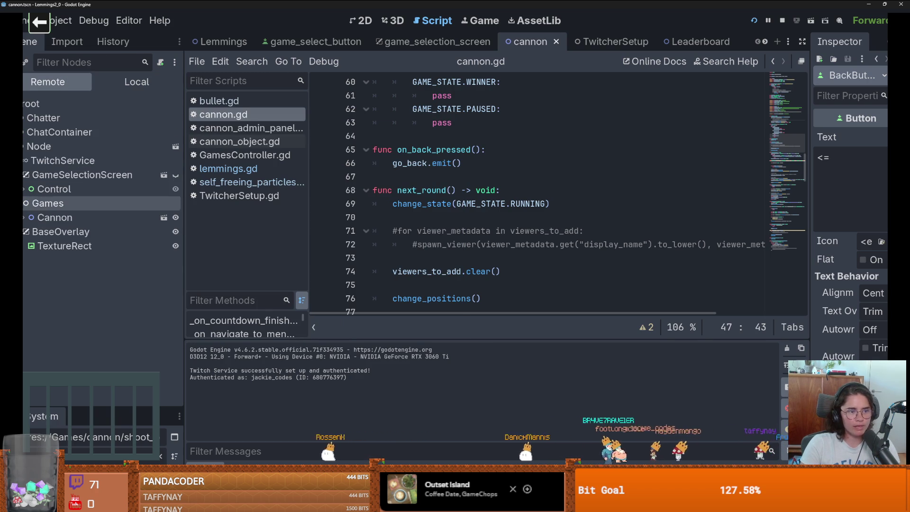
left_click(22, 216)
left_click(43, 217)
left_click(362, 20)
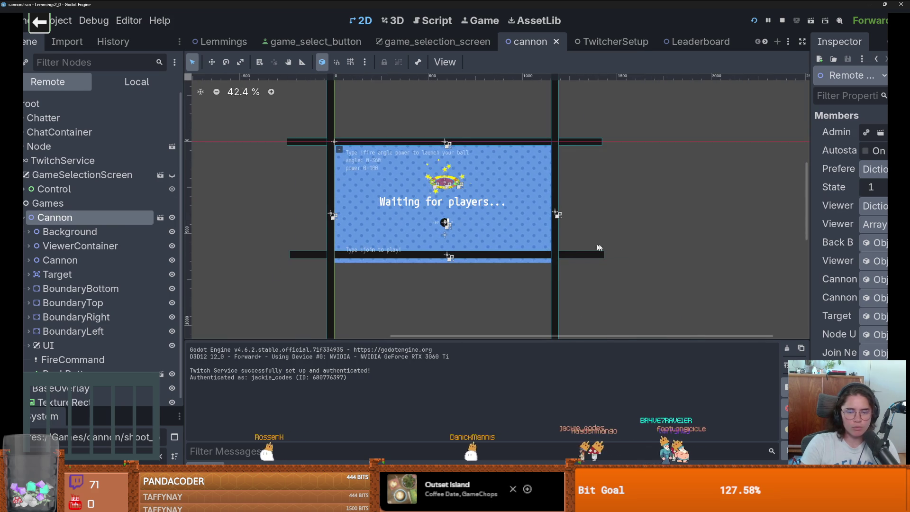
scroll(550, 228, "down", 1)
scroll(494, 232, "up", 2)
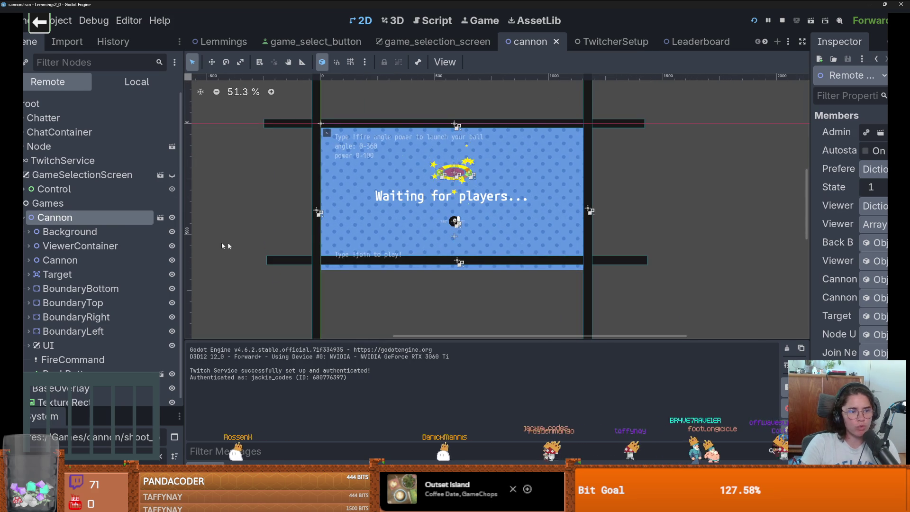
scroll(95, 284, "down", 1)
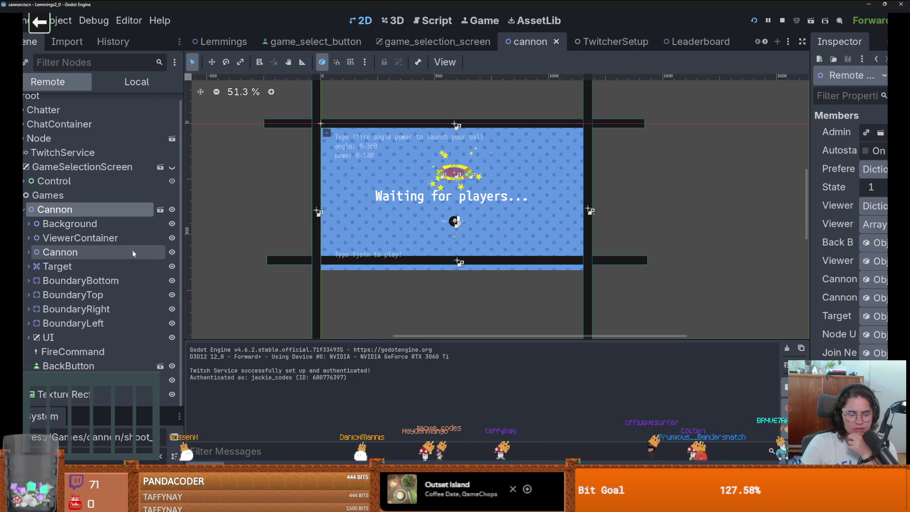
left_click(104, 256)
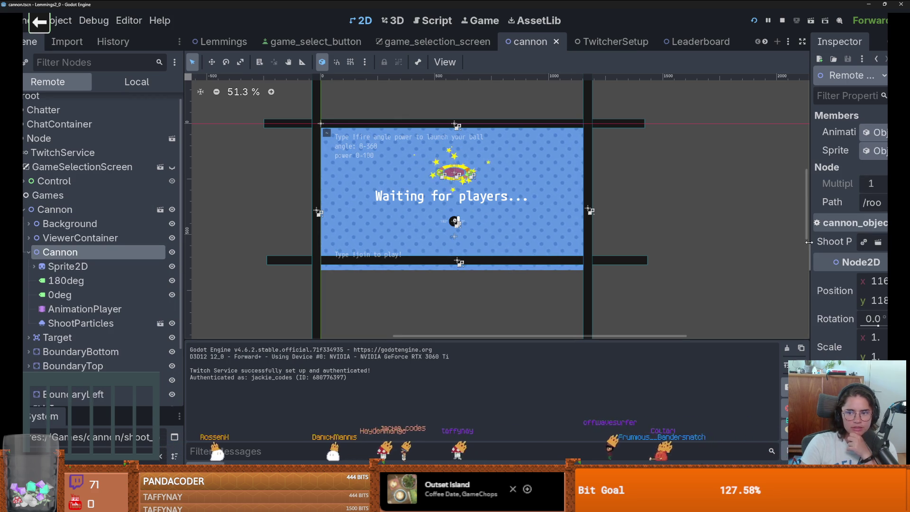
left_click_drag(809, 242, 704, 243)
Try picking the cannon in the 2D view by cycling through overlapping objects
left_click(831, 281)
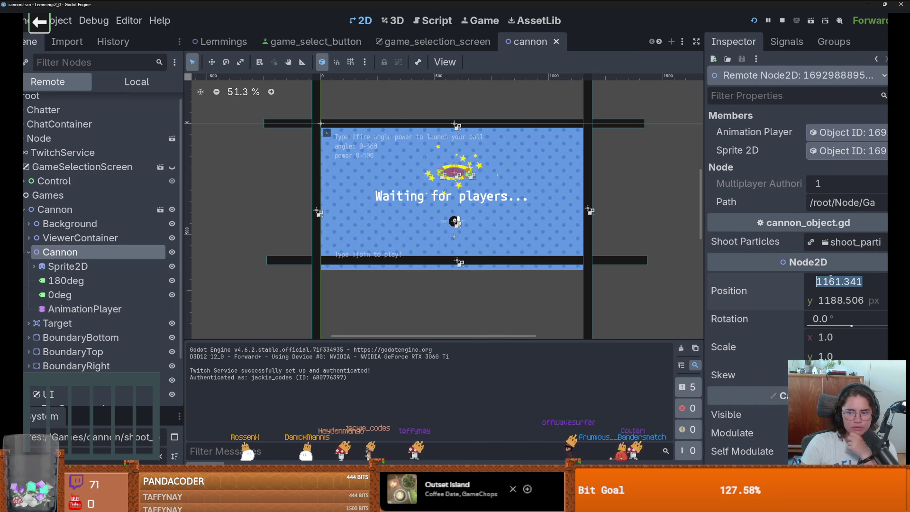
scroll(432, 228, "down", 1)
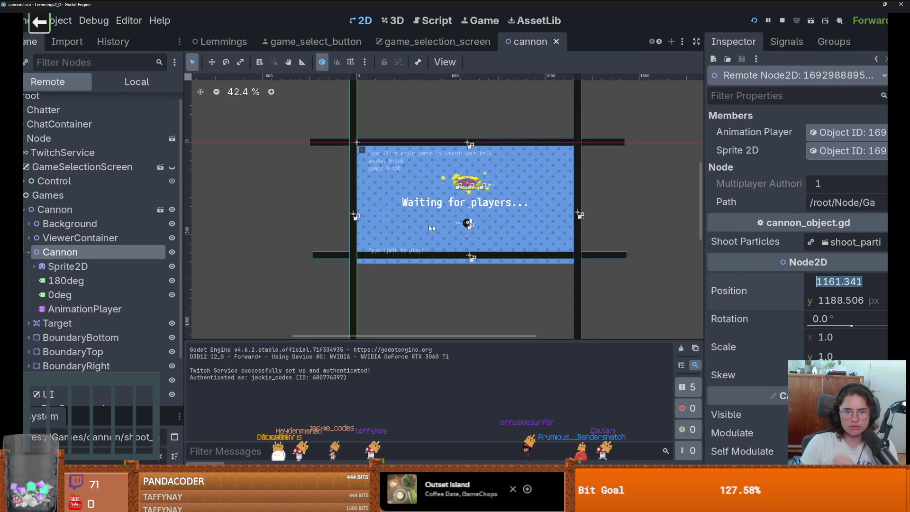
scroll(432, 228, "up", 1)
left_click(478, 225)
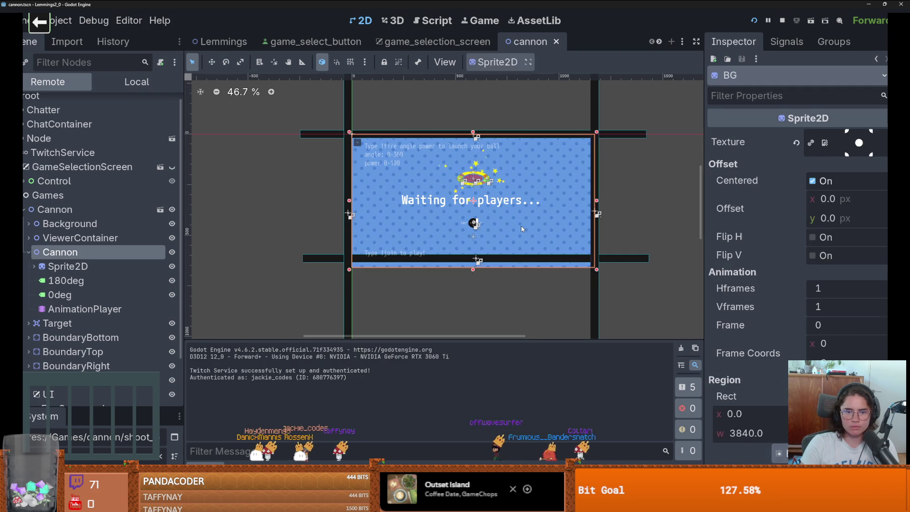
left_click(477, 225)
left_click(475, 225)
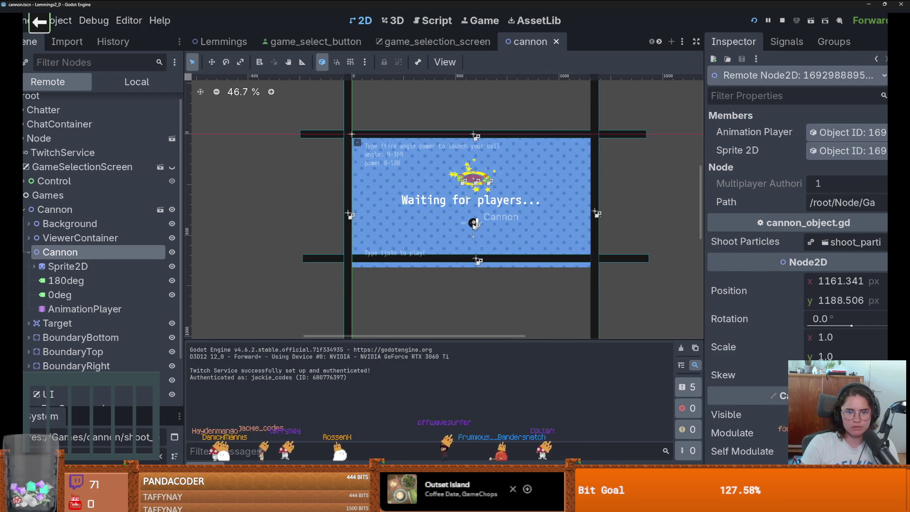
left_click(474, 225)
left_click(474, 225)
left_click(474, 225)
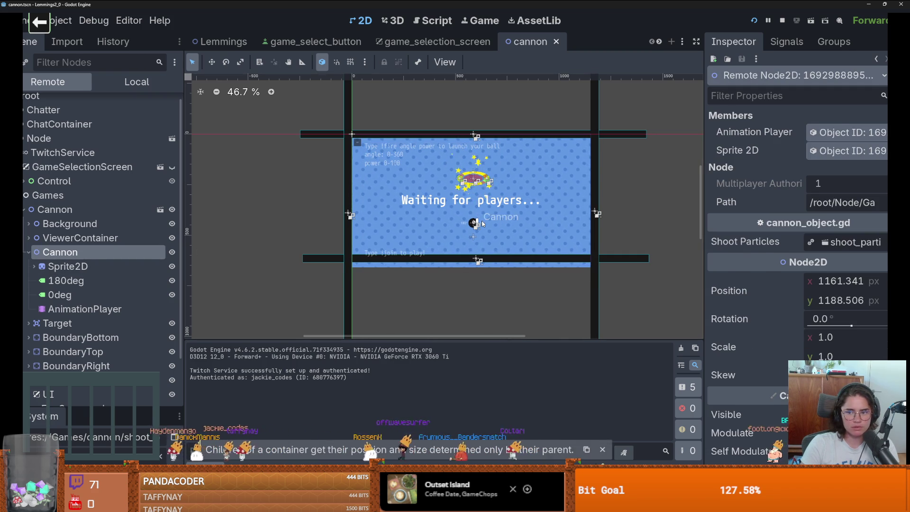
left_click(482, 223)
Set the cannon's x position to 100 as a test, then undo it back to 1161.341
left_click(95, 252)
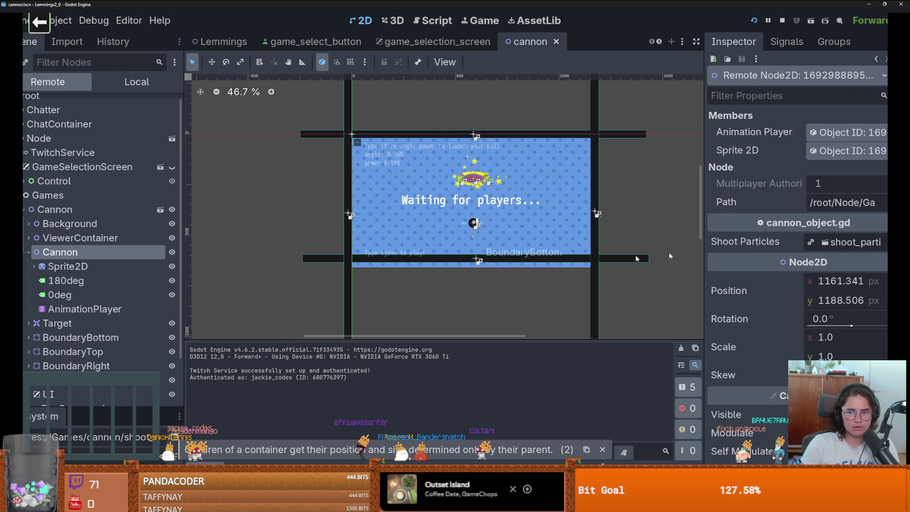
left_click(862, 281)
type("100")
key("Return")
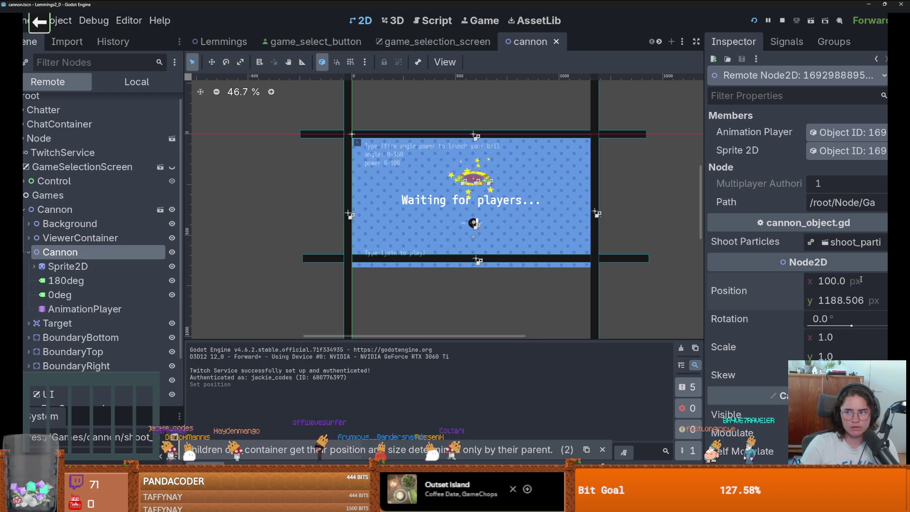
key("ctrl+z")
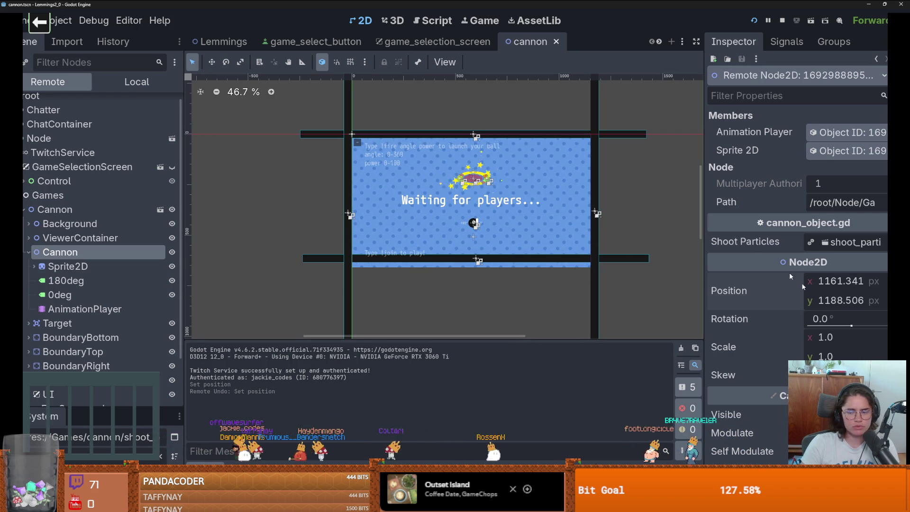
Add a Marker2D node under Games and drag it close to the cannon
left_click(47, 195)
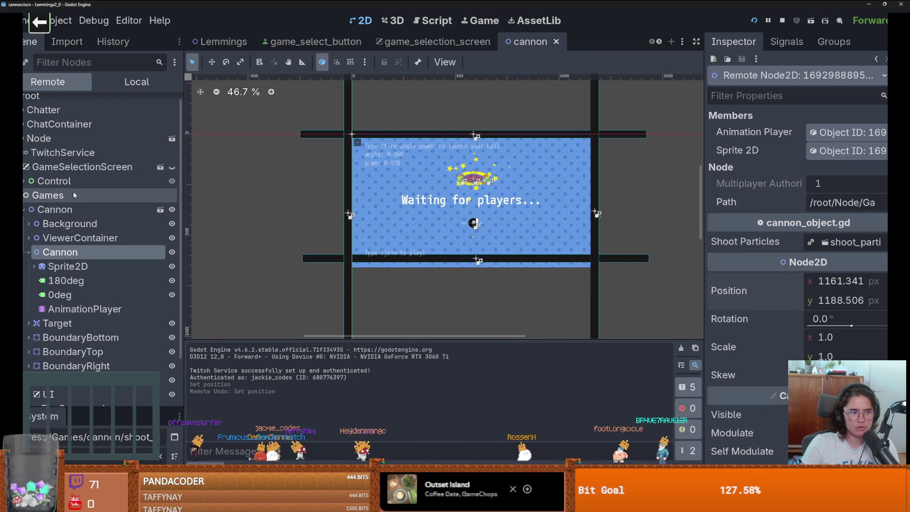
left_click(27, 62)
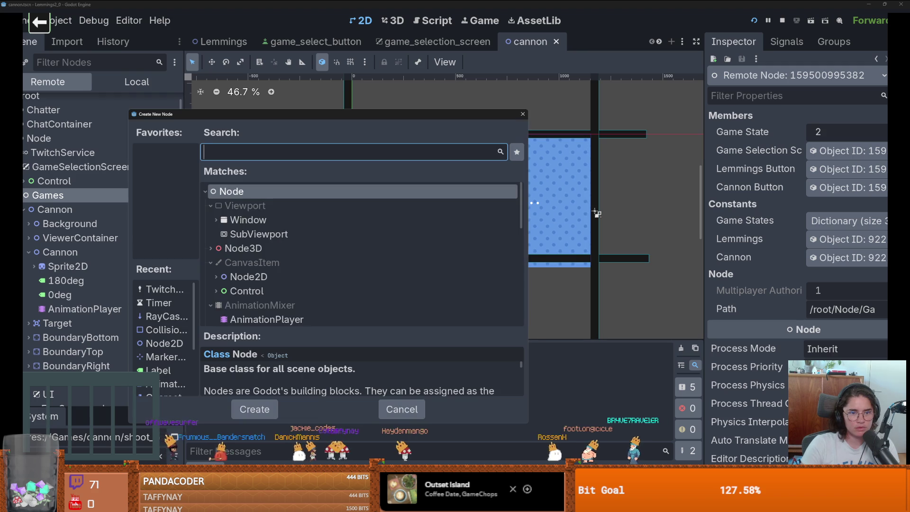
type("mar")
key("Return")
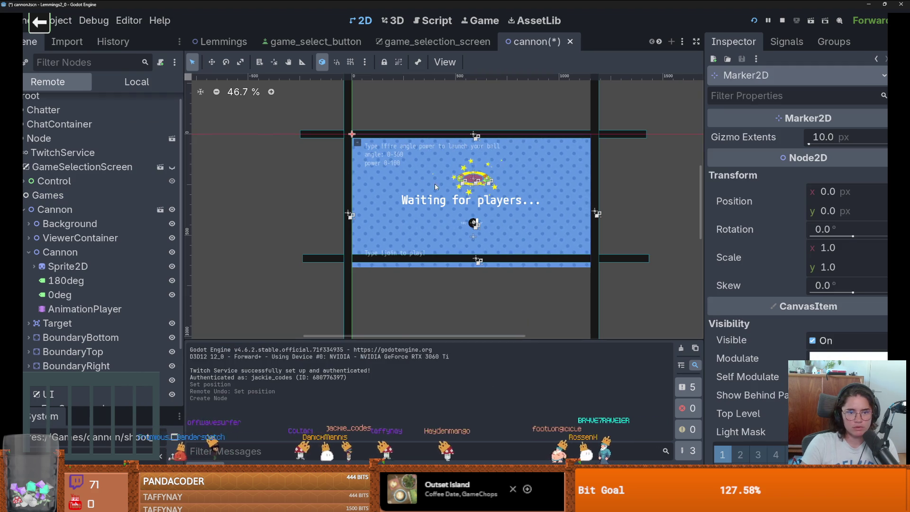
right_click(522, 196)
left_click(542, 234)
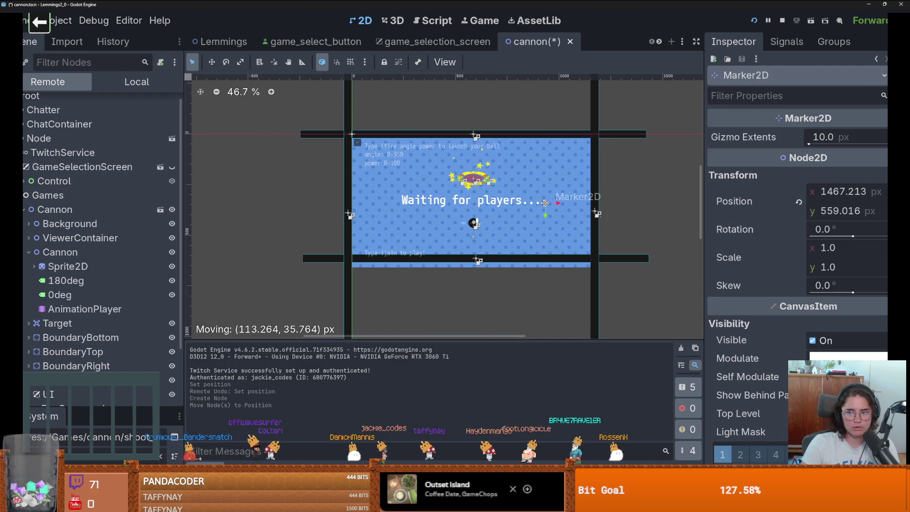
left_click_drag(545, 203, 482, 221)
Copy the live cannon's position and paste it into the Marker2D's position
left_click(92, 255)
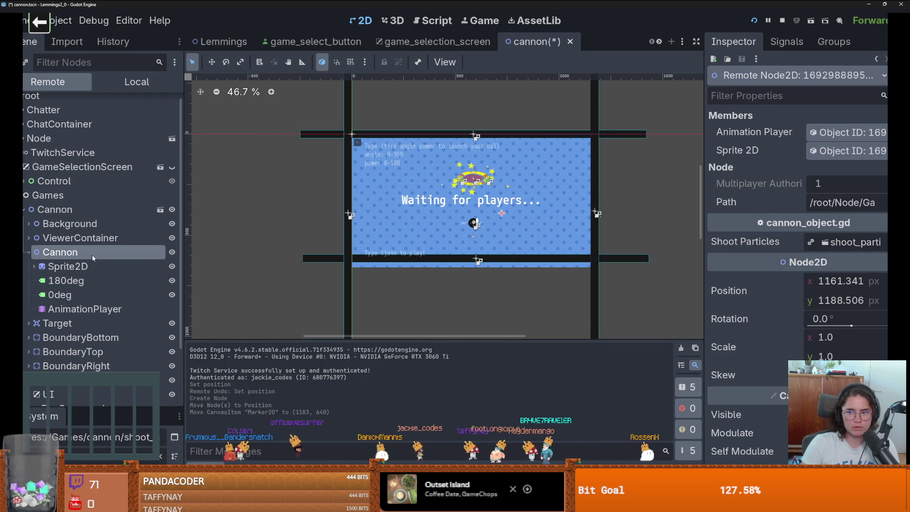
right_click(774, 287)
left_click(758, 295)
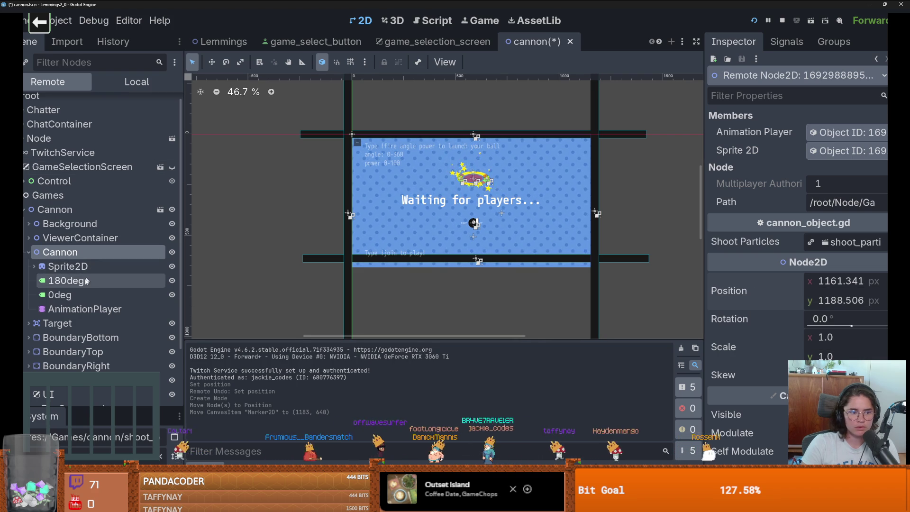
scroll(92, 268, "down", 3)
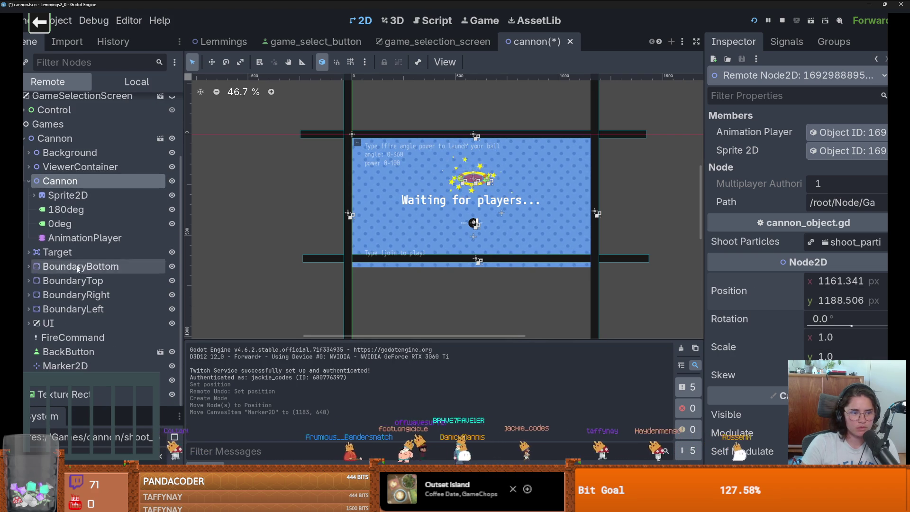
left_click(80, 366)
right_click(725, 239)
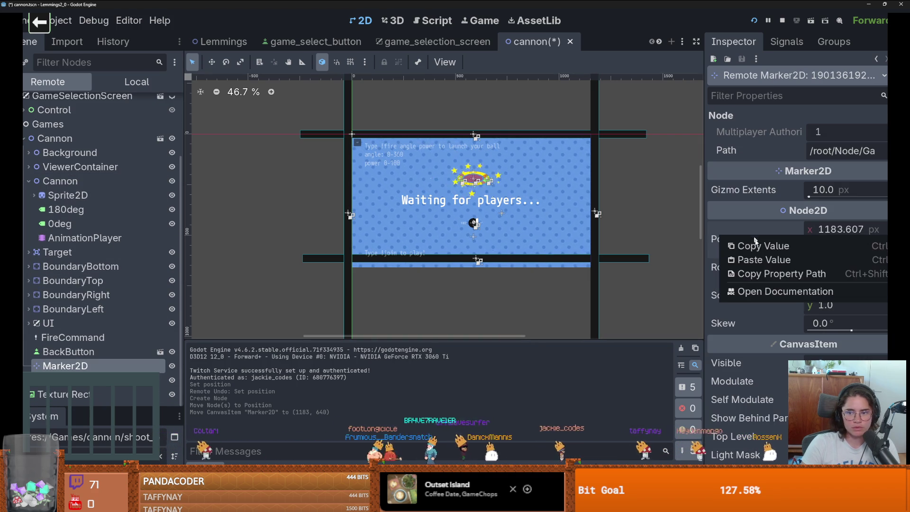
left_click(773, 260)
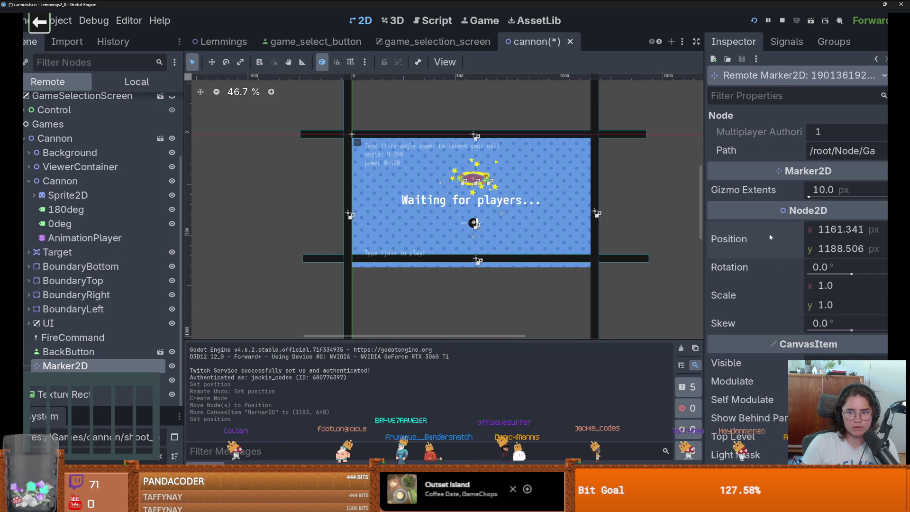
Reselect the Marker2D node and look it over in the scene
scroll(456, 200, "up", 7)
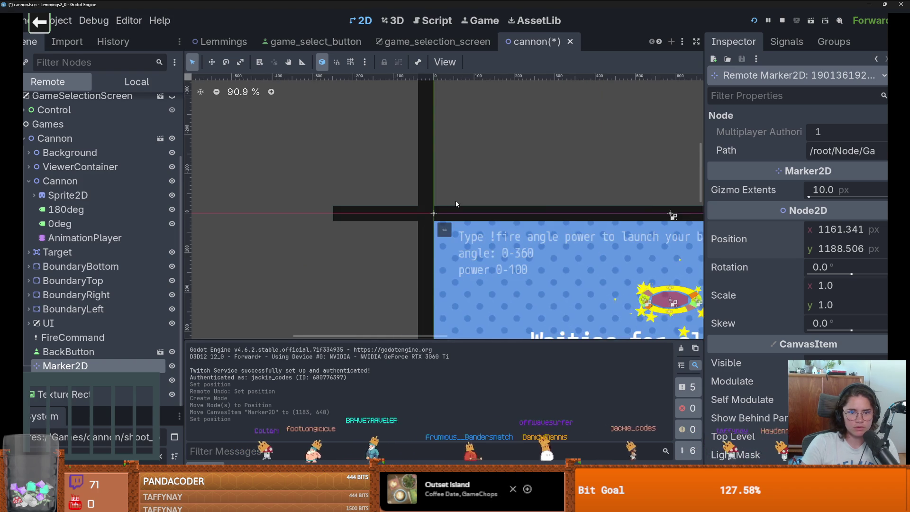
scroll(456, 200, "down", 8)
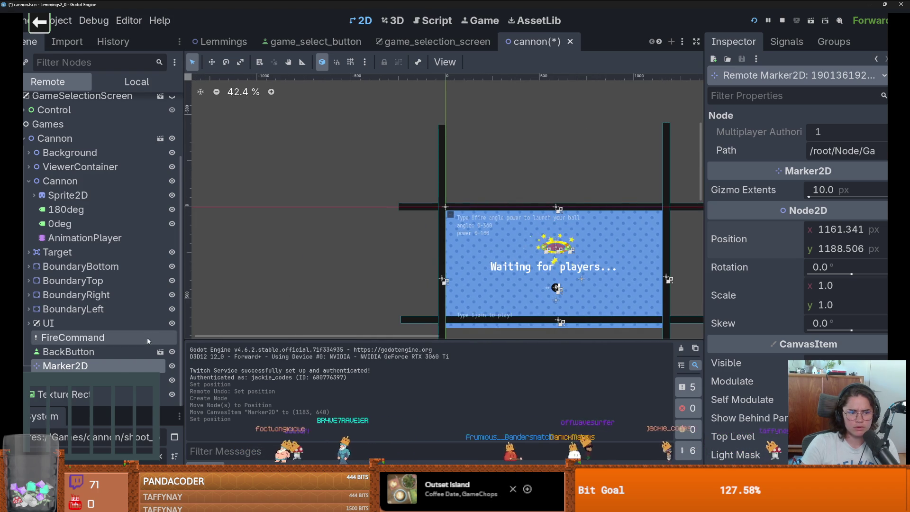
left_click(141, 353)
left_click(138, 364)
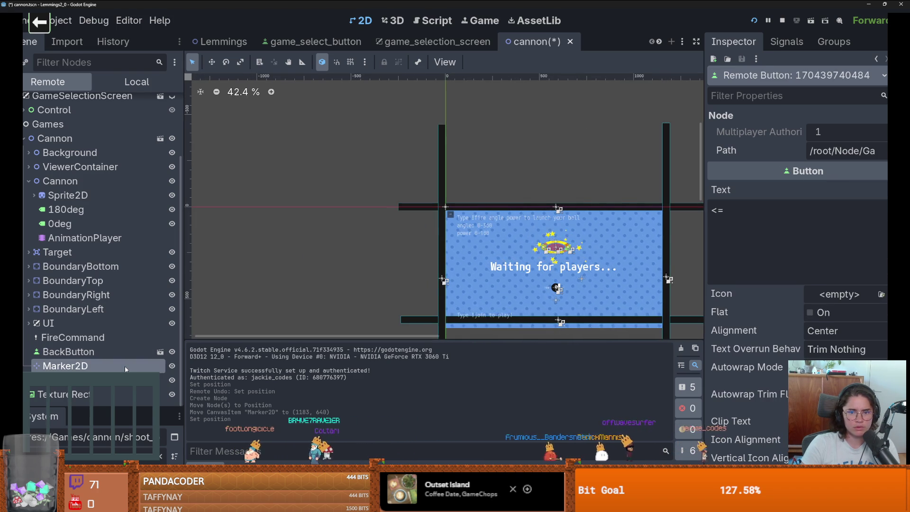
scroll(385, 260, "down", 12)
scroll(404, 268, "up", 12)
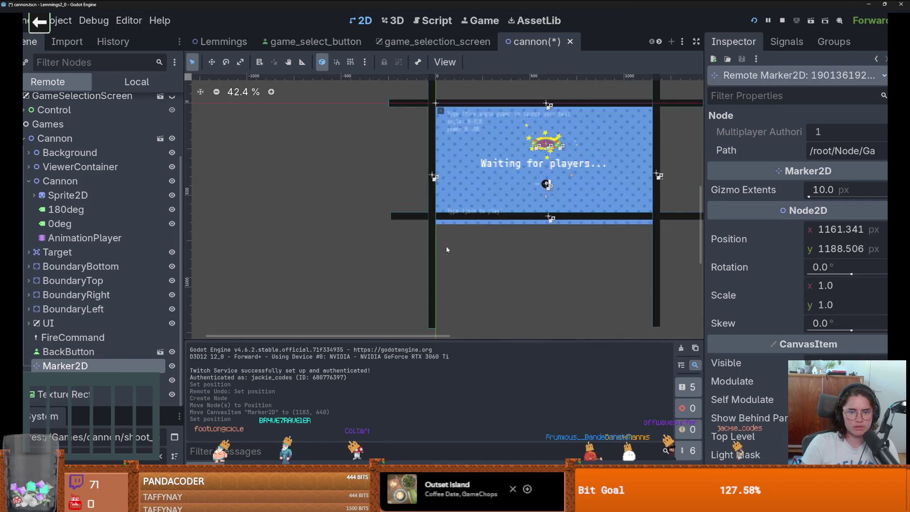
scroll(447, 249, "up", 2)
scroll(447, 248, "down", 3)
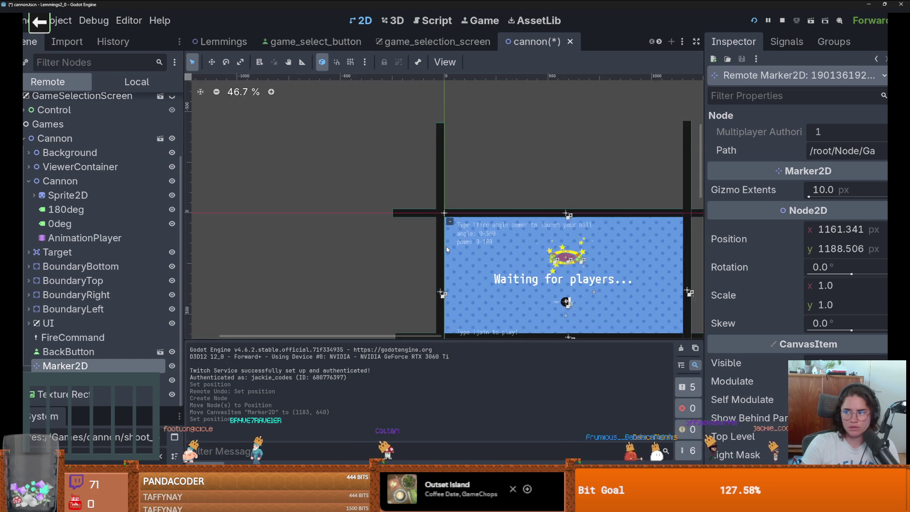
scroll(446, 246, "up", 3)
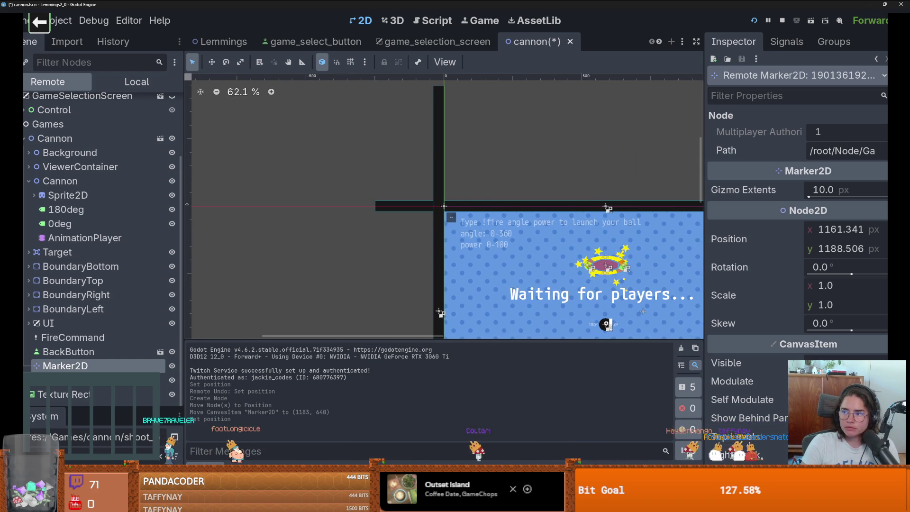
Stop the running game
right_click(579, 245)
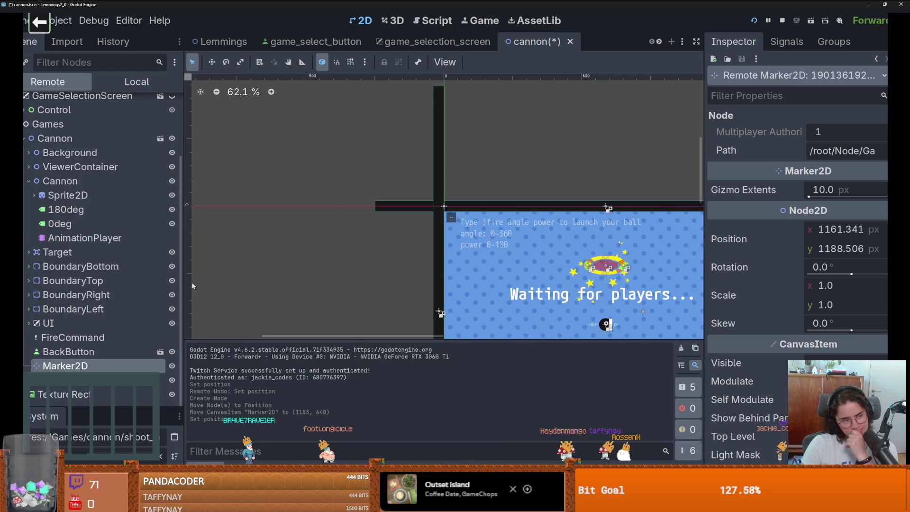
scroll(461, 201, "down", 4)
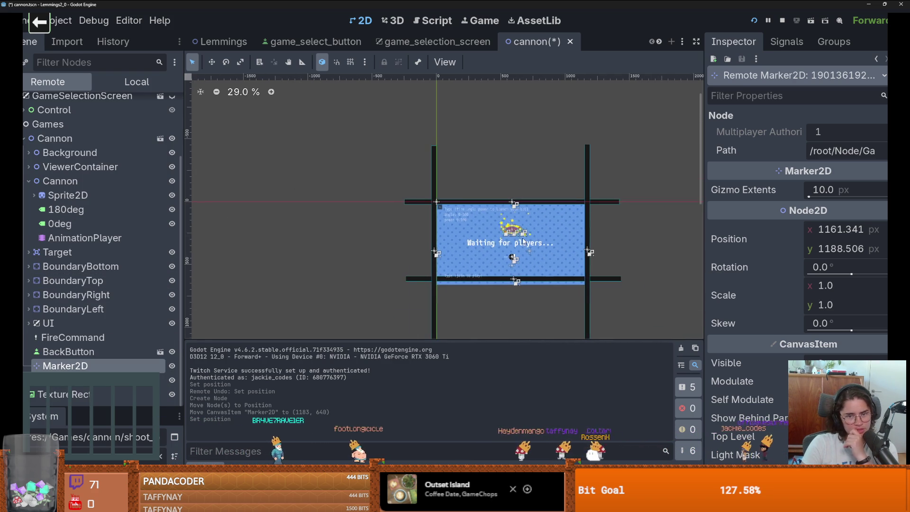
scroll(457, 206, "up", 2)
scroll(457, 209, "up", 2)
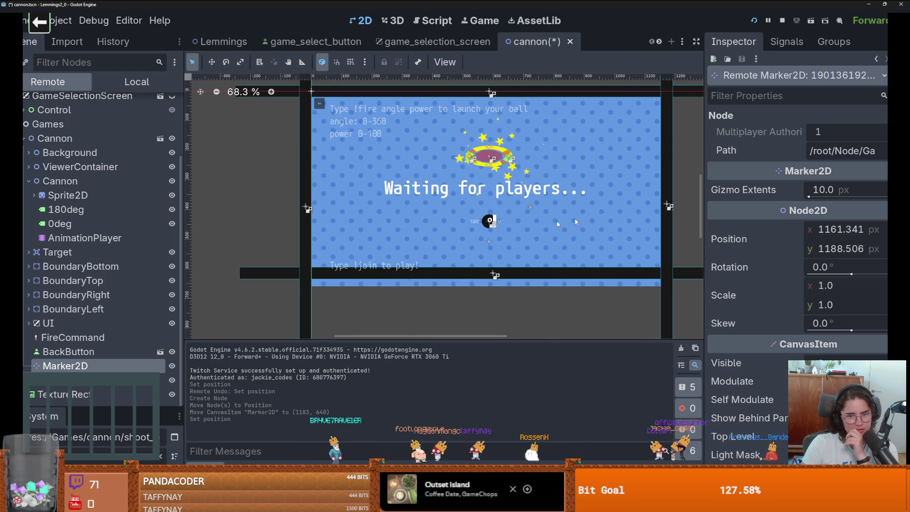
left_click(783, 21)
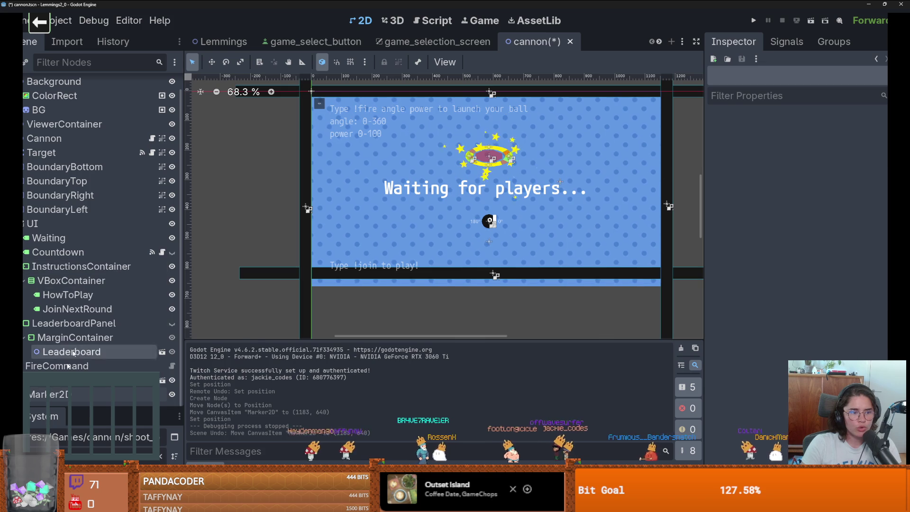
Delete the Marker2D node from the Cannon scene
right_click(79, 395)
key("Delete")
left_click(425, 260)
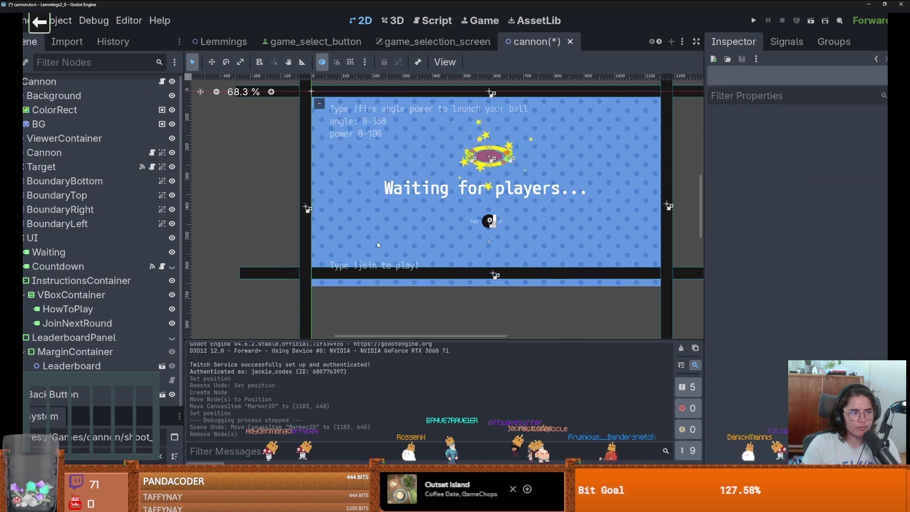
Open cannon.gd at change_positions(), widening the editor to see the 150 bound on line 79
left_click(162, 84)
scroll(505, 231, "up", 1)
scroll(505, 230, "down", 7)
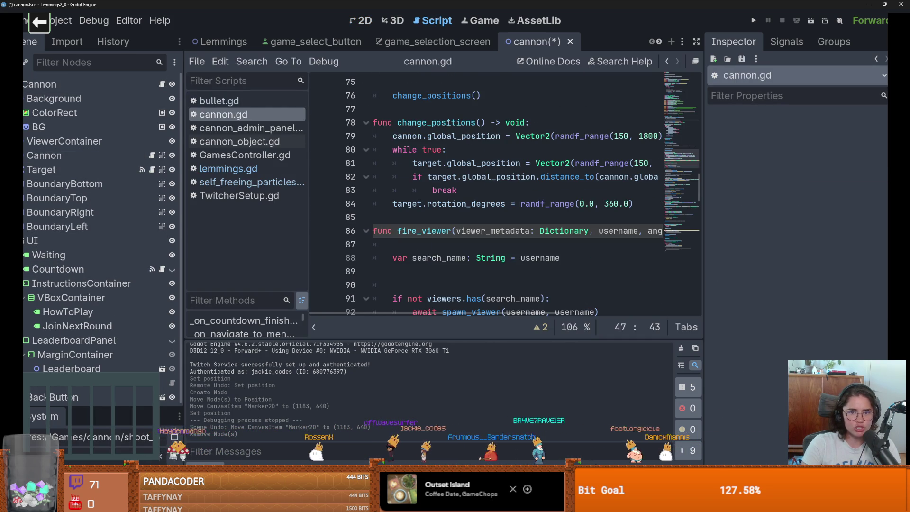
double_click(448, 123)
left_click_drag(705, 160, 875, 160)
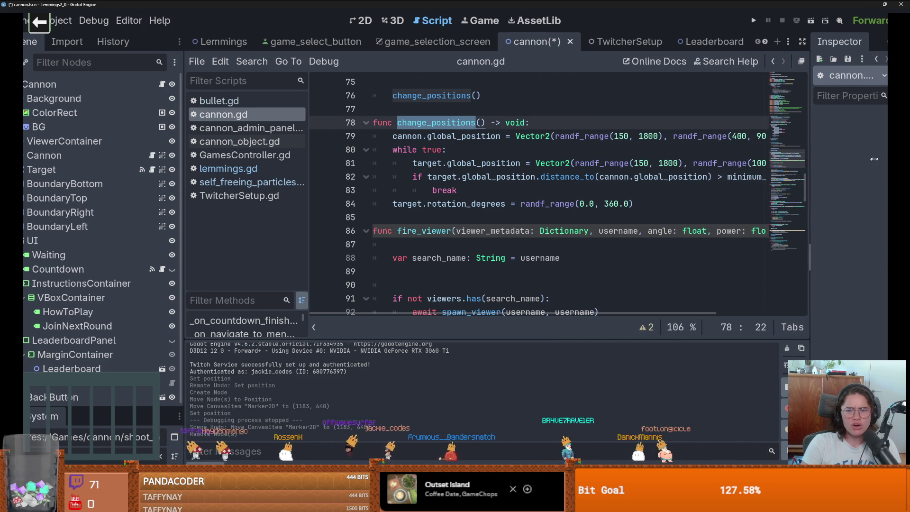
scroll(594, 143, "right", 3)
left_click(587, 137)
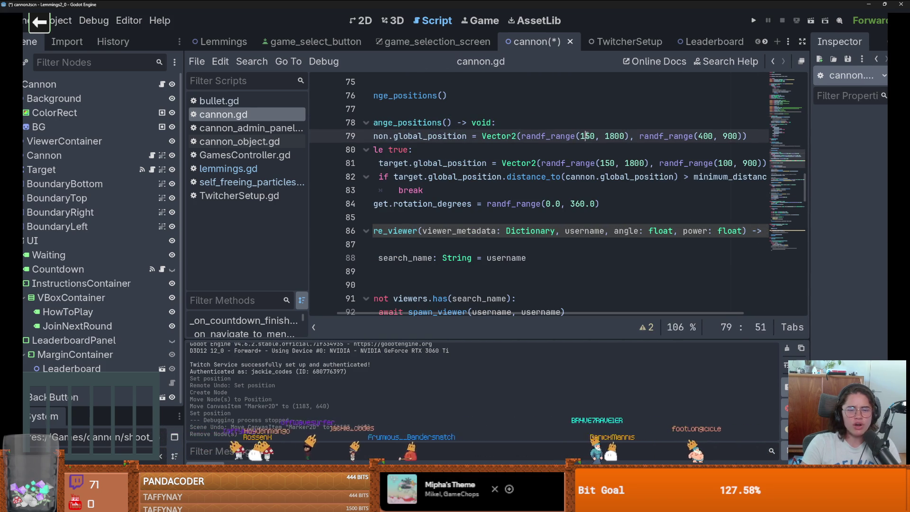
scroll(567, 151, "up", 1)
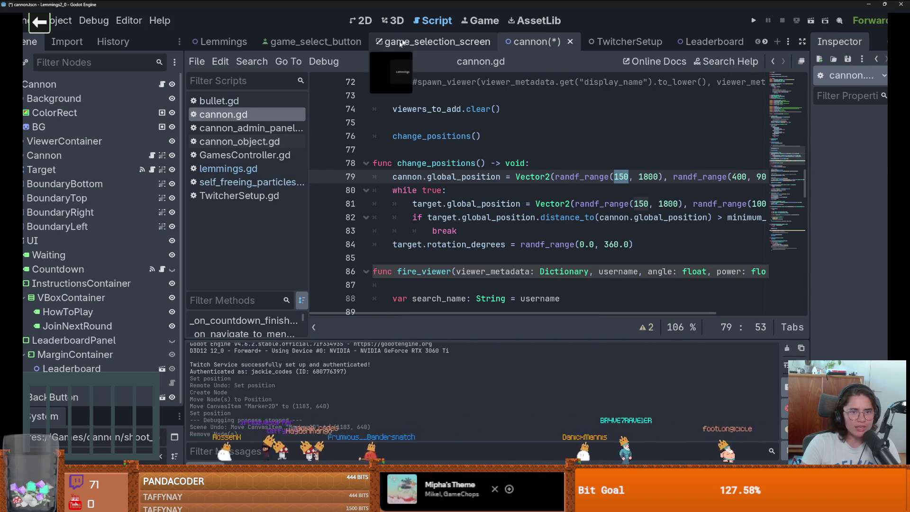
Back in the 2D view, click the bottom boundary and undo an accidental instructions-container move
left_click(365, 21)
scroll(393, 166, "down", 1)
left_click(411, 269)
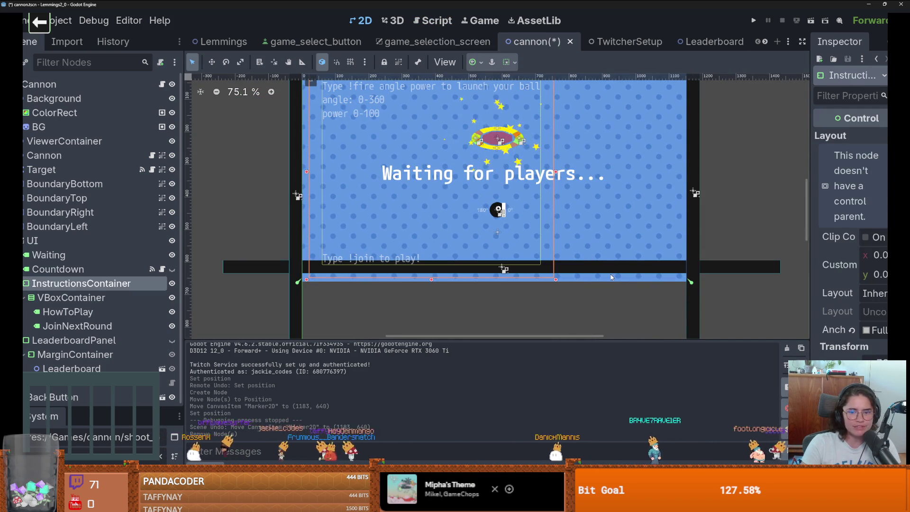
left_click(733, 263)
left_click(733, 263)
scroll(733, 264, "up", 5)
scroll(593, 281, "down", 6)
scroll(485, 268, "up", 10)
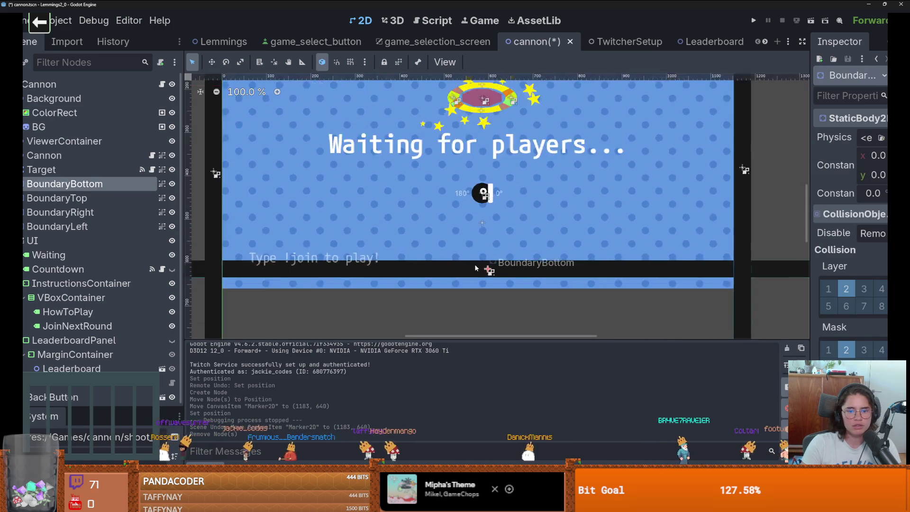
left_click_drag(496, 269, 494, 272)
key("ctrl+z")
key("ctrl+z")
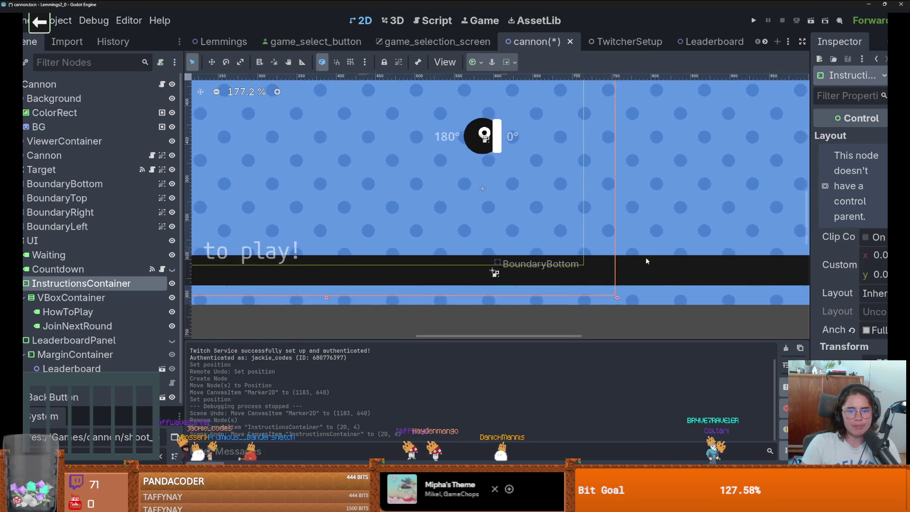
Select the BoundaryBottom node and widen the Inspector panel
scroll(646, 257, "down", 7)
scroll(649, 259, "right", 3)
left_click(652, 261)
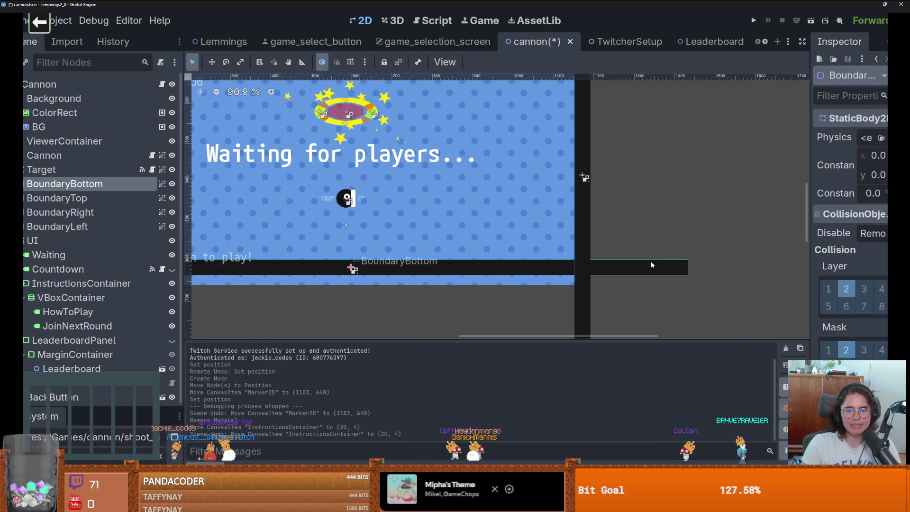
left_click_drag(809, 211, 736, 211)
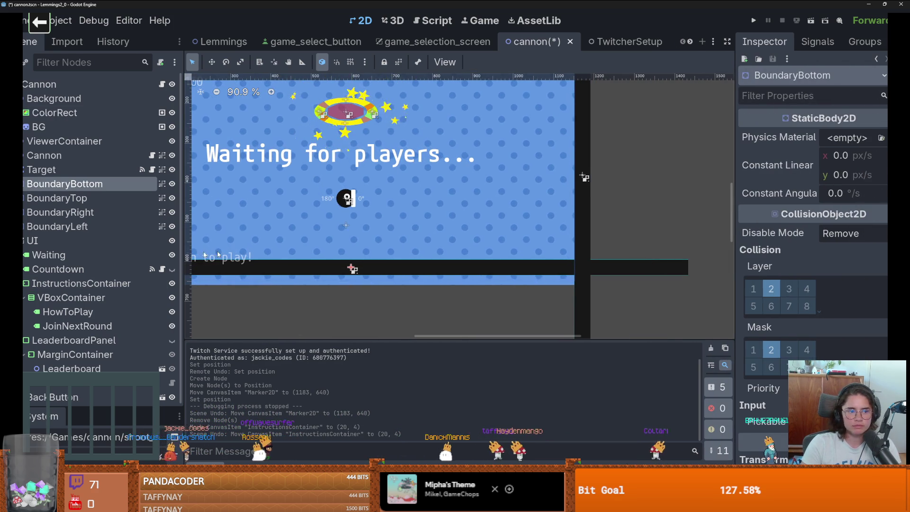
left_click(162, 84)
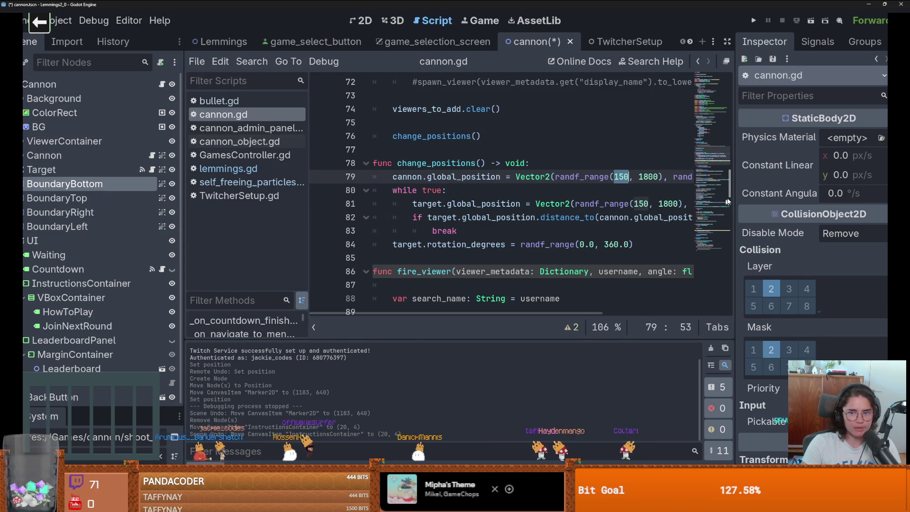
left_click_drag(735, 198, 811, 199)
scroll(632, 201, "up", 10)
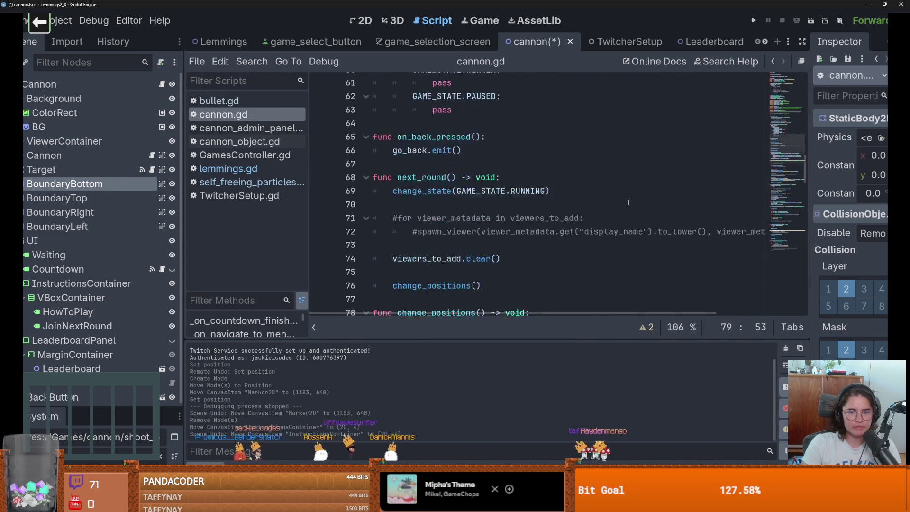
scroll(632, 201, "up", 5)
scroll(569, 203, "down", 4)
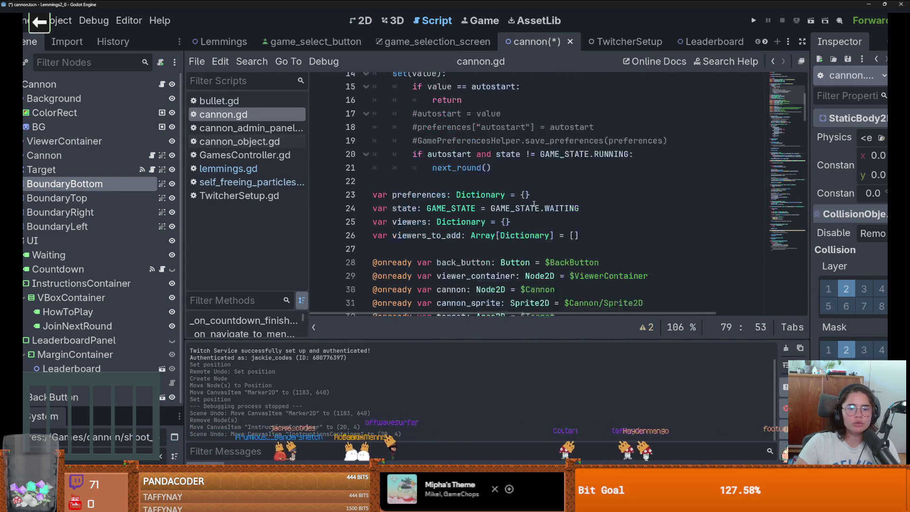
scroll(537, 205, "down", 5)
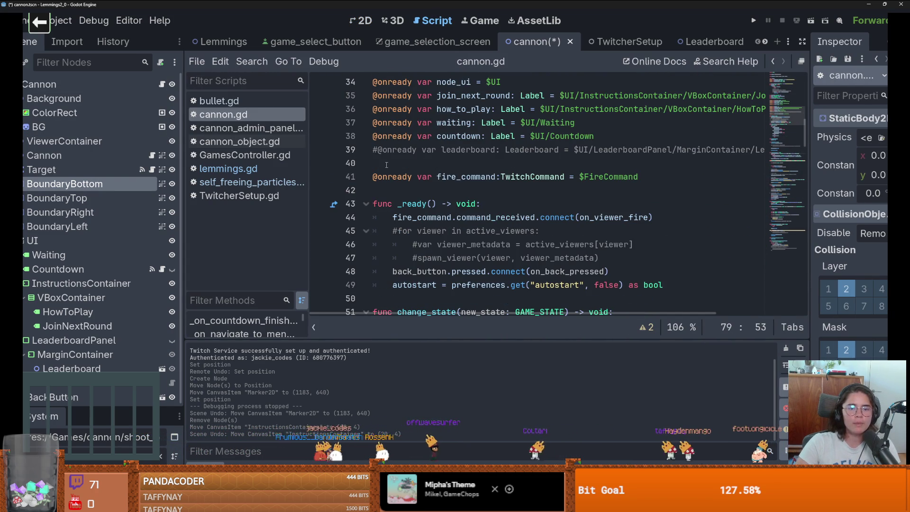
left_click(387, 165)
key("Return")
key("Return")
left_click(386, 173)
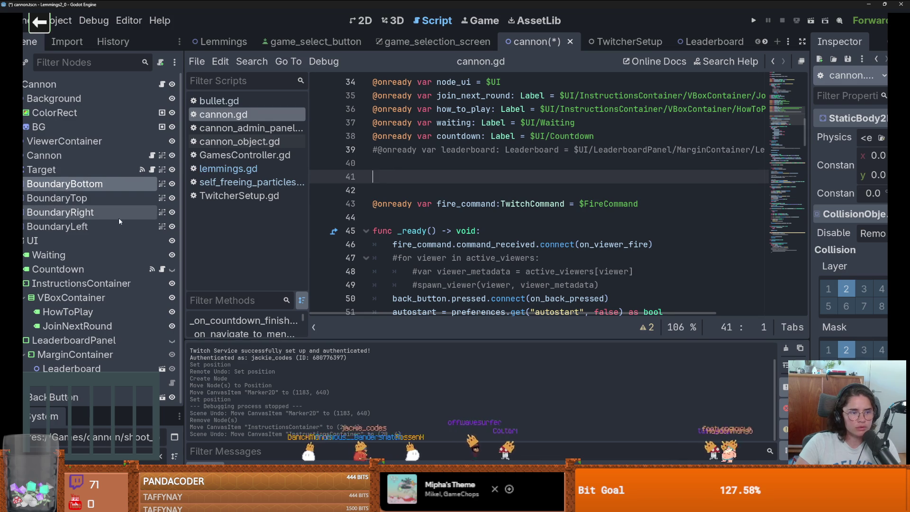
left_click(57, 227, "shift")
mouse_move(57, 226)
left_mouse_down()
mouse_move(387, 187)
mouse_move(498, 185)
left_mouse_up()
scroll(498, 185, "down", 6)
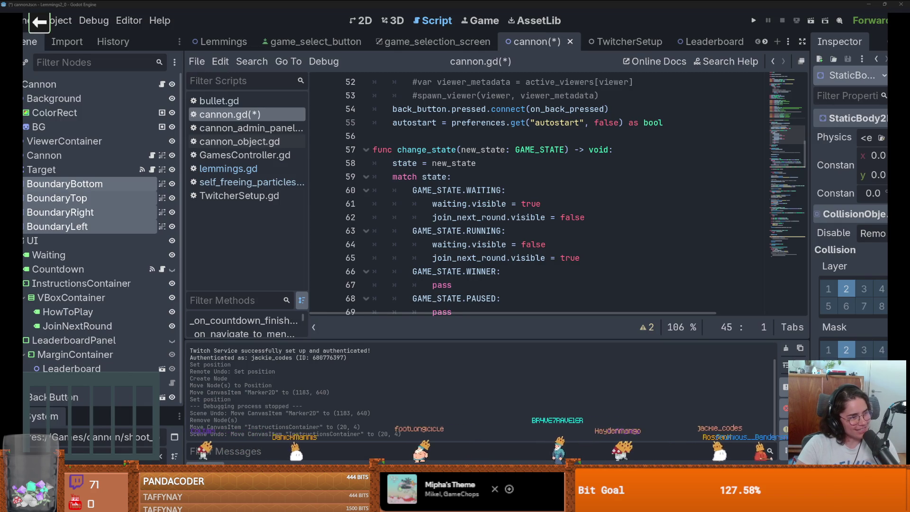
On line 85, replace the cannon's 150 x minimum with boundary_left.global_position.x
left_click(459, 231)
scroll(459, 231, "down", 3)
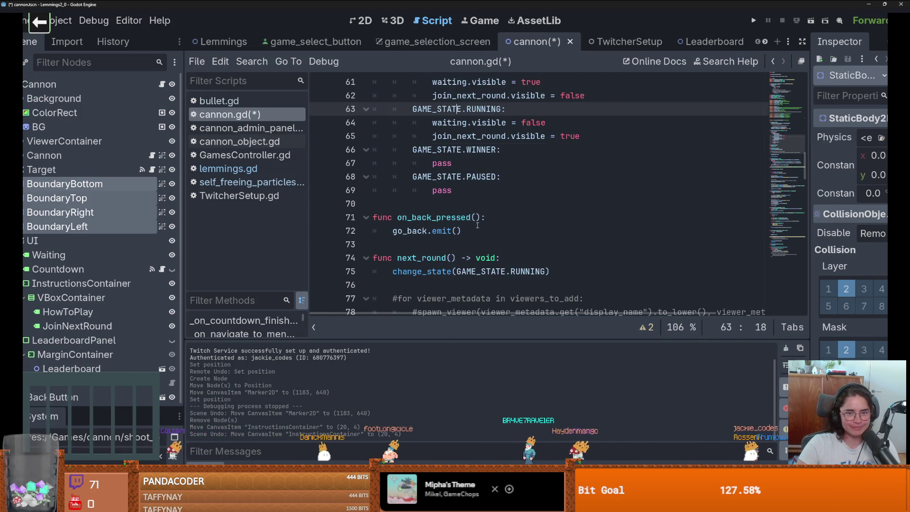
scroll(480, 223, "up", 1)
scroll(481, 223, "down", 3)
scroll(481, 223, "down", 4)
scroll(481, 222, "up", 1)
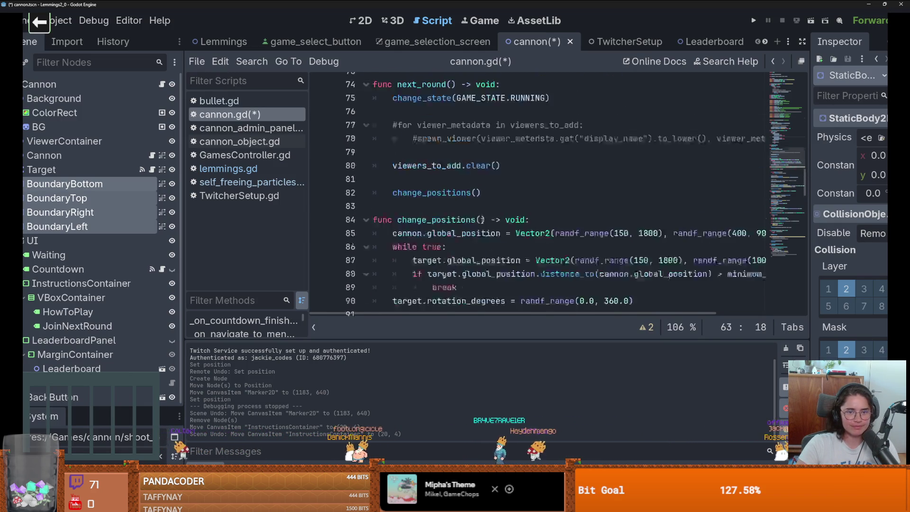
double_click(641, 271)
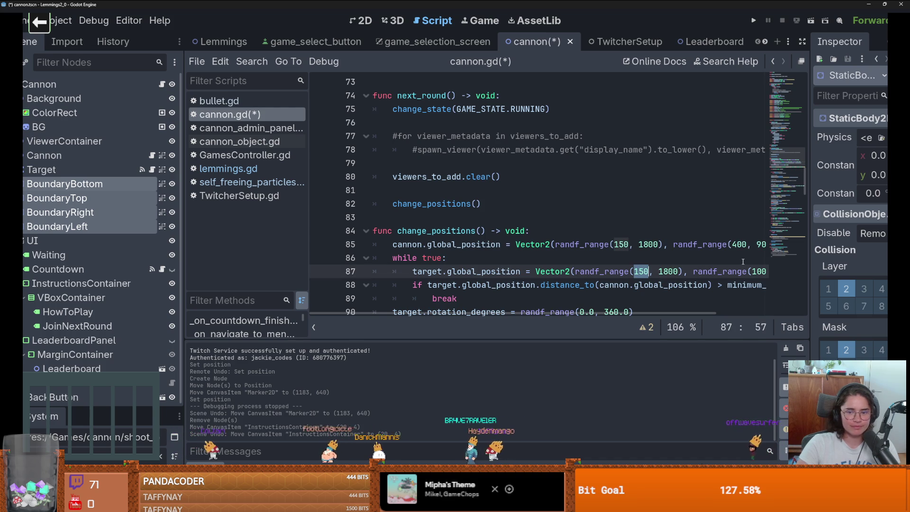
left_click_drag(305, 246, 251, 245)
double_click(561, 244)
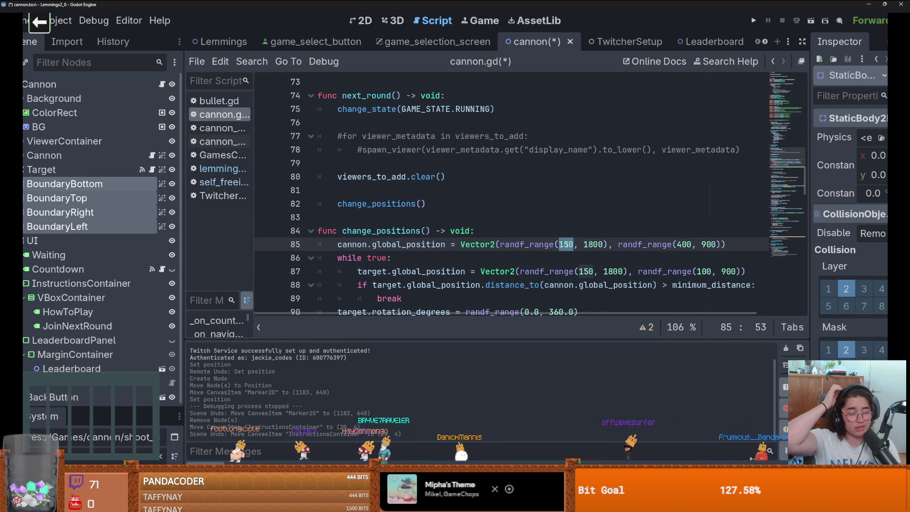
key("BackSpace")
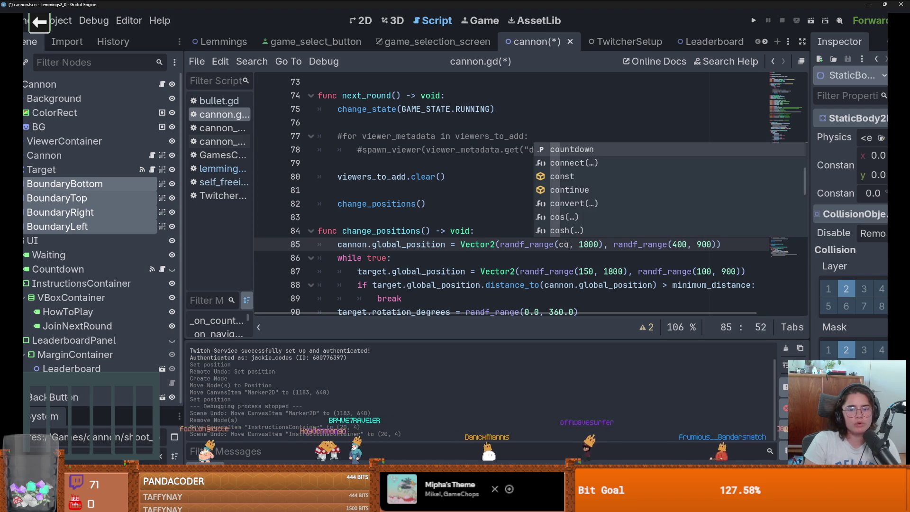
type("bo")
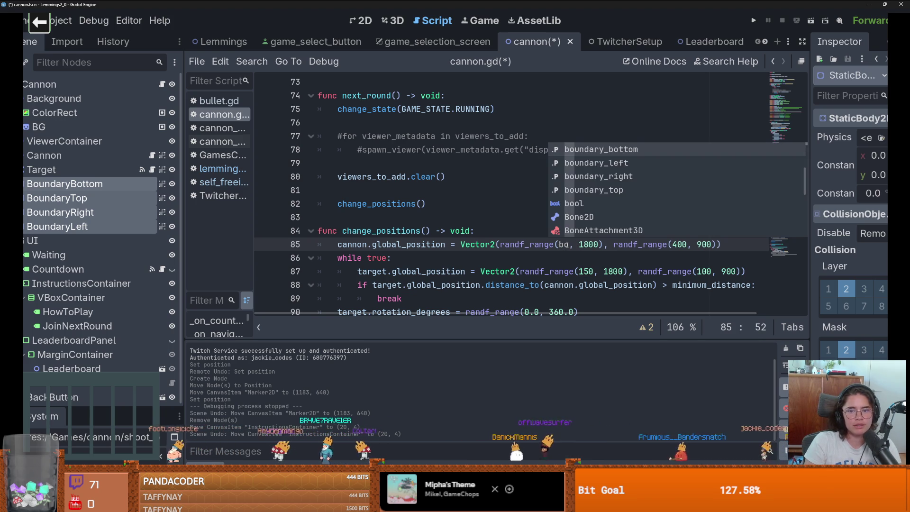
key("Down")
key("Return")
type(".x")
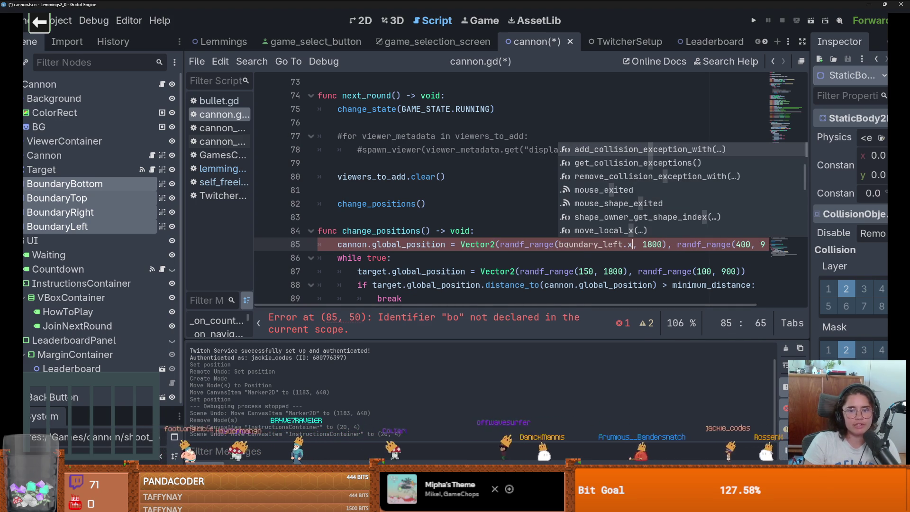
left_click(633, 245)
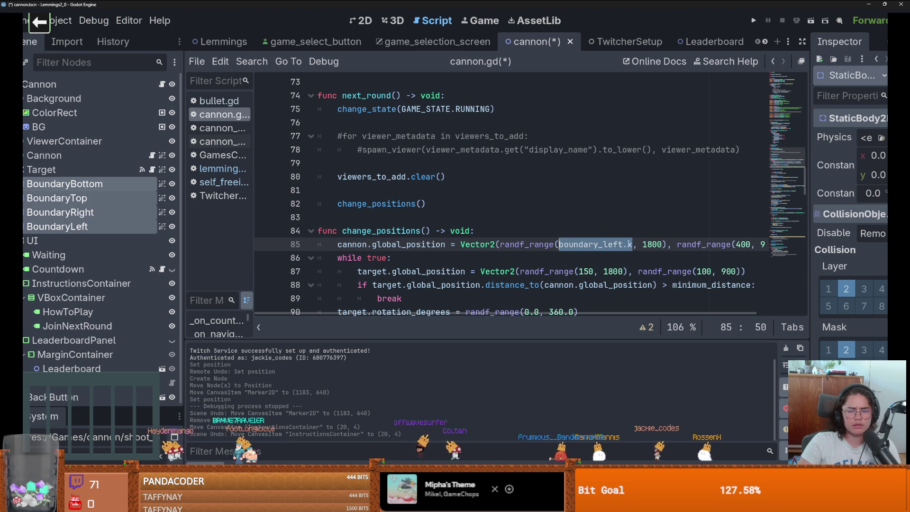
left_click(629, 244)
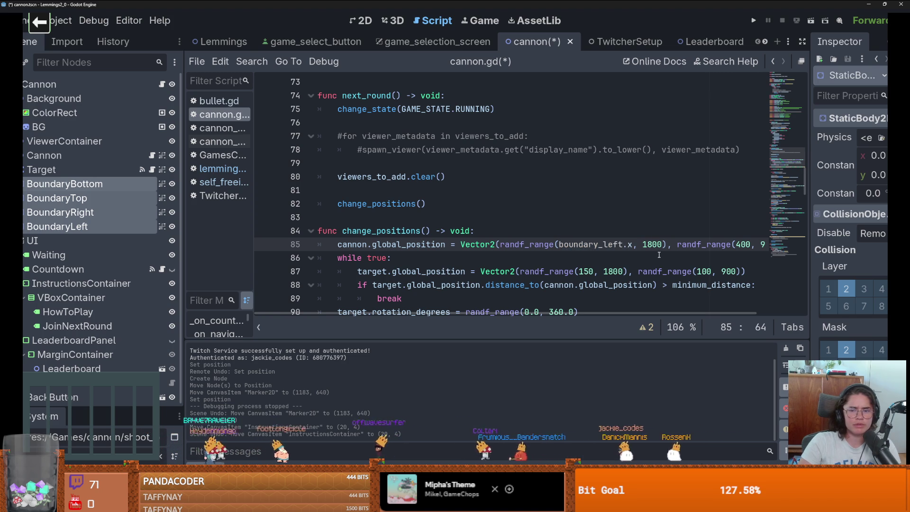
type("global")
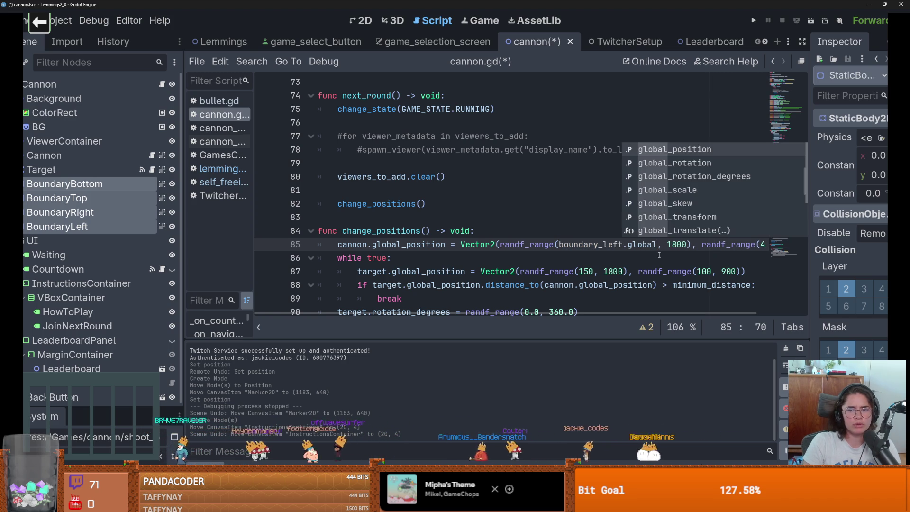
key("Return")
type(".x")
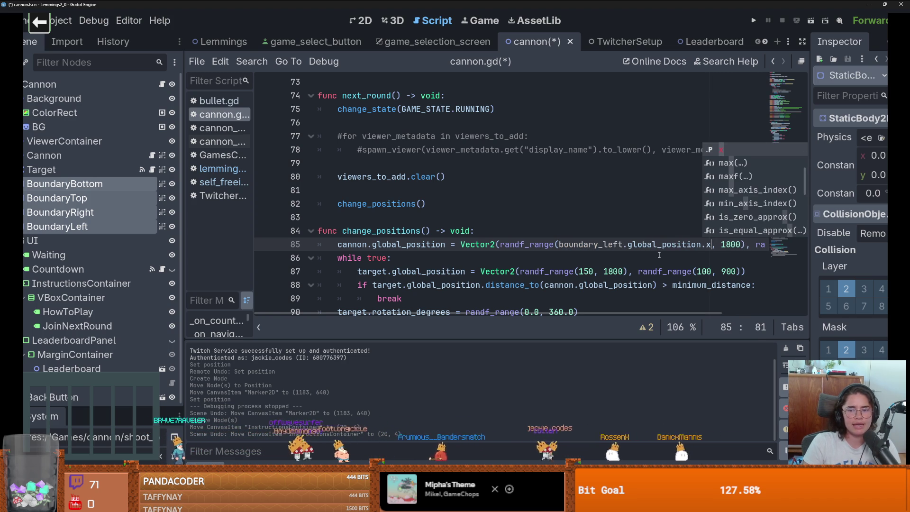
key("Escape")
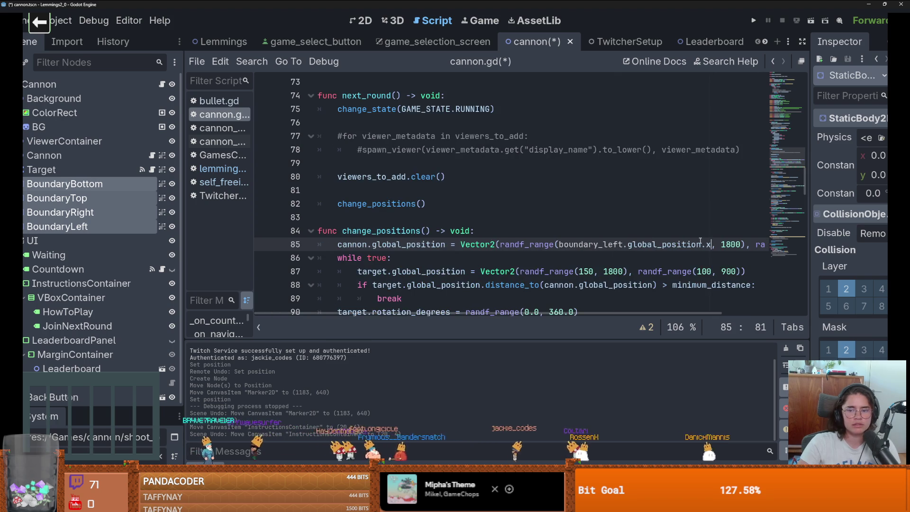
Replace the 1800 upper x limit with boundary_right.global_position.x
scroll(700, 242, "right", 3)
left_click(550, 230)
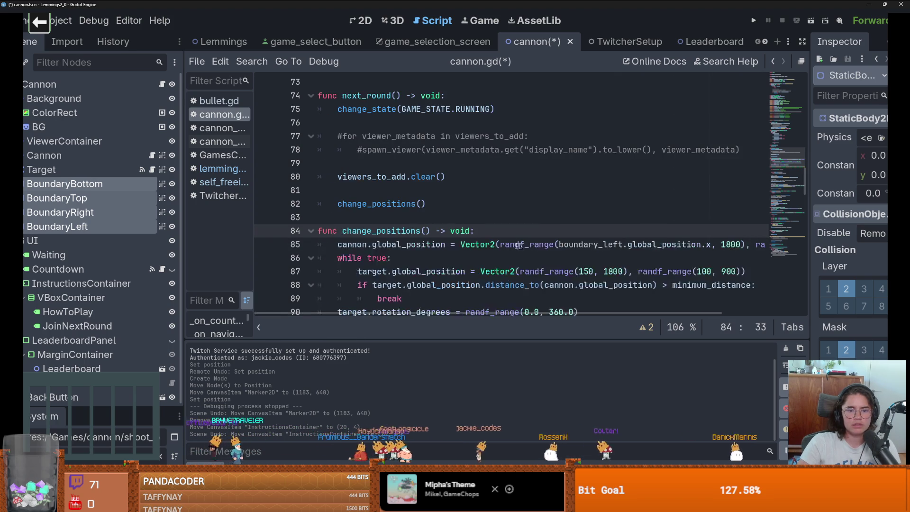
scroll(508, 248, "right", 3)
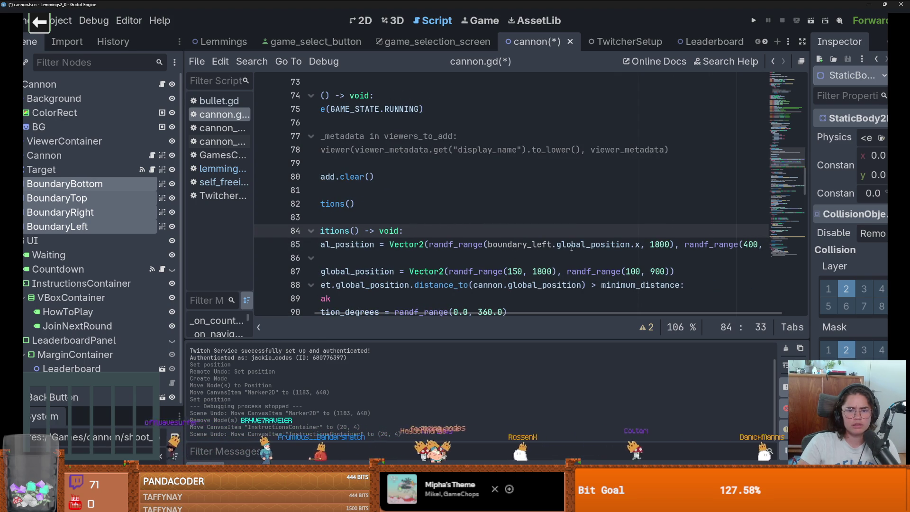
left_click(643, 245)
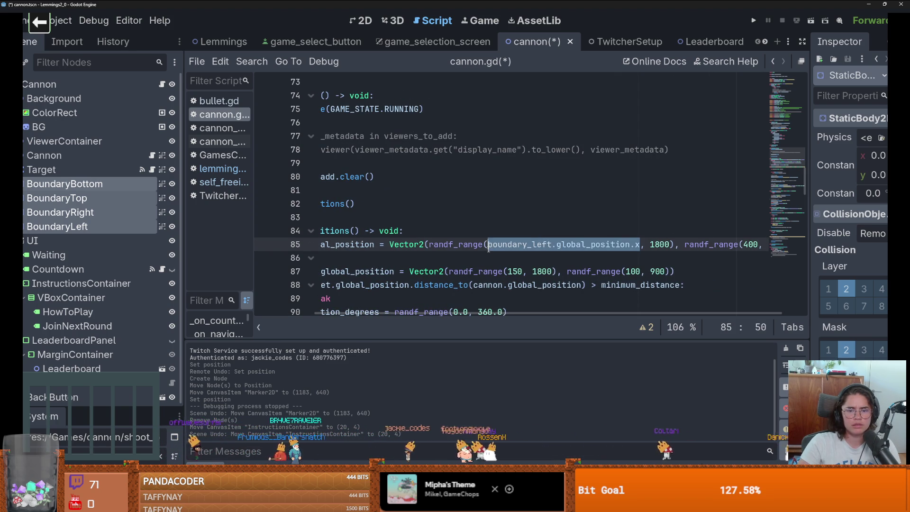
left_click(668, 244)
type("oundary_left.global_position.x")
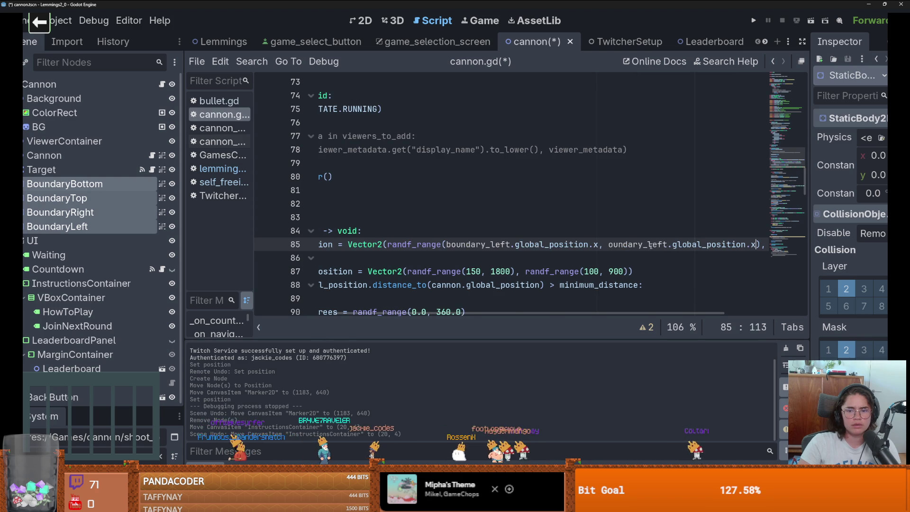
double_click(644, 246)
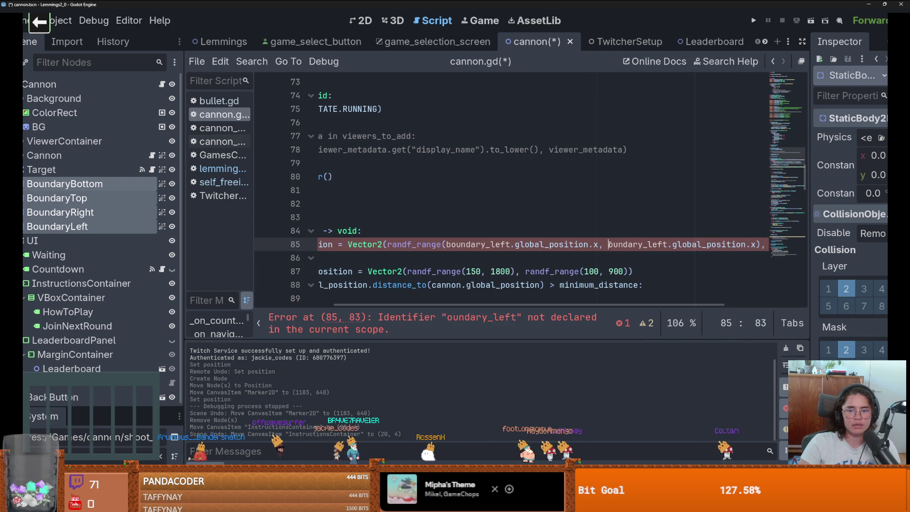
type("b")
key("Return")
double_click(668, 245)
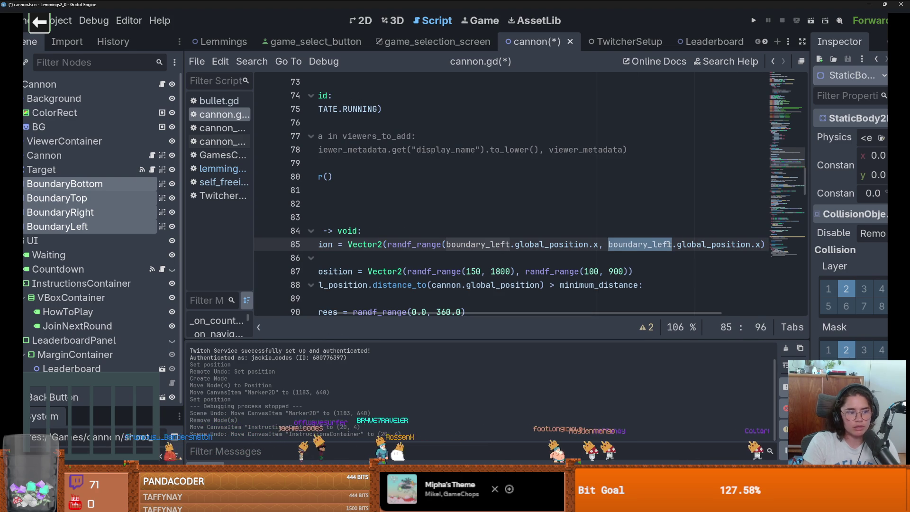
type("ri")
type("g")
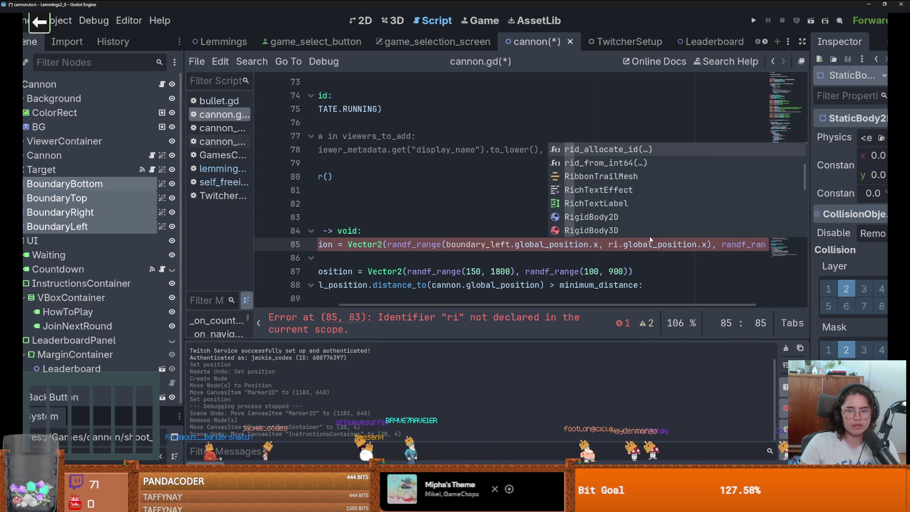
key("BackSpace")
key("BackSpace")
key("BackSpace")
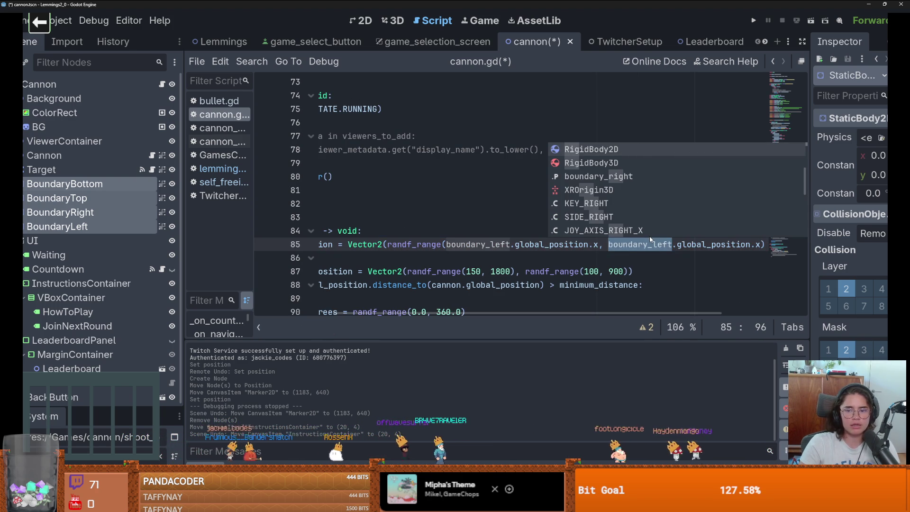
type("boun")
key("Down")
key("Down")
key("Return")
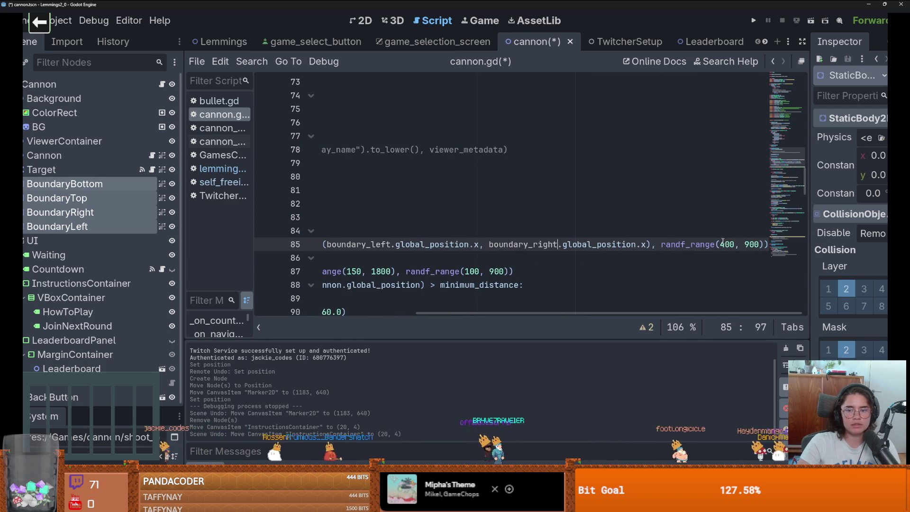
double_click(725, 244)
type("bound")
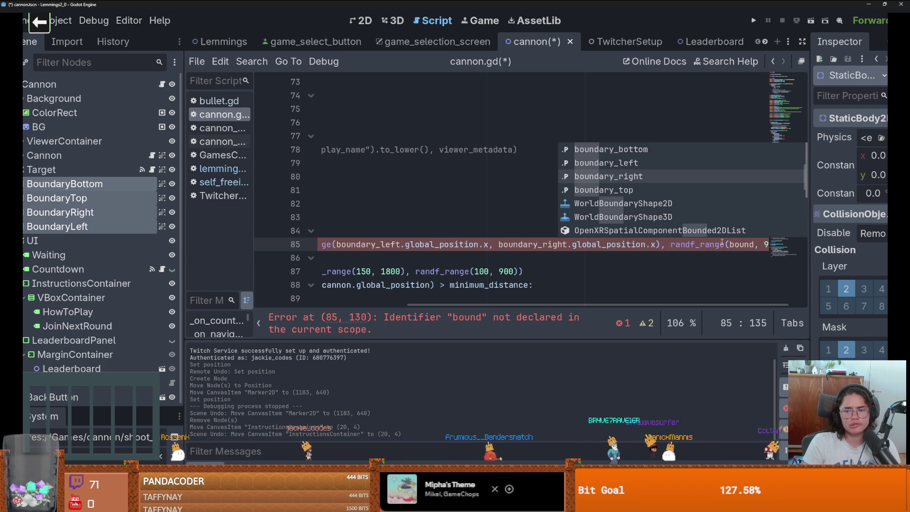
key("Up")
key("Up")
key("Return")
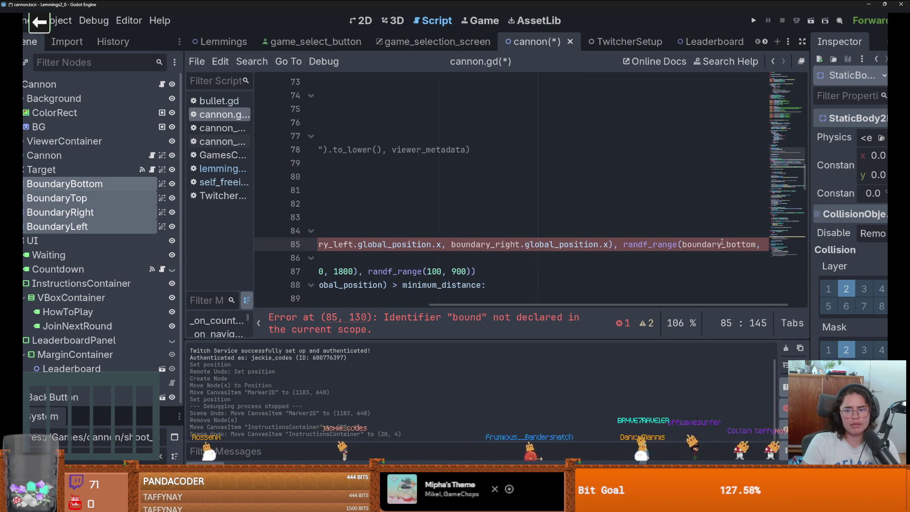
type("y")
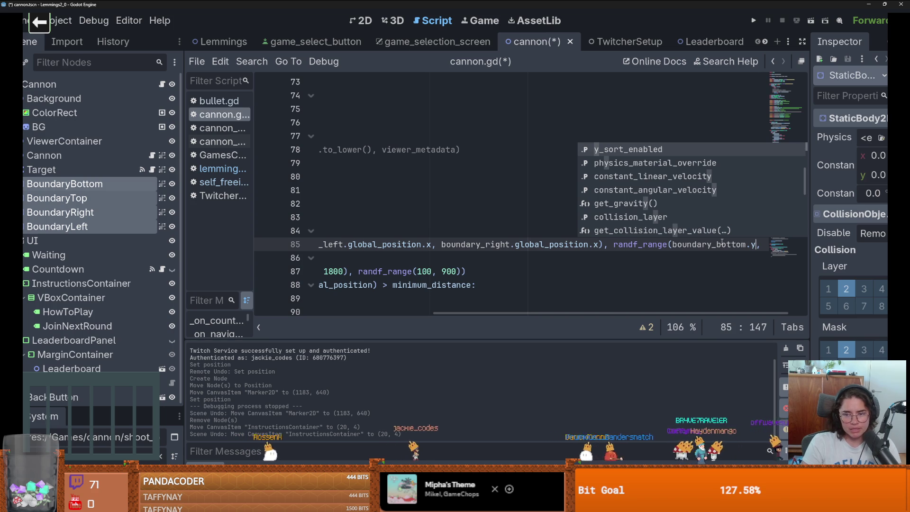
type("+")
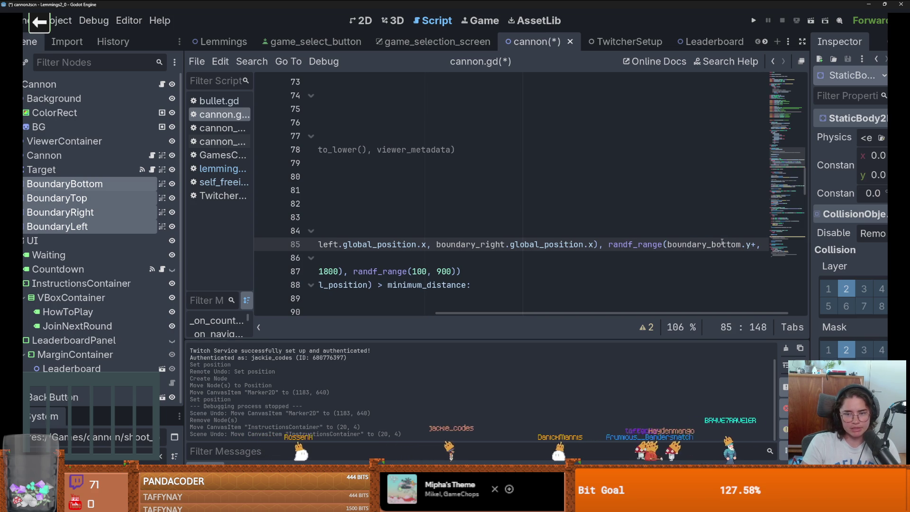
scroll(722, 243, "left", 5)
scroll(525, 243, "down", 1)
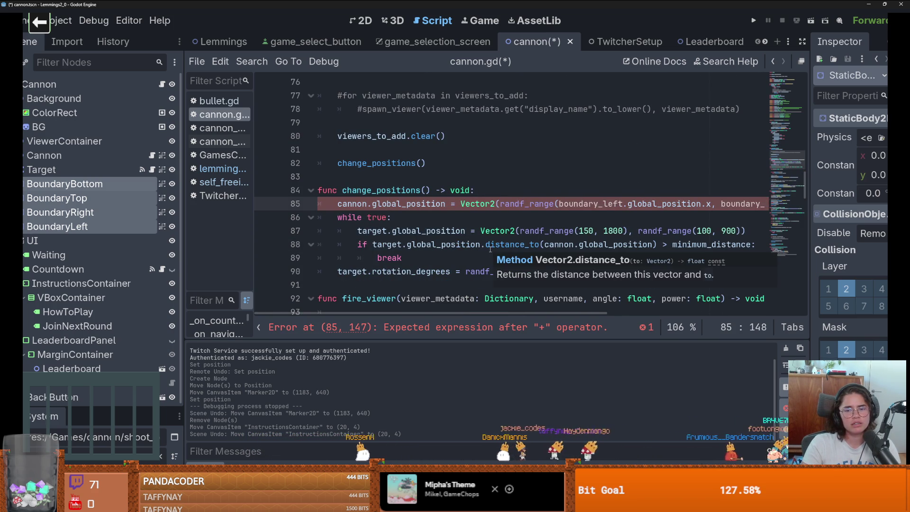
scroll(491, 249, "right", 3)
key("BackSpace")
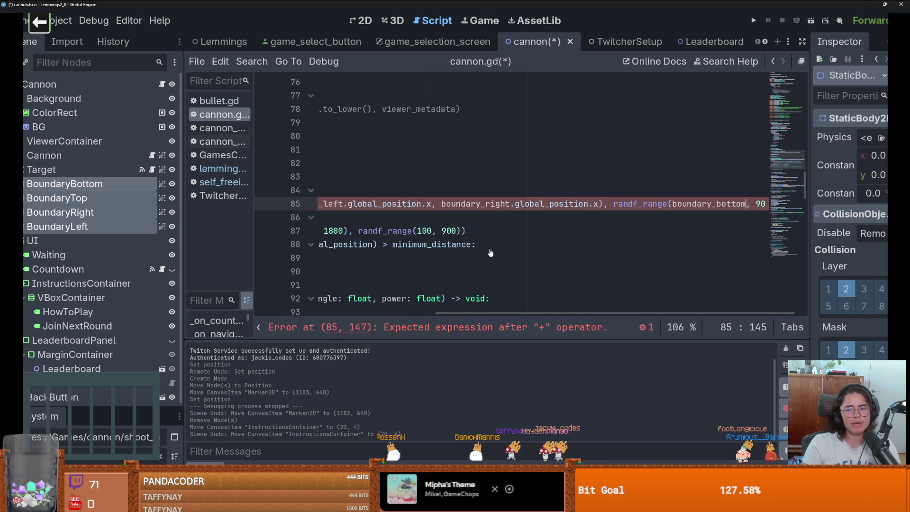
scroll(351, 195, "left", 5)
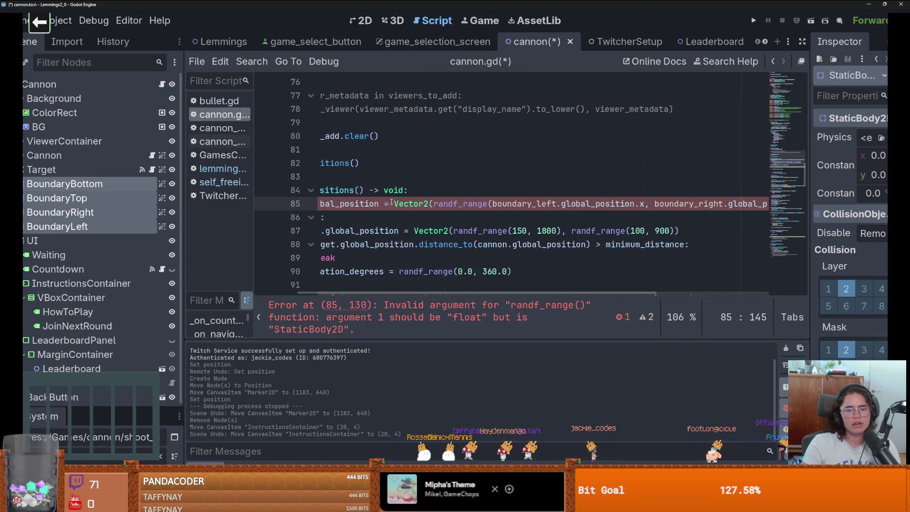
mouse_move(392, 203)
left_mouse_down()
mouse_move(773, 209)
mouse_move(619, 224)
left_mouse_up()
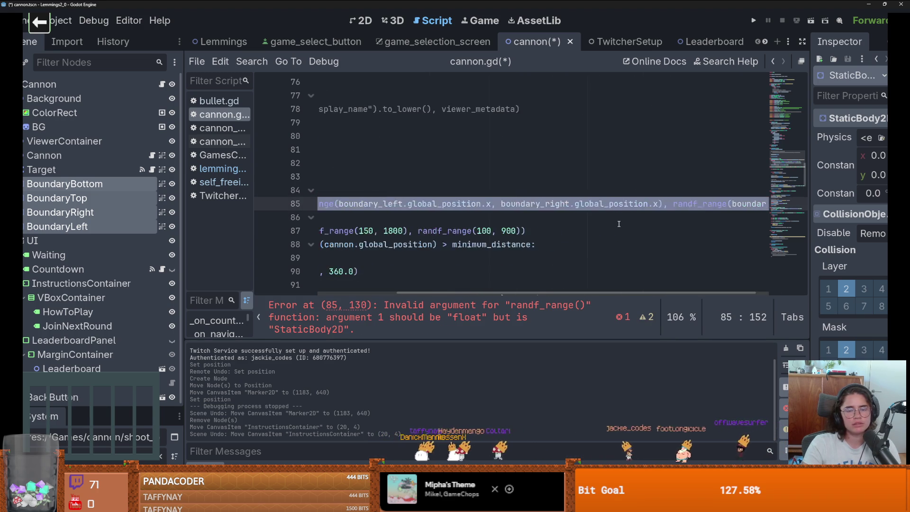
key("ctrl+z")
key("ctrl+z")
key("ctrl+z")
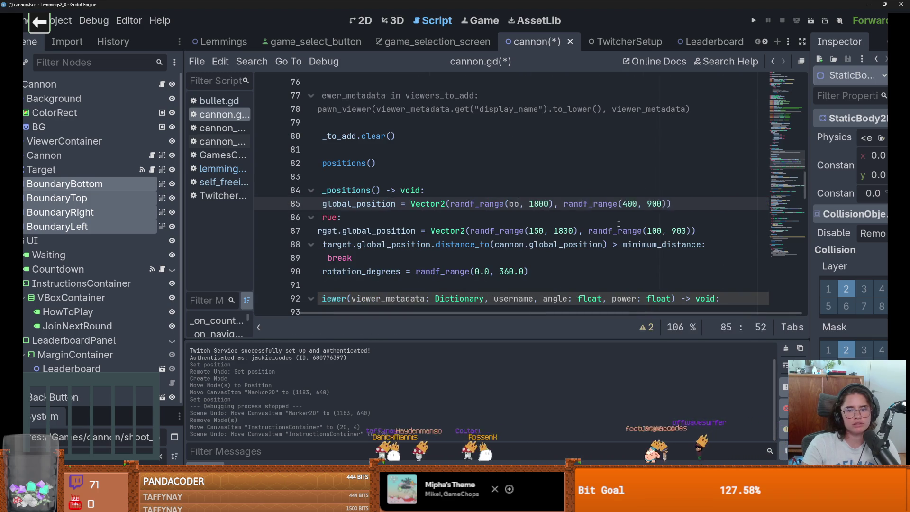
key("ctrl+z")
double_click(515, 204)
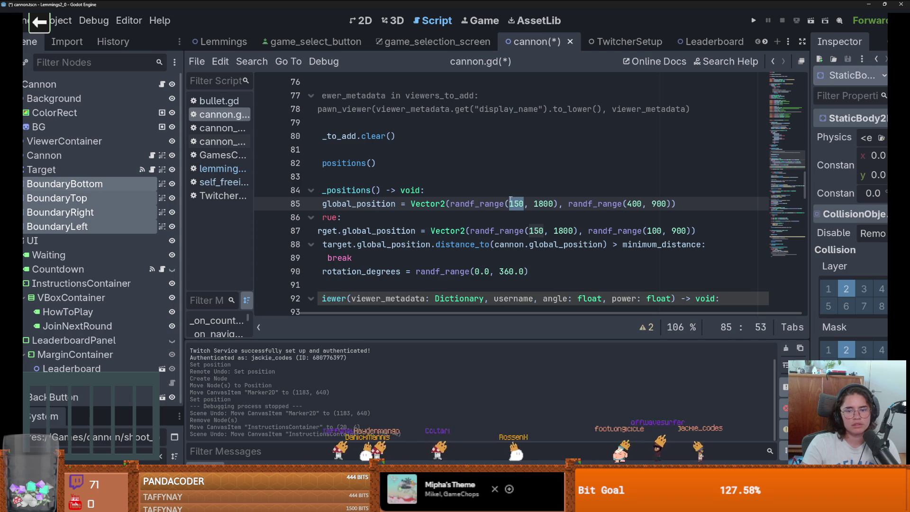
left_click(627, 204)
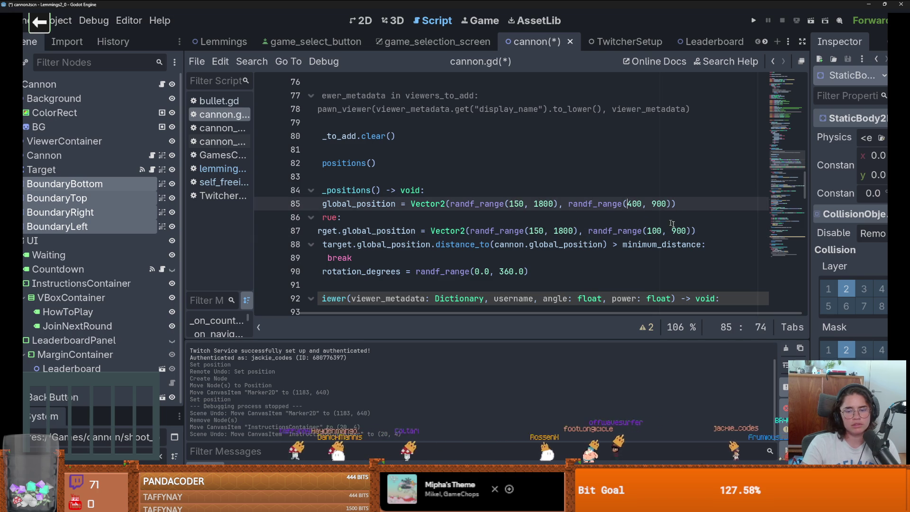
scroll(673, 224, "left", 3)
left_click(704, 231)
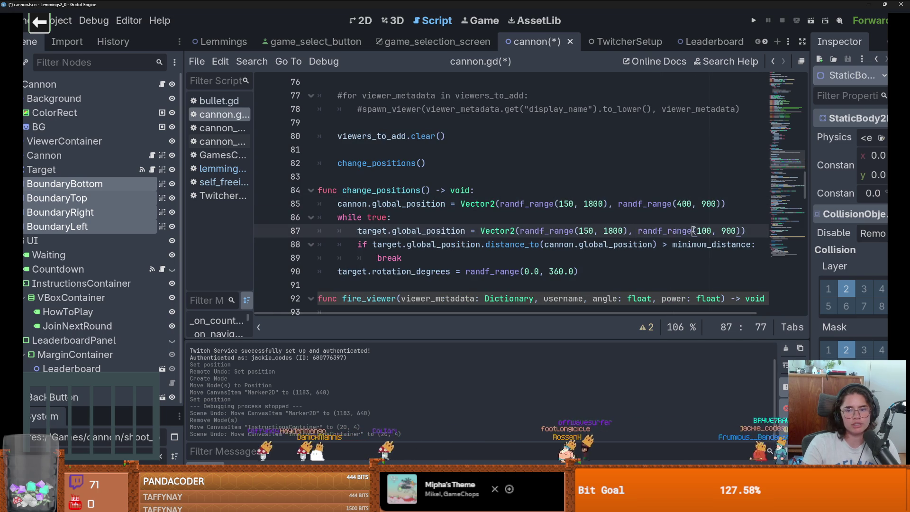
double_click(685, 204)
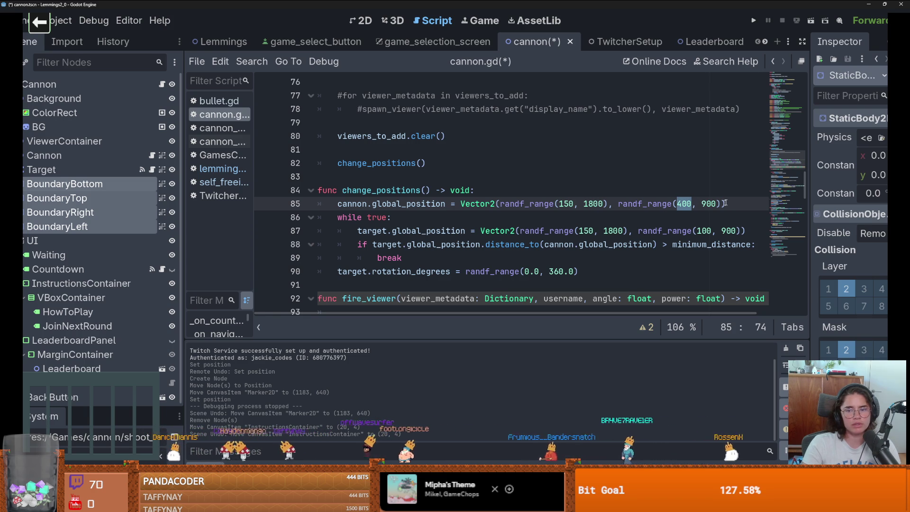
Make the bottom boundary's global_position the cannon's vertical minimum
key("ctrl+z")
key("ctrl+z")
key("ctrl+z")
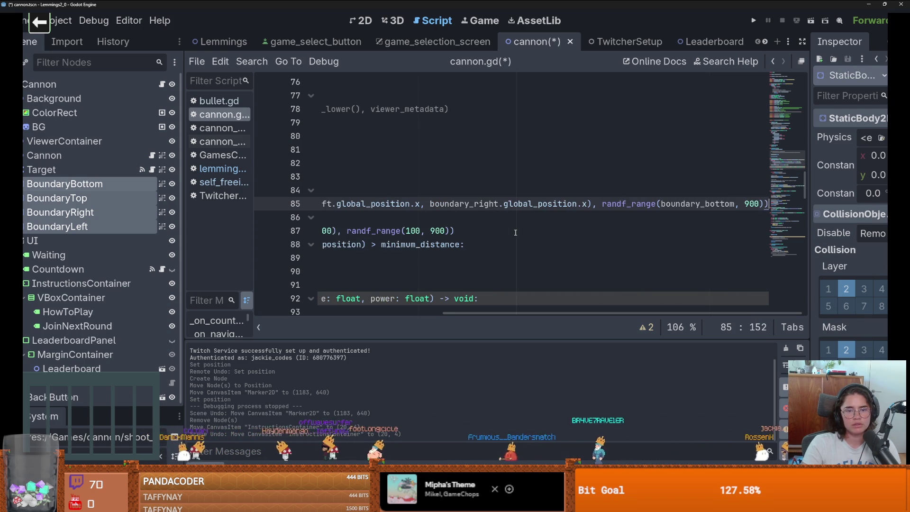
key("ctrl+z")
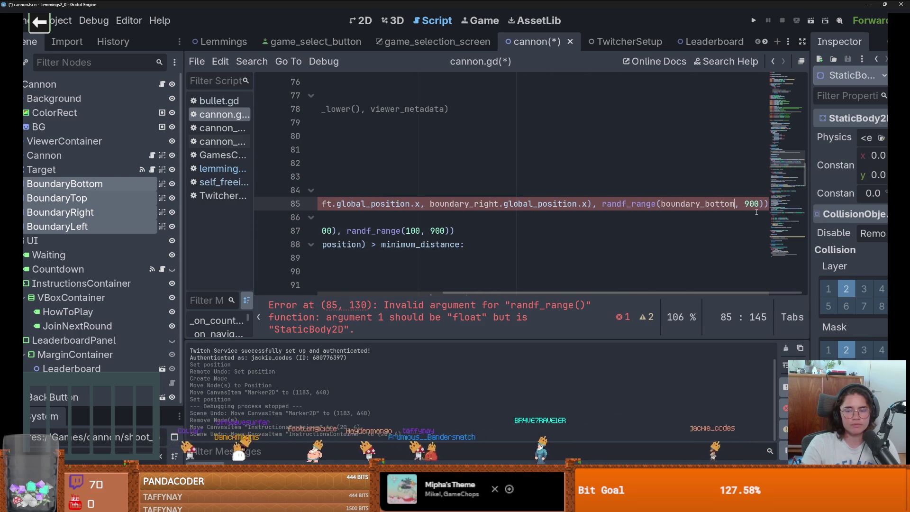
type(".gl")
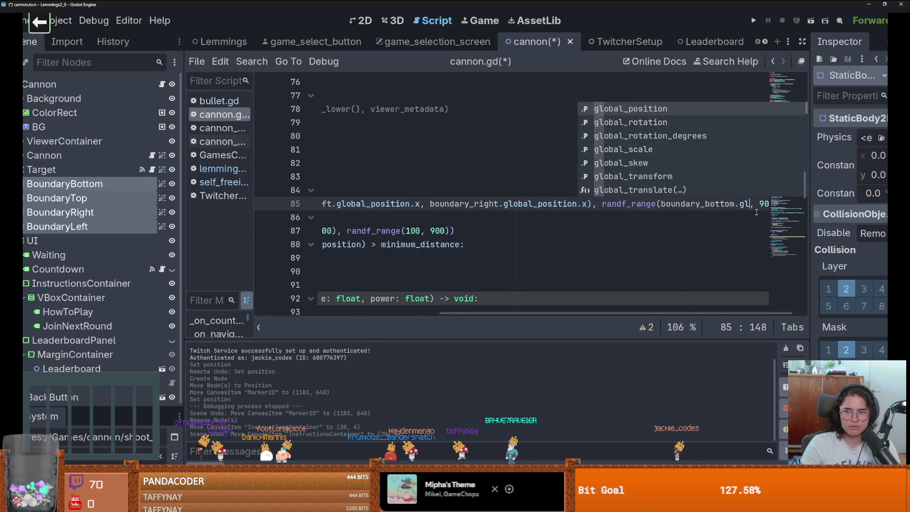
key("Return")
type(".")
type("]")
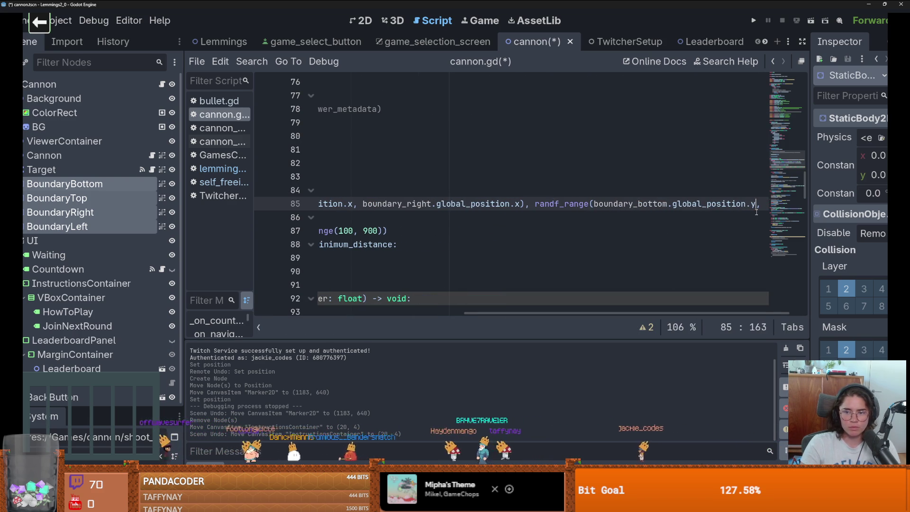
type(" +")
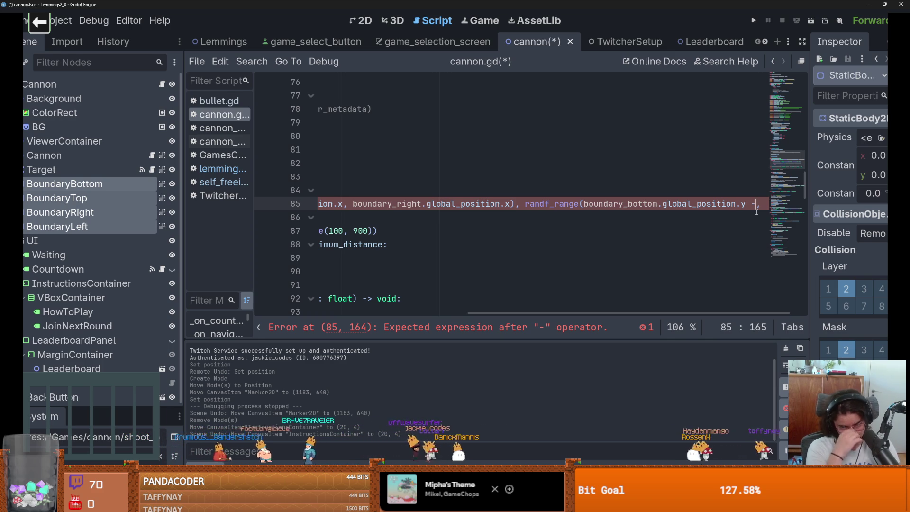
type("40")
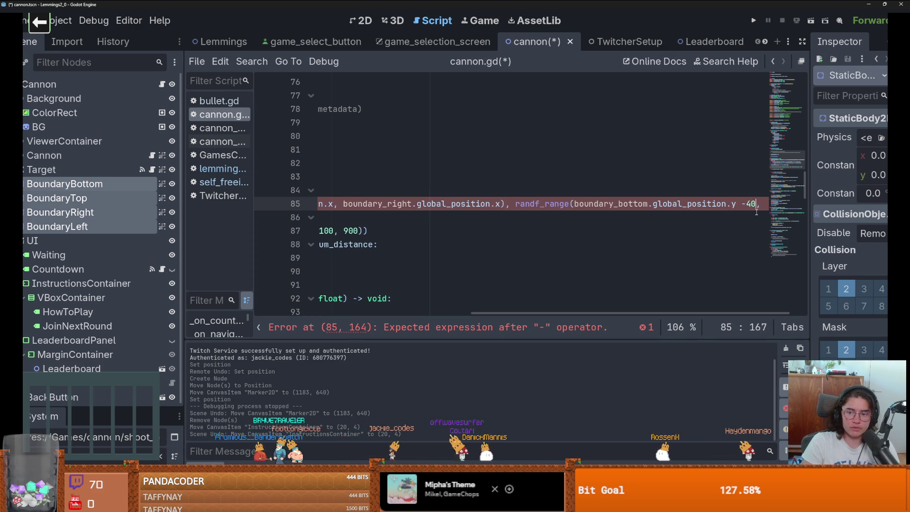
type("100")
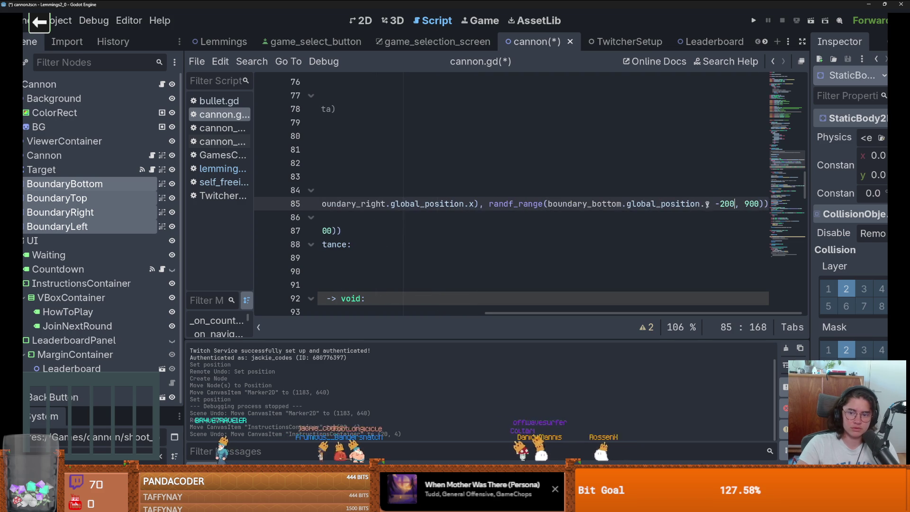
Replace the 900 vertical upper limit with boundary_top's global position
left_click_drag(710, 204, 548, 205)
key("ctrl+c")
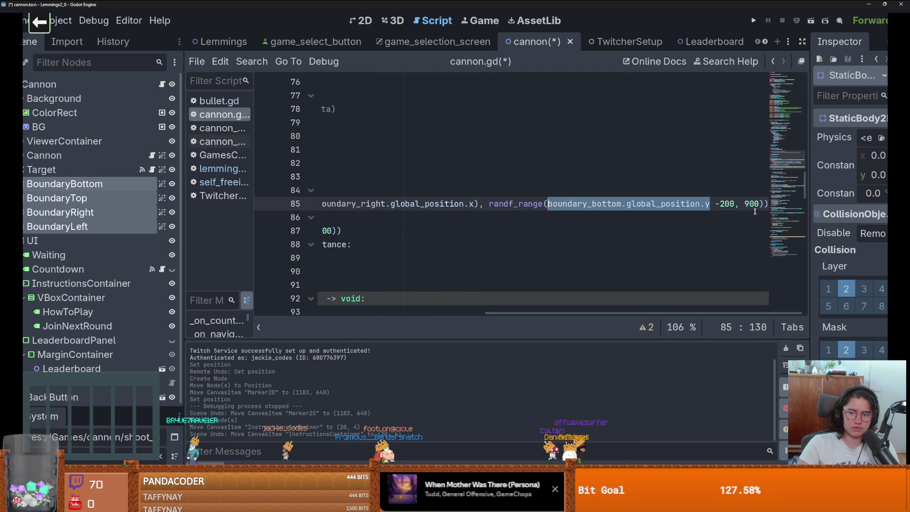
left_click(756, 204)
key("ctrl+v")
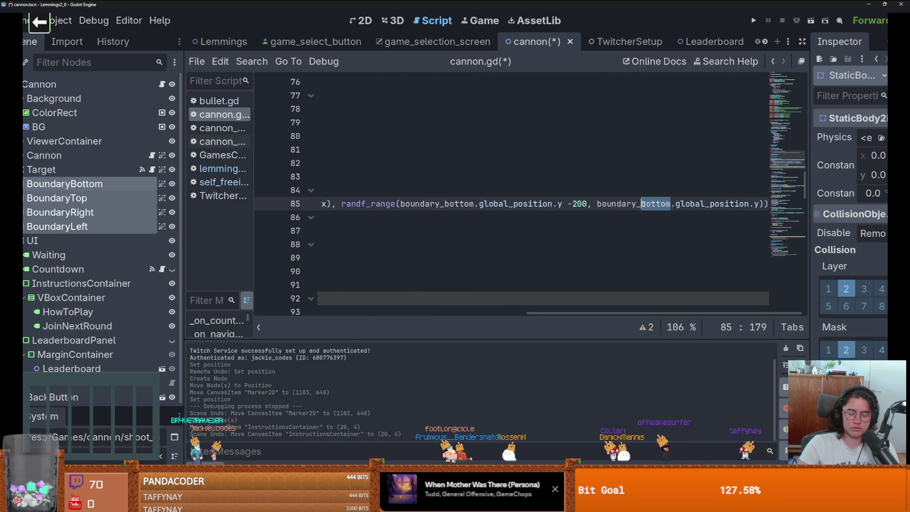
type("tion.")
key("Return")
Copy the boundary-based ranges from the cannon line into the target position line on line 87
scroll(484, 194, "left", 10)
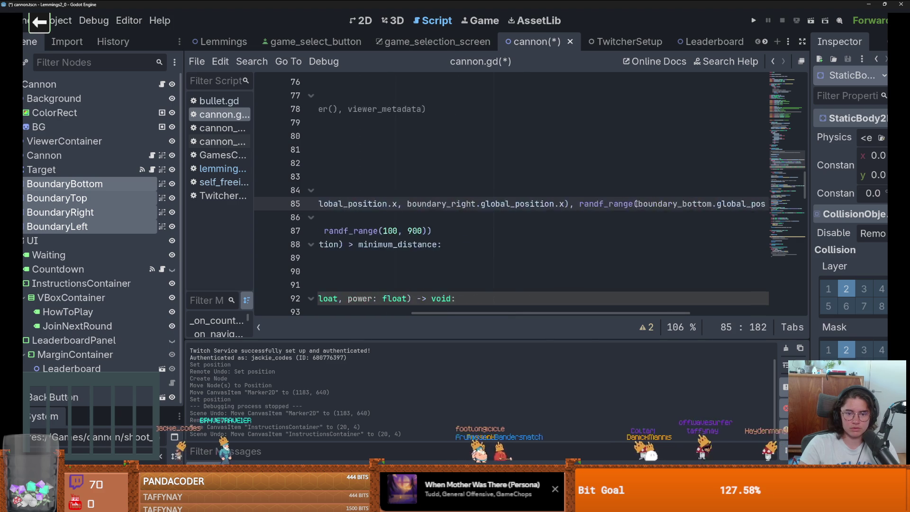
triple_click(592, 197)
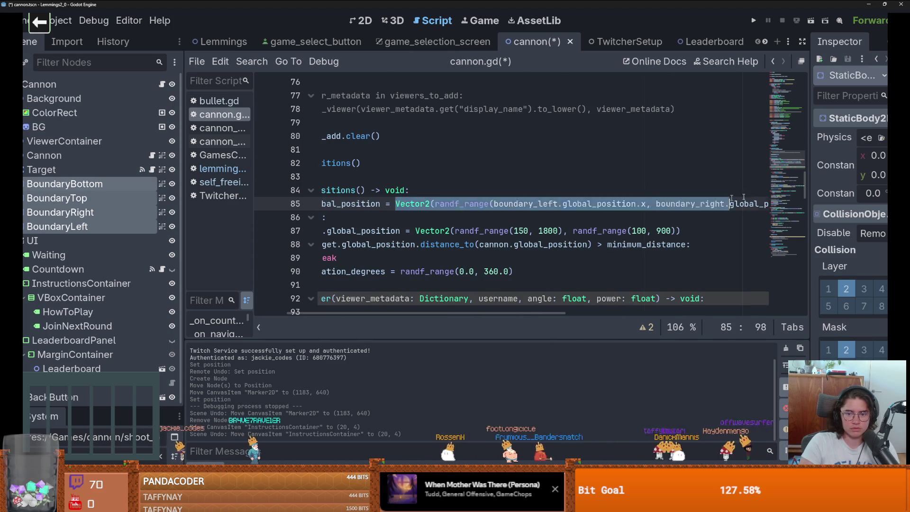
scroll(593, 195, "down", 1)
scroll(593, 195, "left", 10)
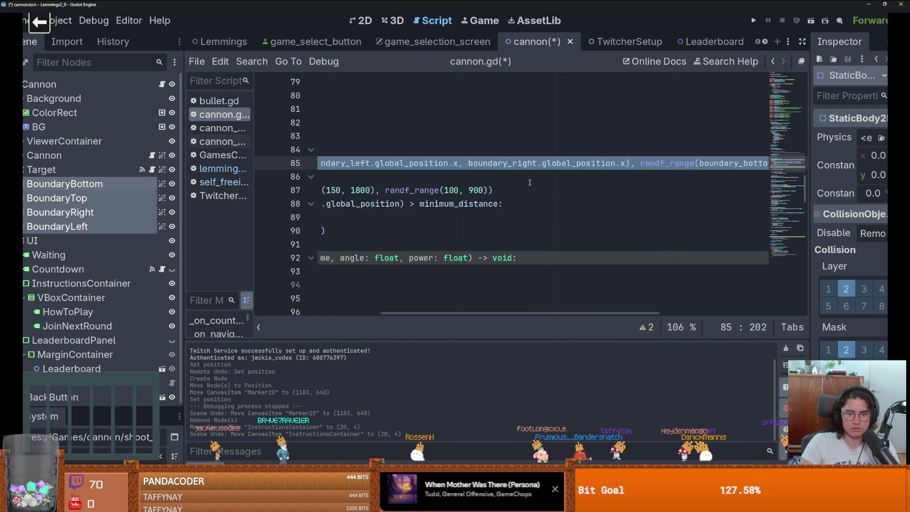
left_click(531, 190)
left_click_drag(419, 190, 671, 190)
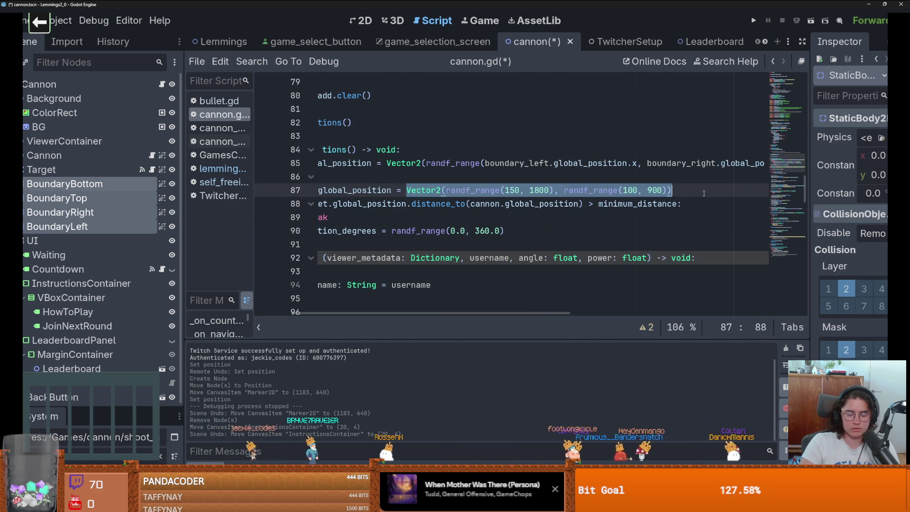
type("Vector2(randf_range(boundary_left.global_position.x, boundary_right.global_position.x), randf_range(boundary_bottom.global_position.y -200, boundary_top.global_position.y))")
key("BackSpace")
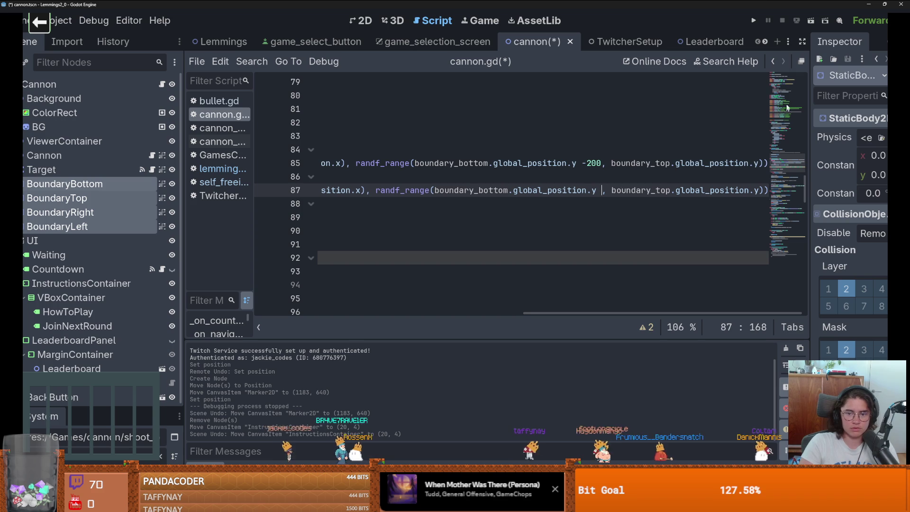
Run the game and fix the 'position.ys' typo by deleting the stray 's'
left_click(747, 19)
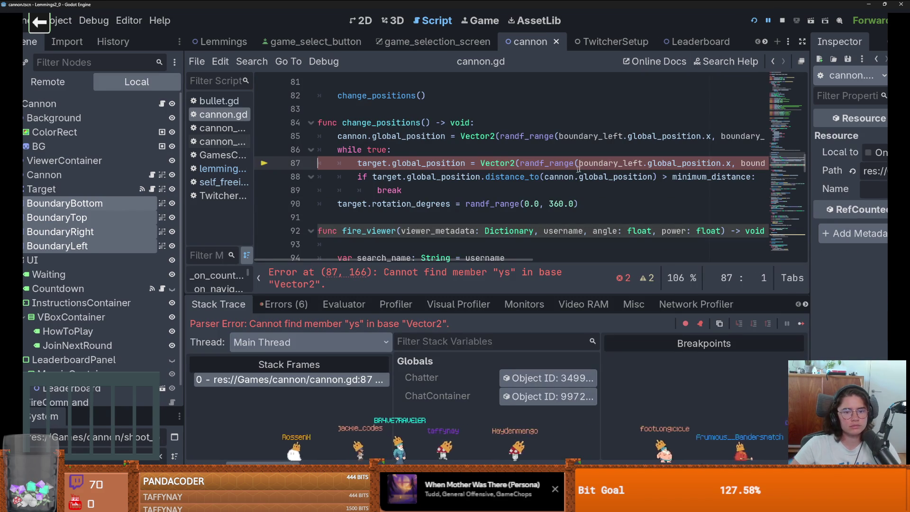
scroll(551, 187, "right", 5)
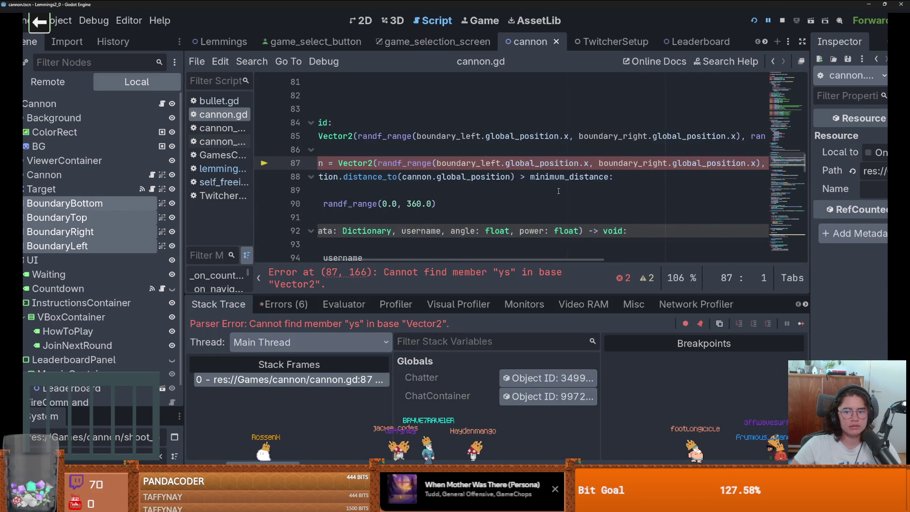
scroll(544, 191, "right", 8)
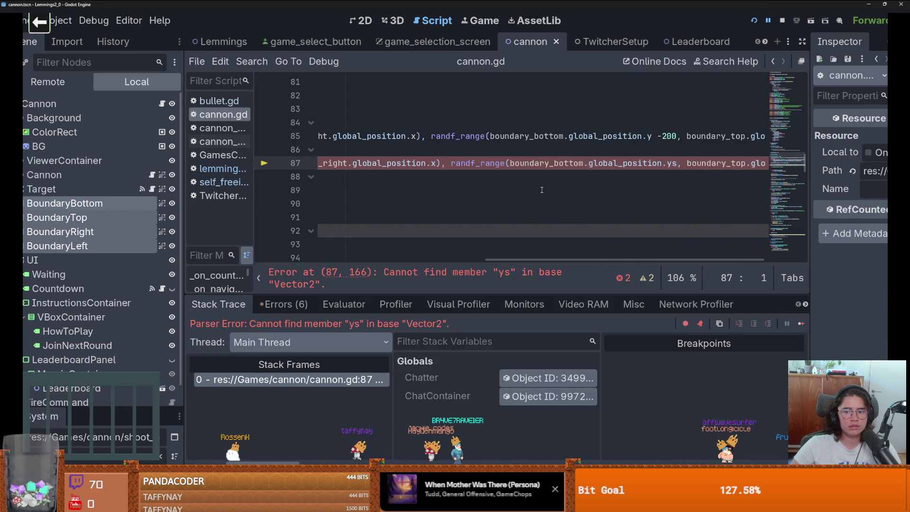
left_click(677, 164)
key("BackSpace")
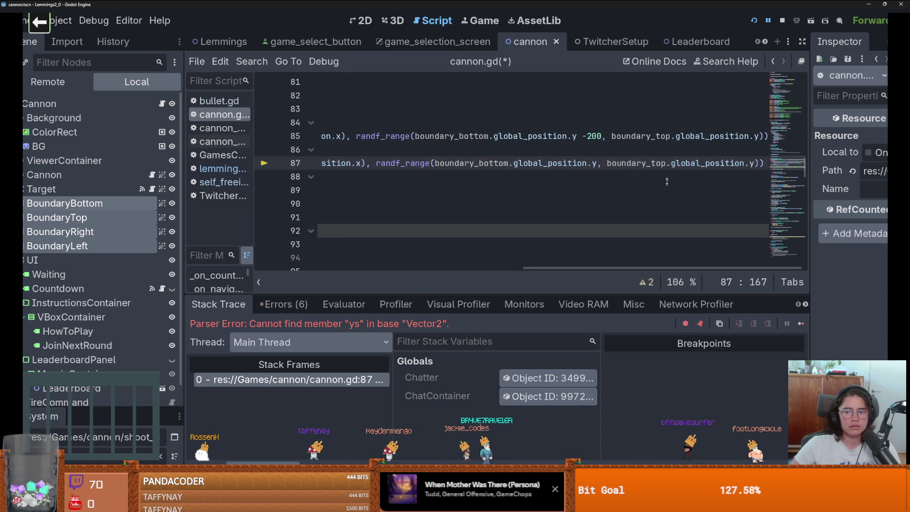
Delete spawn_viewer's 'if viewers.has(search_name): return' check, running the game before and after
left_click(758, 20)
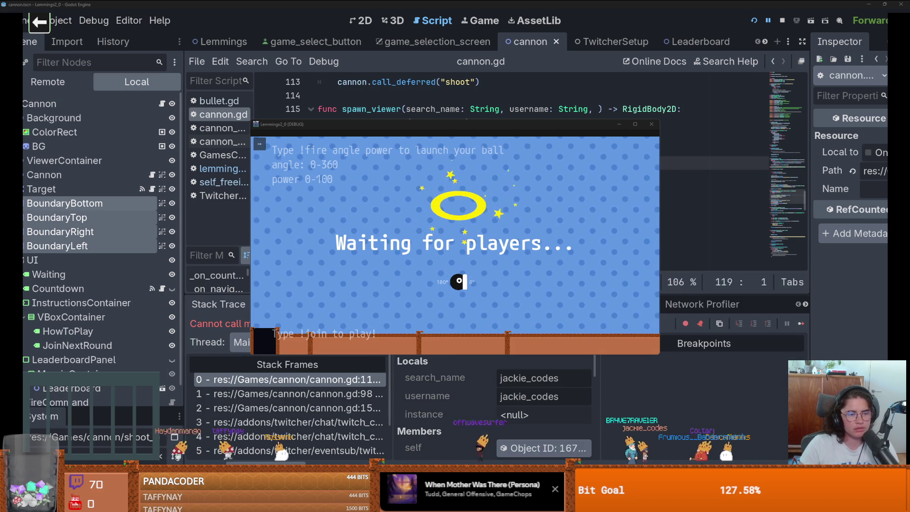
left_click(612, 220)
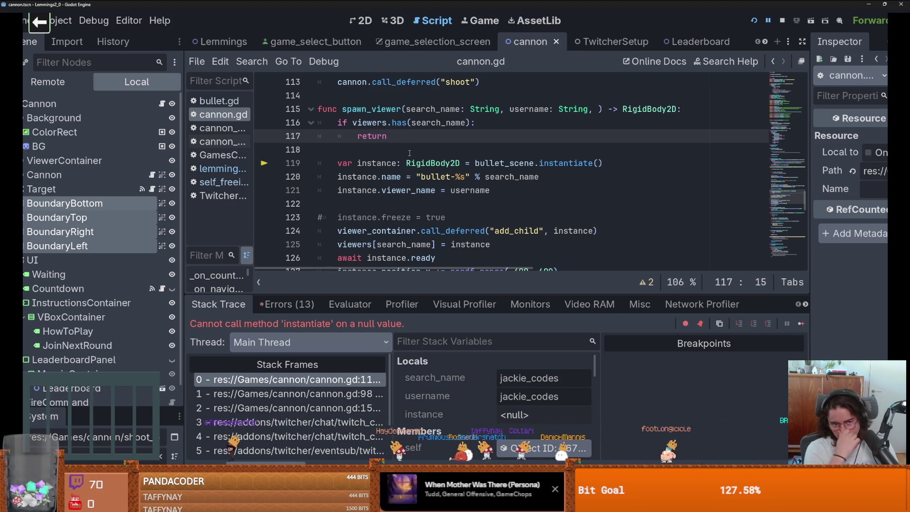
left_click_drag(401, 136, 317, 122)
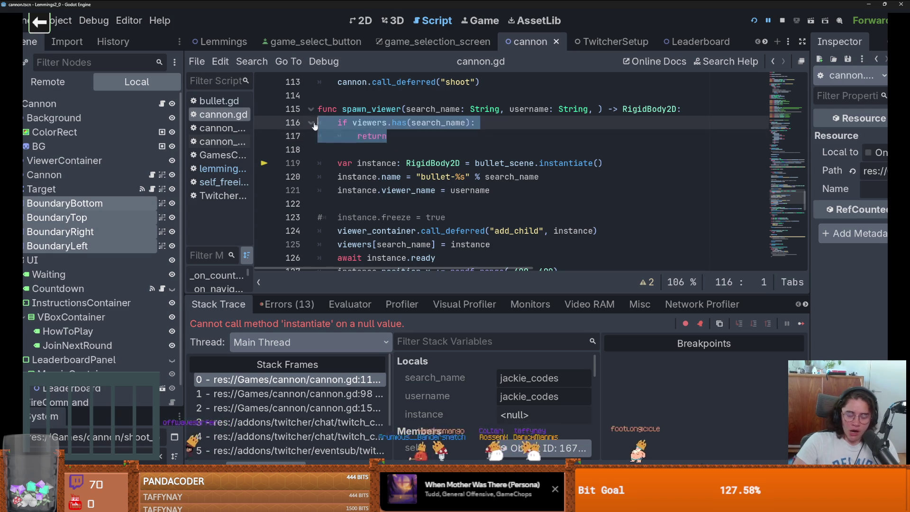
key("BackSpace")
left_click(753, 21)
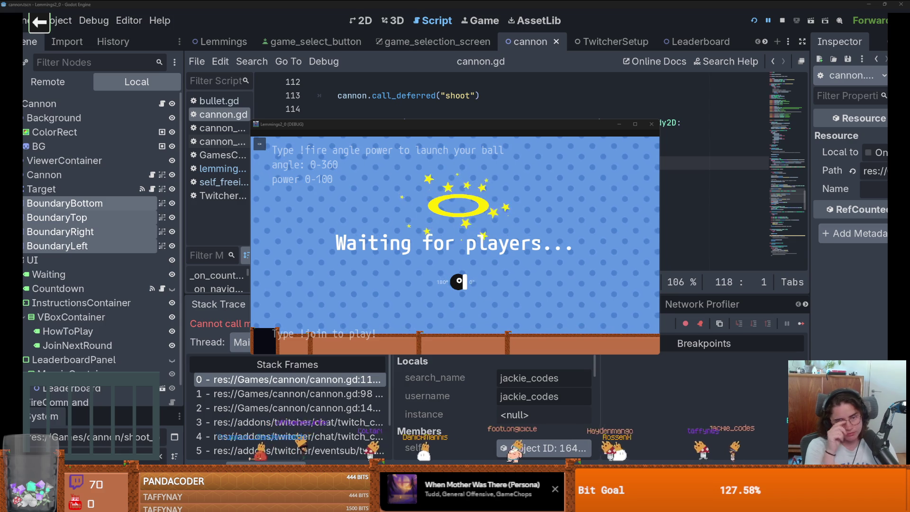
left_click(668, 220)
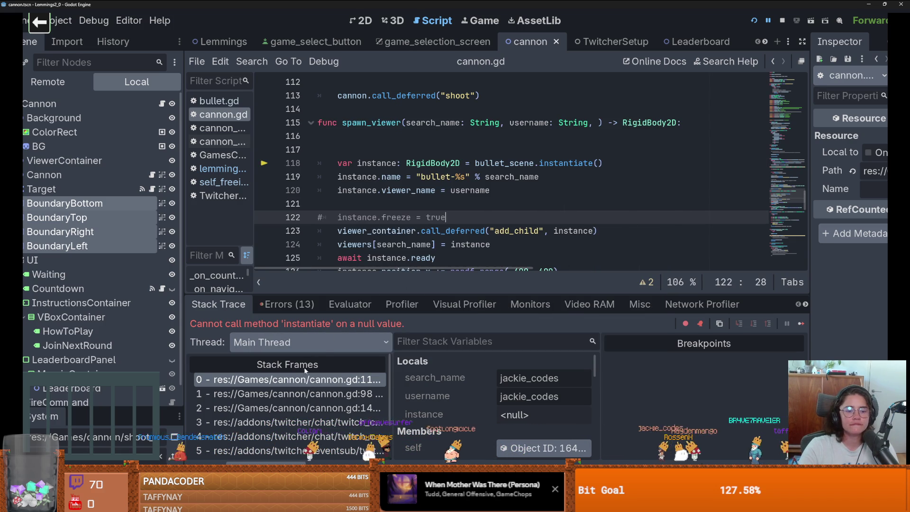
Replace line 8's bullet_scene preload with one dragged from bullet.tscn in FileSystem
left_click(303, 380)
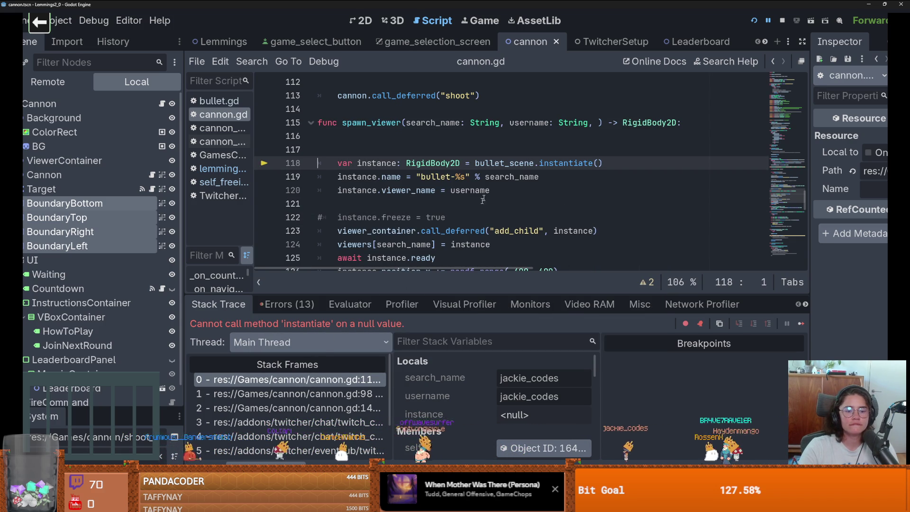
double_click(493, 163)
scroll(520, 190, "up", 20)
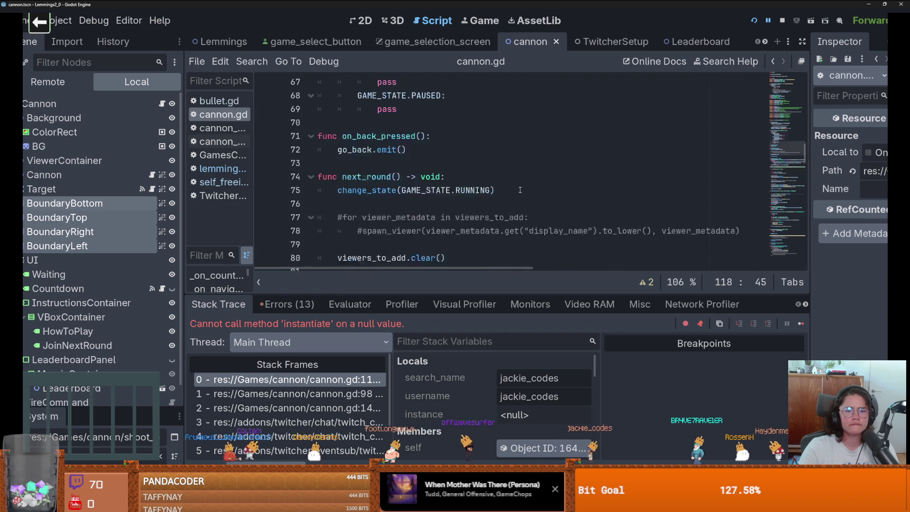
scroll(521, 190, "up", 3)
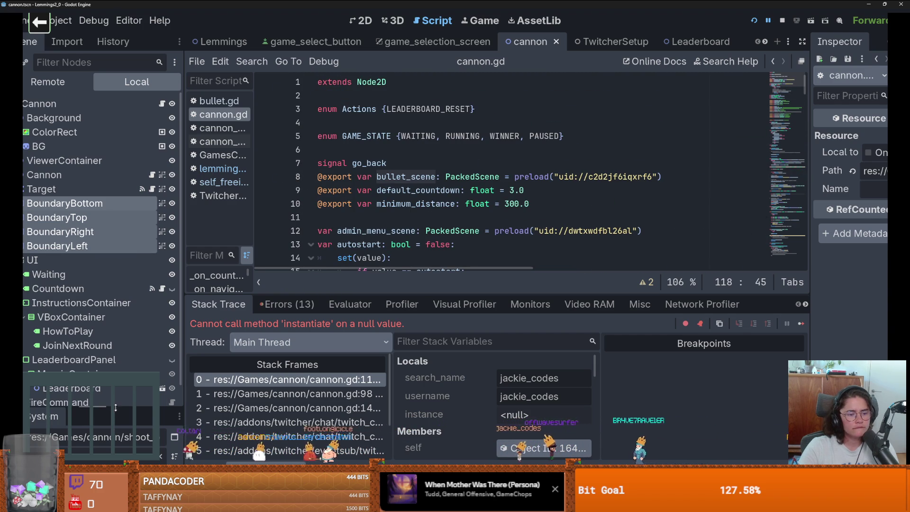
left_click_drag(115, 407, 138, 175)
type("bulle")
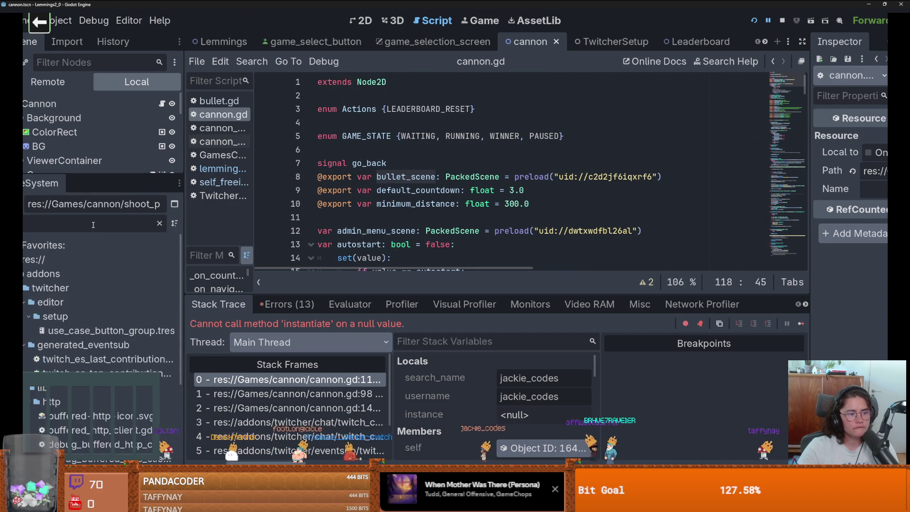
left_click_drag(663, 177, 513, 177)
key("BackSpace")
mouse_move(93, 314)
left_mouse_down()
mouse_move(433, 238)
mouse_move(565, 180)
left_mouse_up()
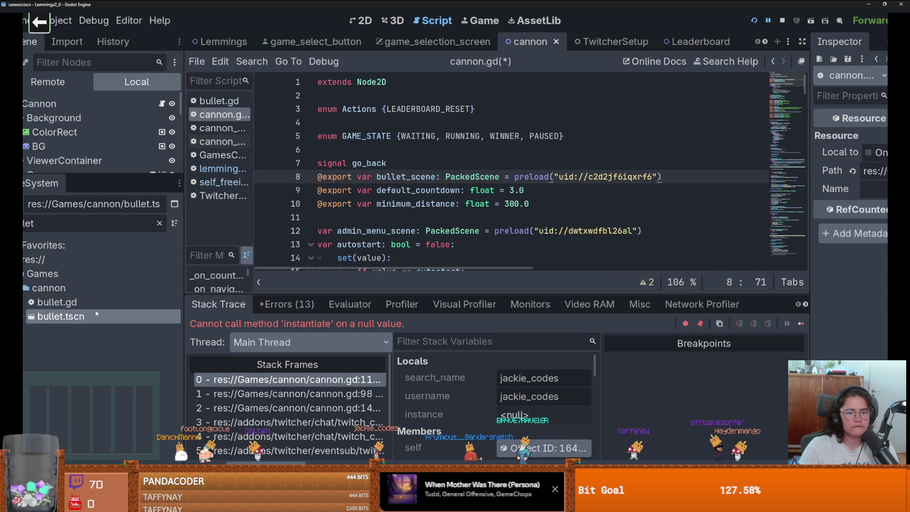
Open the bullet.tscn scene and relaunch the game
double_click(61, 316)
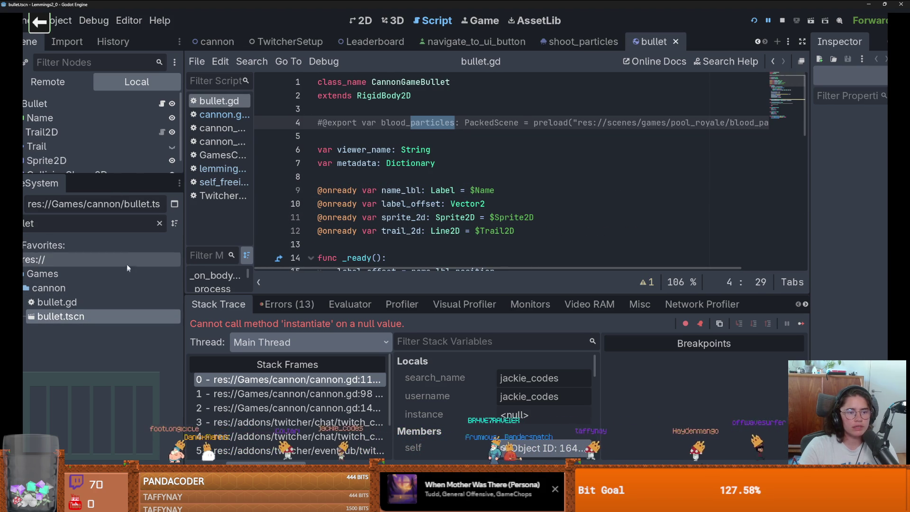
left_click_drag(102, 175, 103, 282)
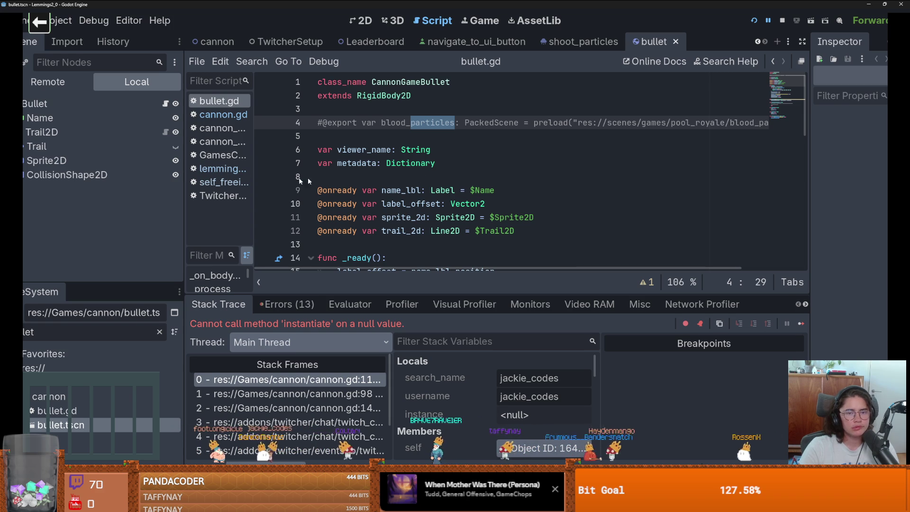
left_click(757, 24)
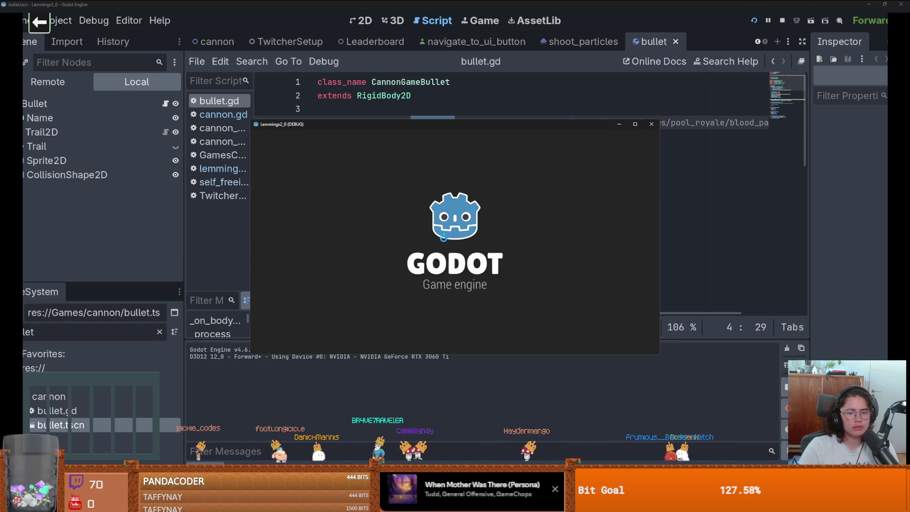
Enter the cannon game and review the editor's Errors list
left_click(430, 210)
left_click(344, 294)
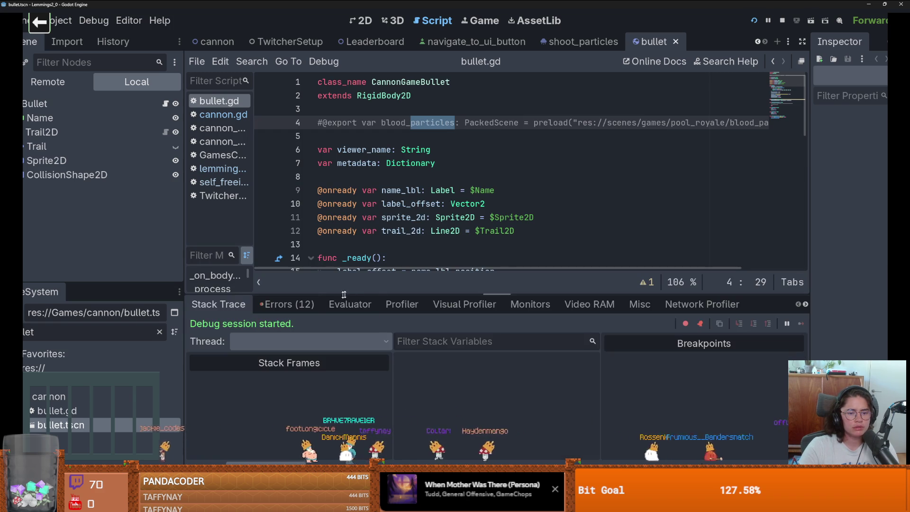
left_click(287, 304)
scroll(350, 400, "down", 5)
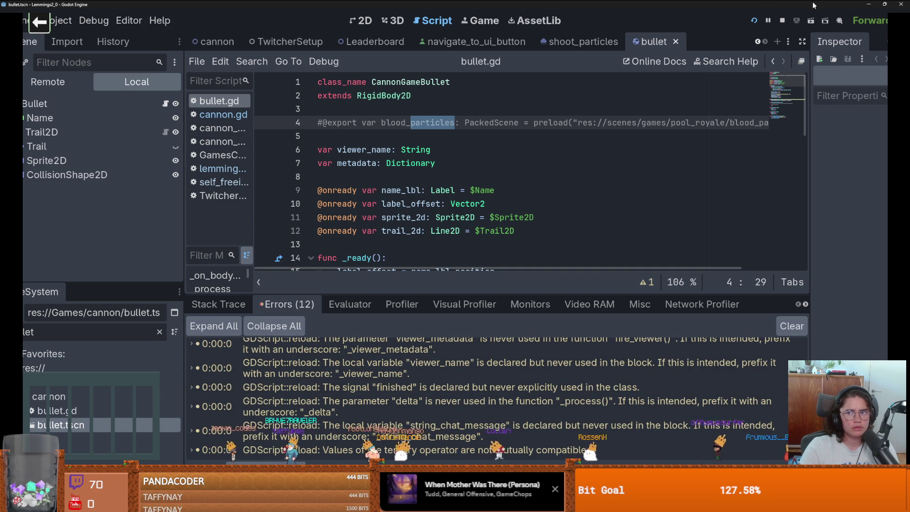
Test the game in a maximized window, then close it and return to the Godot editor
left_click(868, 4)
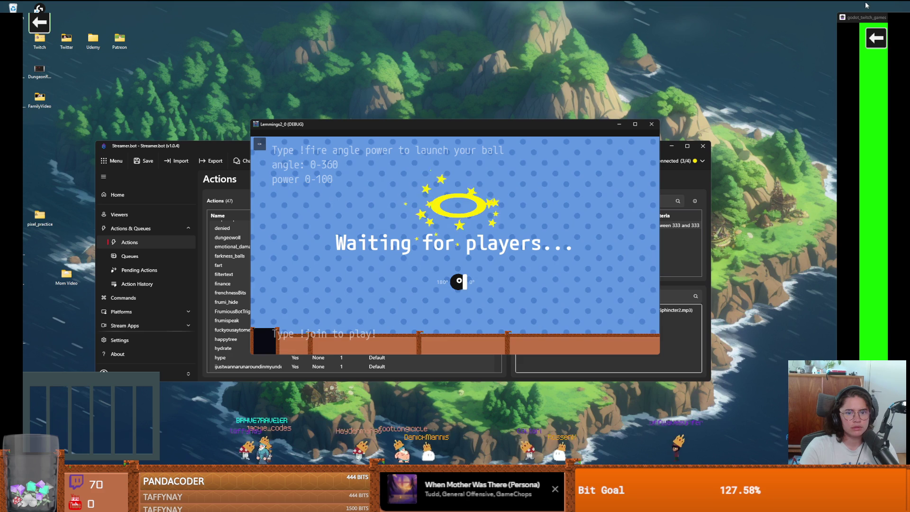
left_click(635, 124)
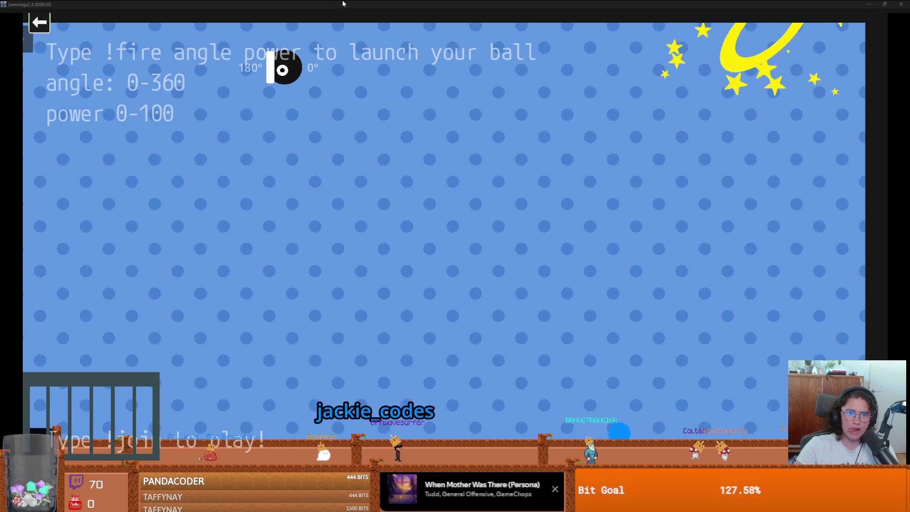
double_click(343, 4)
double_click(672, 145)
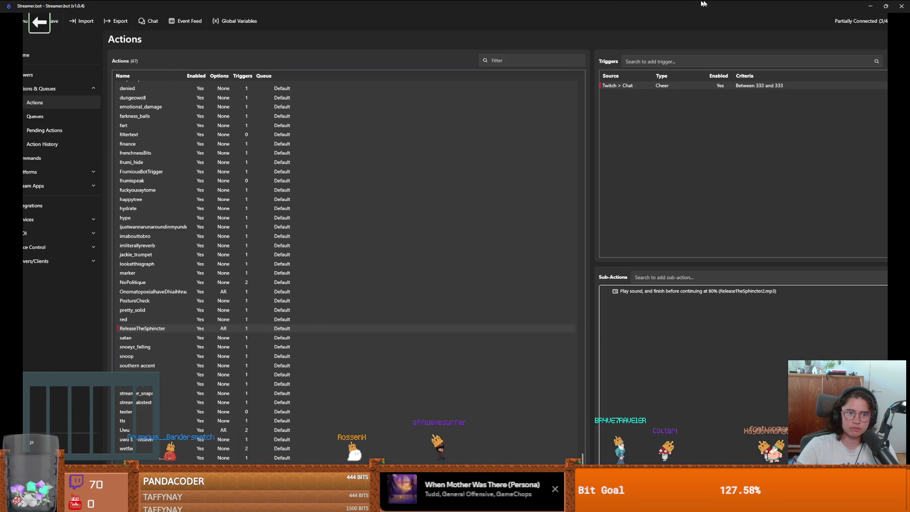
left_click_drag(704, 4, 589, 112)
left_click(800, 113)
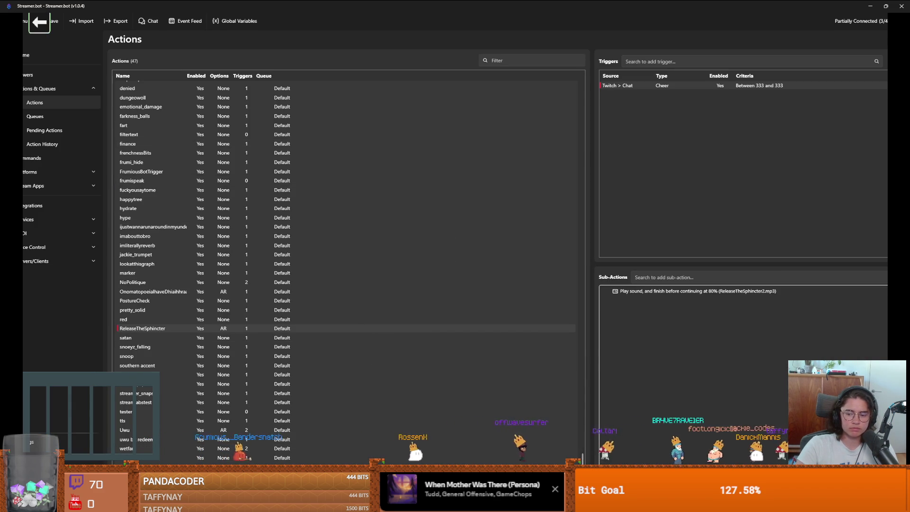
key("alt+Tab")
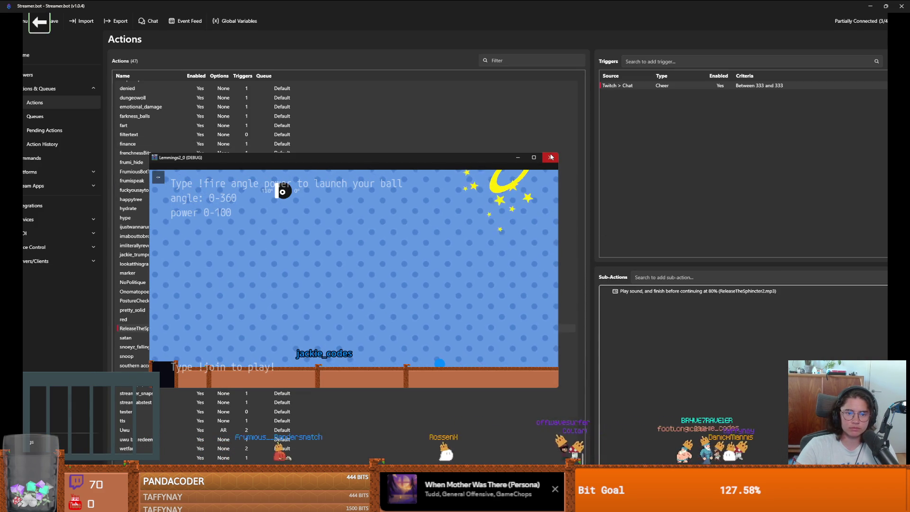
left_click(552, 157)
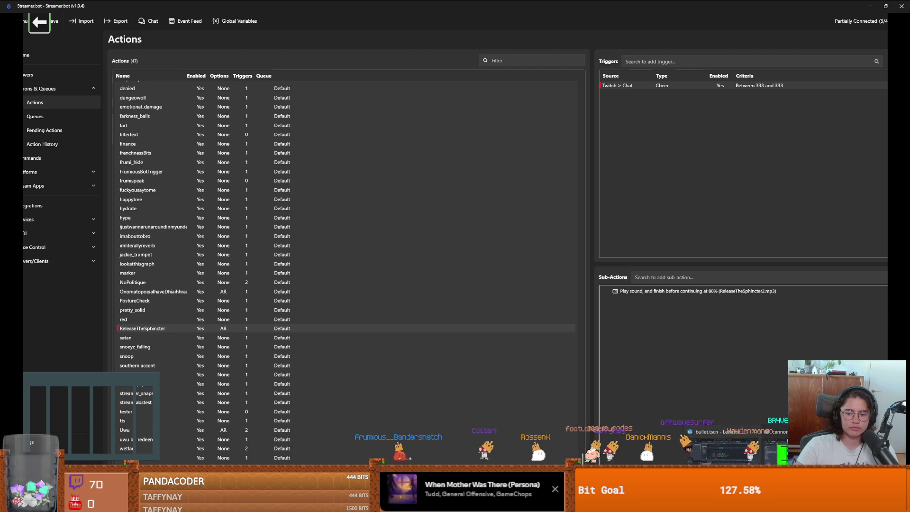
key("alt+Tab")
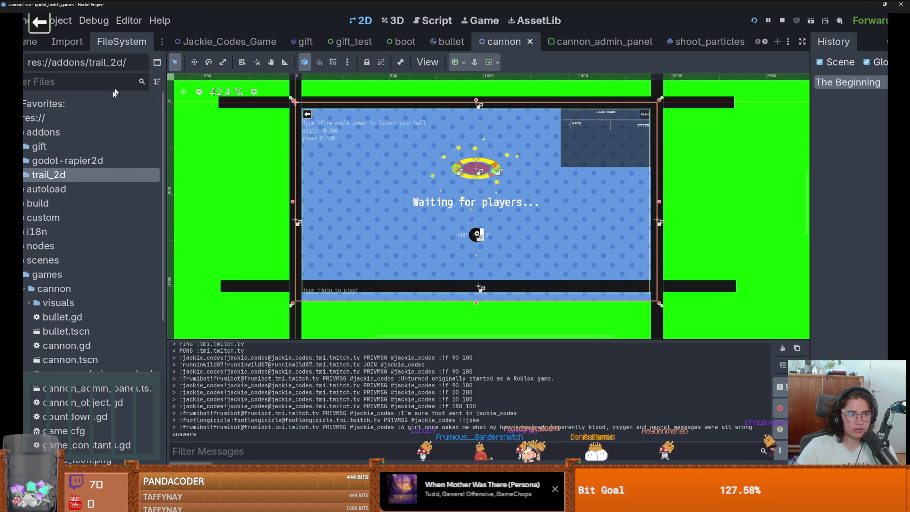
Collapse the four Boundary nodes and add a Marker2D child under Cannon
left_click(30, 42)
scroll(90, 213, "up", 2)
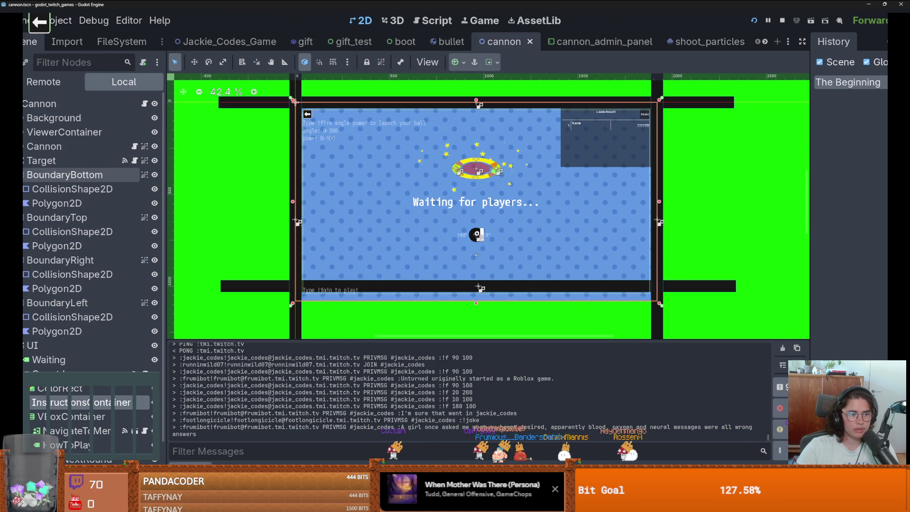
left_click(24, 174)
left_click(24, 188)
left_click(24, 203)
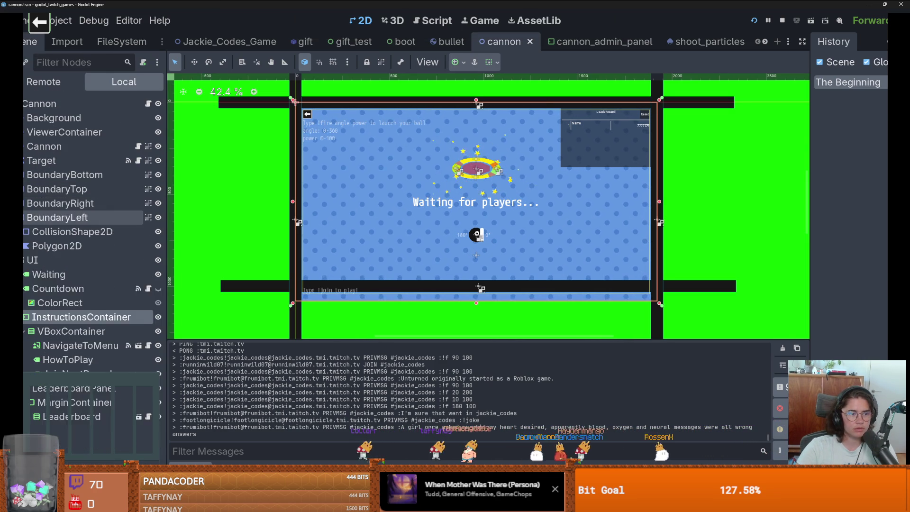
left_click(23, 217)
right_click(63, 106)
left_click(93, 136)
type("ma")
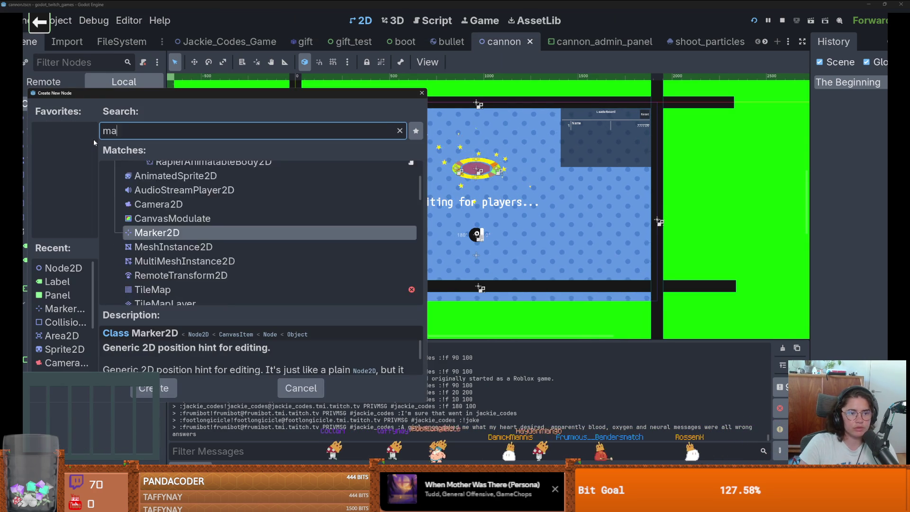
type("rker")
key("Return")
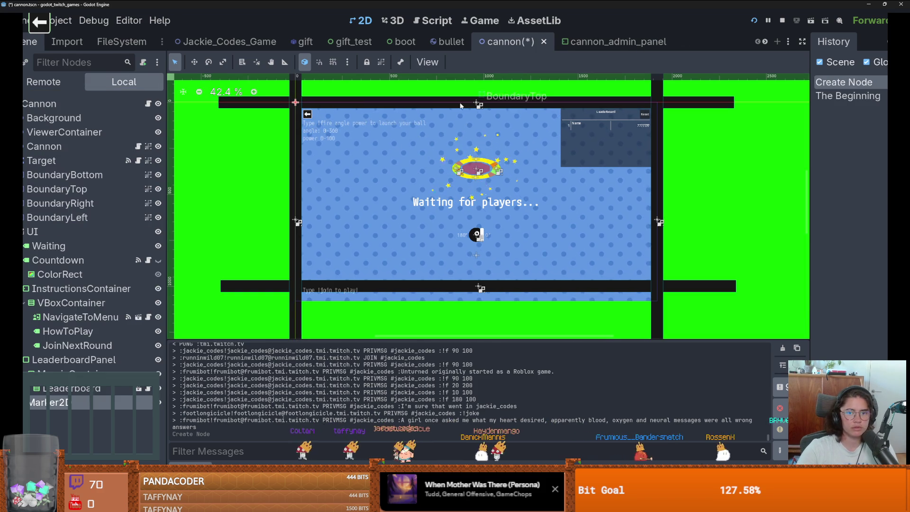
Place the marker at the play area's top edge (967, 84) and duplicate it as Marker2D2
right_click(485, 117)
left_click(536, 151)
scroll(480, 109, "up", 3)
mouse_move(497, 109)
left_mouse_down()
mouse_move(480, 107)
mouse_move(231, 219)
left_mouse_up()
key("ctrl+d")
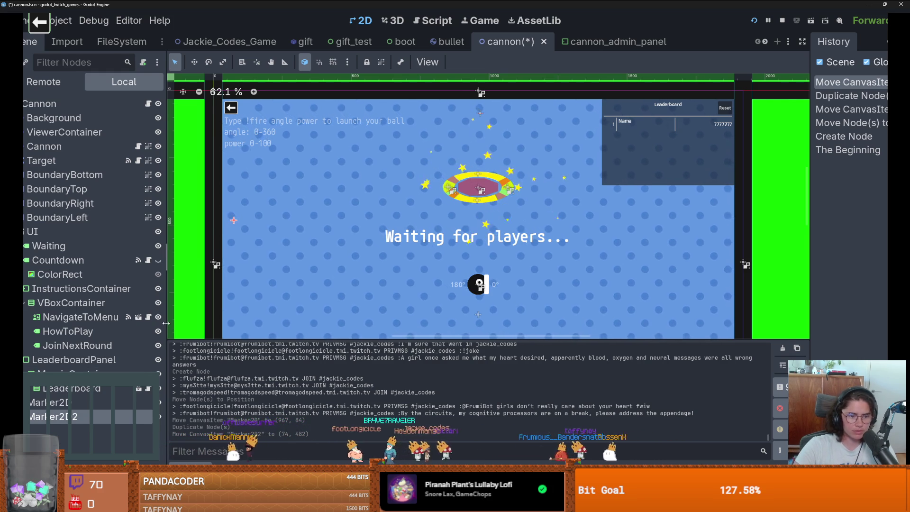
Duplicate Marker2D2 into Marker2D3 at the bottom edge and Marker2D4, then save the scene
left_click_drag(167, 256, 177, 256)
left_click(23, 231)
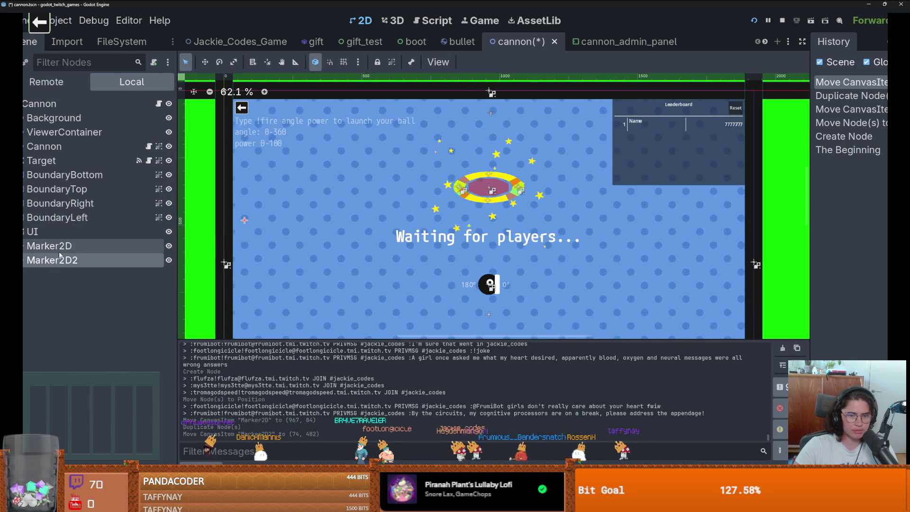
left_click(59, 256)
scroll(374, 251, "down", 3)
scroll(374, 248, "up", 2)
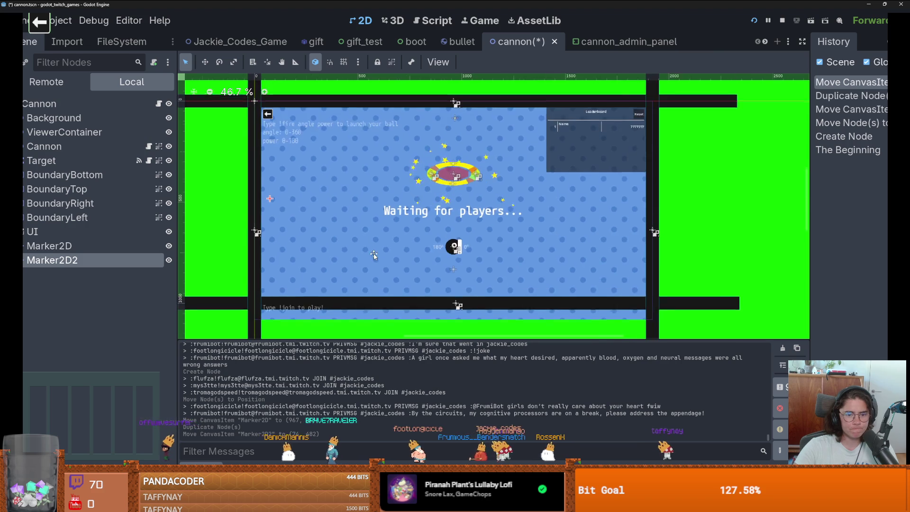
scroll(374, 255, "down", 1)
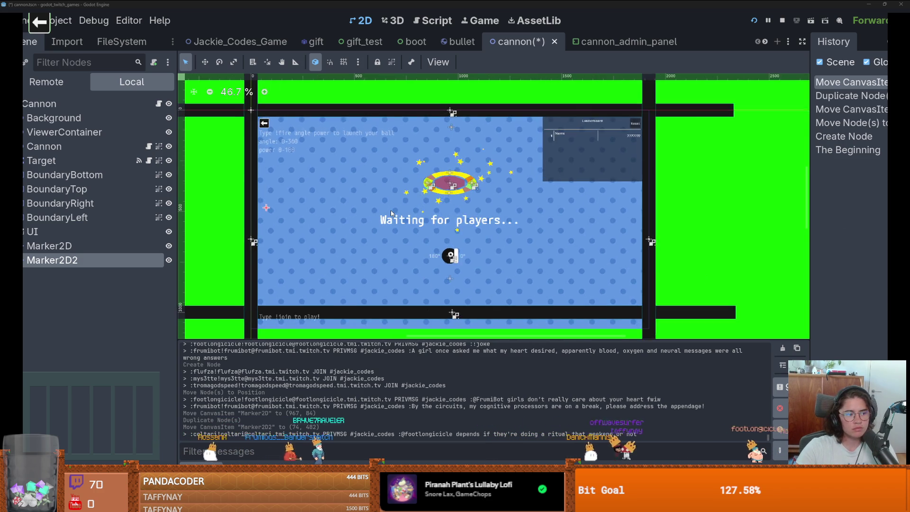
scroll(401, 182, "up", 2)
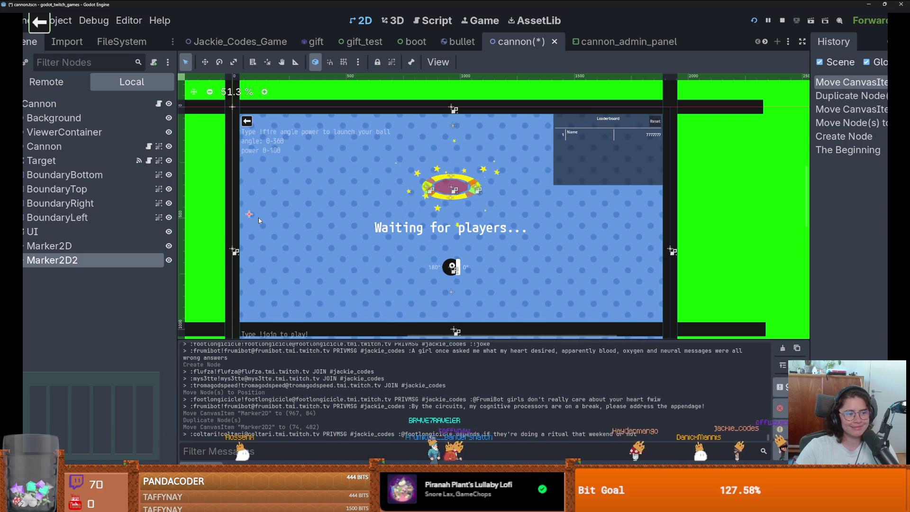
key("ctrl+d")
mouse_move(250, 214)
left_mouse_down()
mouse_move(444, 296)
mouse_move(452, 315)
mouse_move(632, 259)
mouse_move(663, 236)
mouse_move(655, 240)
left_mouse_up()
key("ctrl+d")
key("ctrl+s")
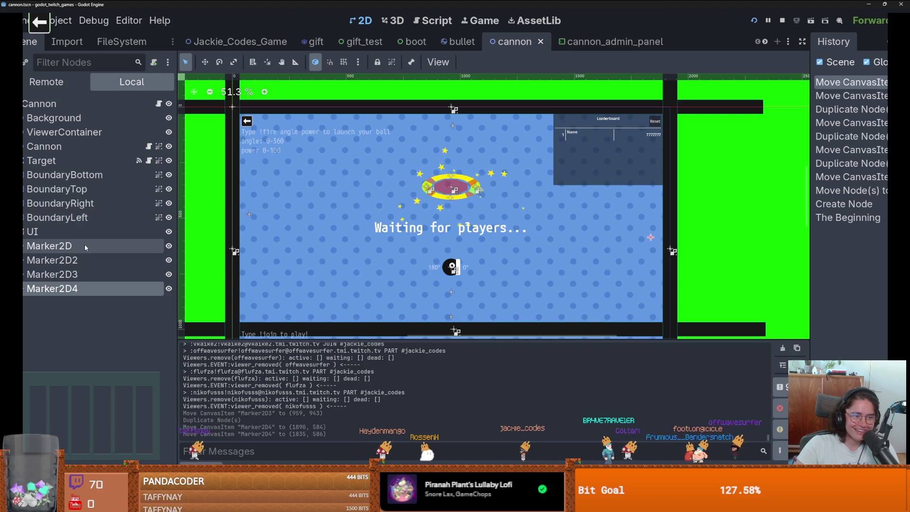
Begin renaming Marker2D, typing 'TopBoun'
left_click(85, 245)
left_click(86, 246)
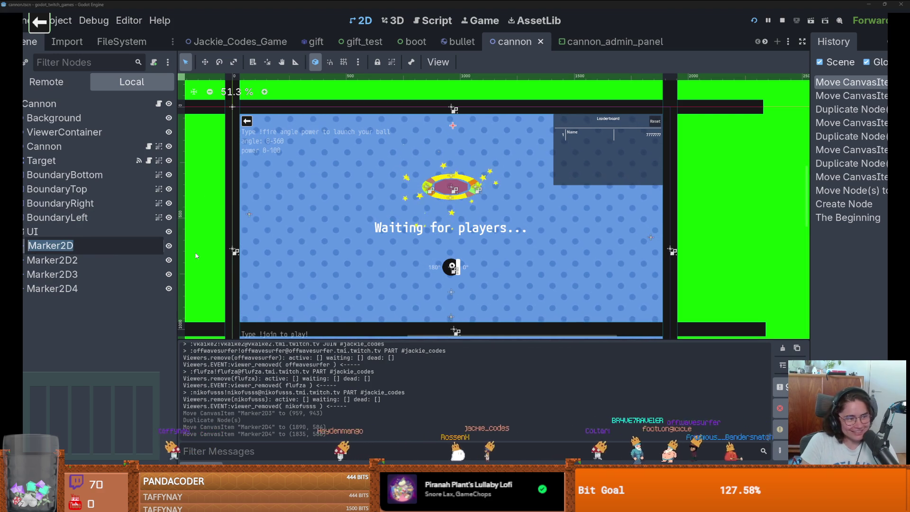
type("Top")
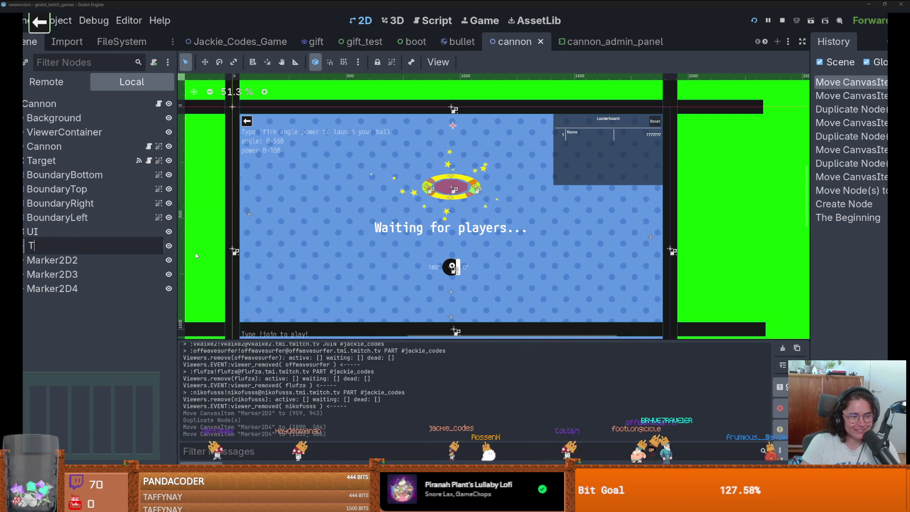